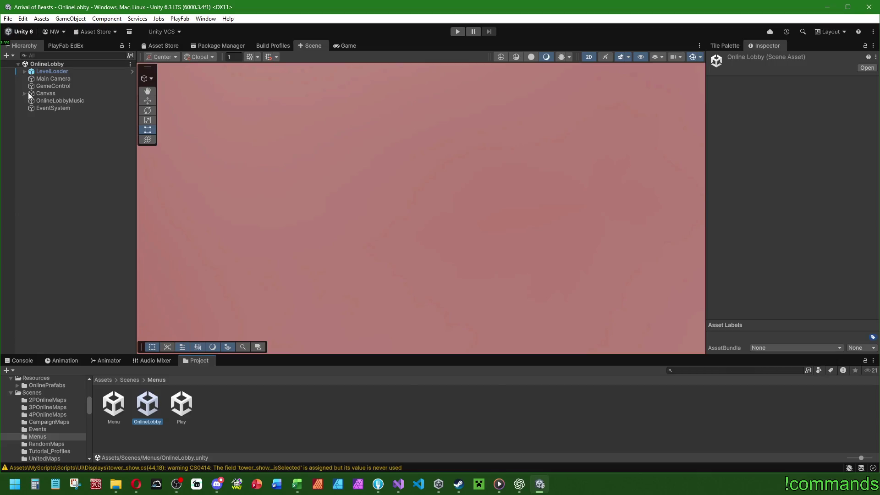
# Select the Onlinemenu object and add a new entry to its Maps list
pyautogui.click(54, 109)
pyautogui.moveTo(872, 79)
pyautogui.mouseDown()
pyautogui.moveTo(872, 321)
pyautogui.moveTo(871, 214)
pyautogui.mouseUp()
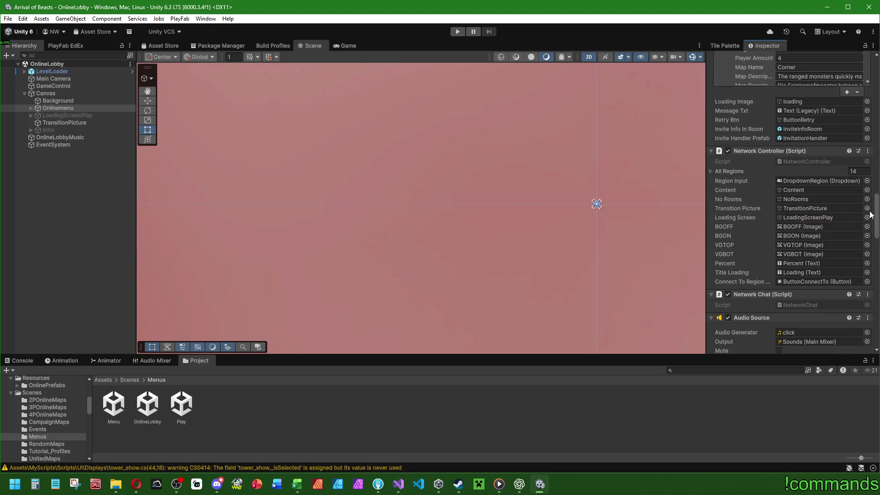
pyautogui.scroll(10, 793, 203)
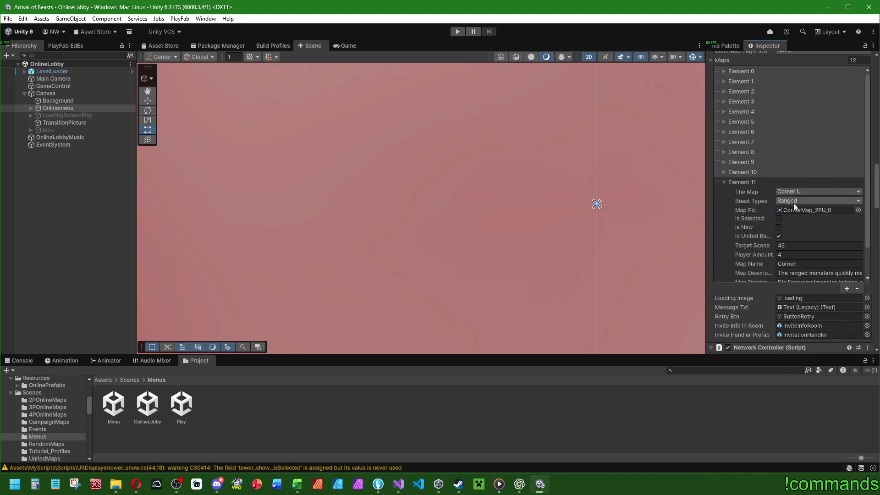
pyautogui.click(724, 171)
pyautogui.moveTo(867, 174)
pyautogui.mouseDown()
pyautogui.moveTo(857, 275)
pyautogui.moveTo(843, 288)
pyautogui.mouseUp()
pyautogui.click(846, 288)
# Set the new Element 12's map to Mushroom U and its beast type to Melee
pyautogui.click(724, 276)
pyautogui.scroll(-4, 746, 230)
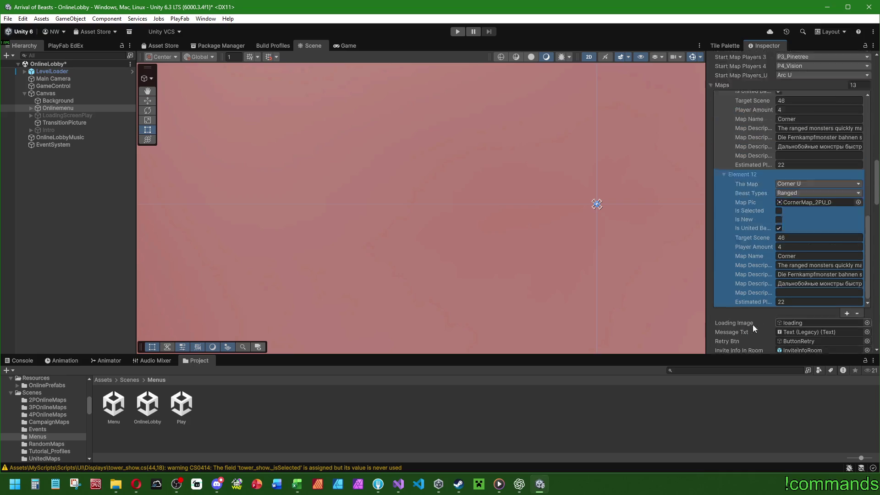
pyautogui.moveTo(873, 243)
pyautogui.mouseDown()
pyautogui.moveTo(866, 165)
pyautogui.moveTo(845, 221)
pyautogui.mouseUp()
pyautogui.click(725, 117)
pyautogui.click(799, 182)
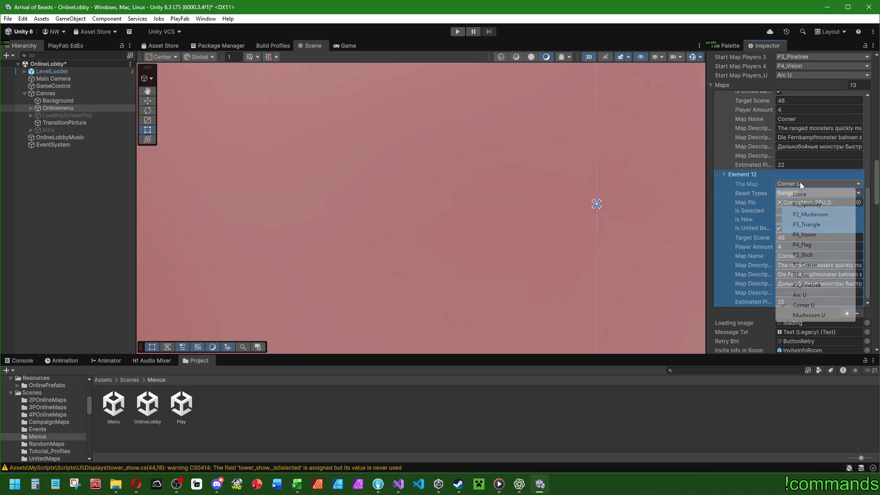
pyautogui.click(802, 315)
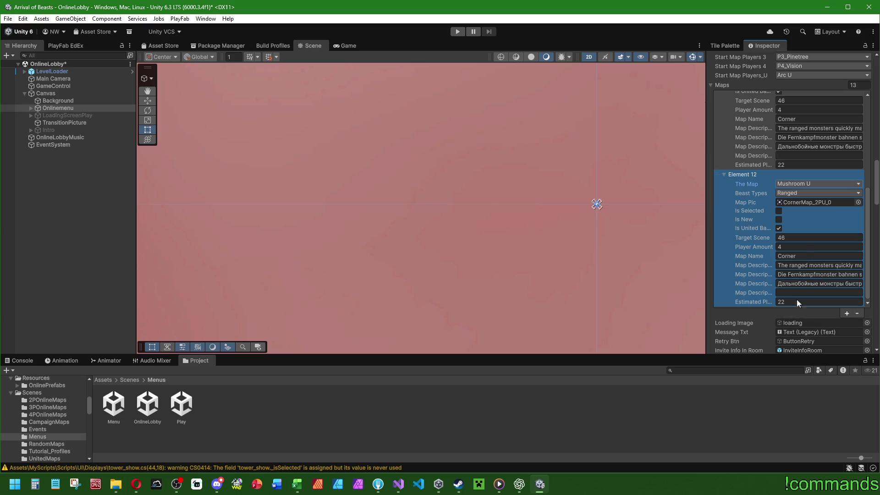
pyautogui.click(799, 193)
pyautogui.click(799, 204)
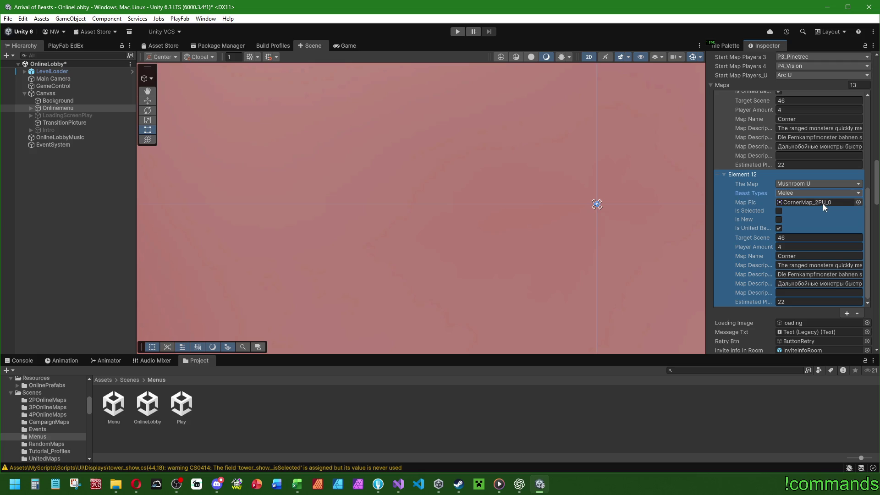
pyautogui.hotkey('alt', 'Tab')
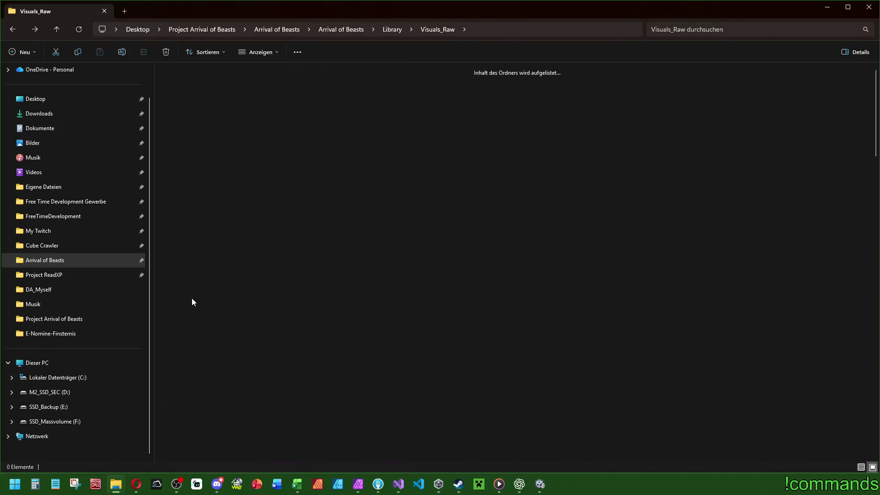
# Browse to the project's Assets > Tiles > OnlineMaps folder and view it as large icons
pyautogui.hotkey('alt', 'Left')
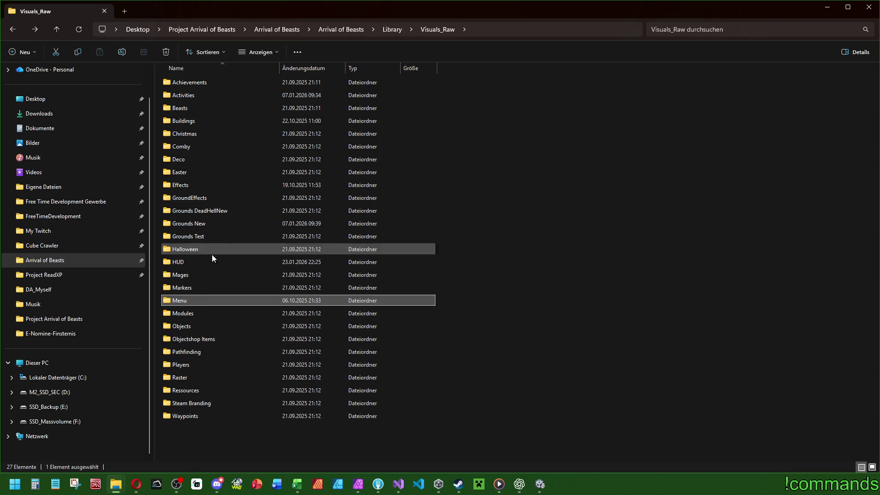
pyautogui.doubleClick(191, 304)
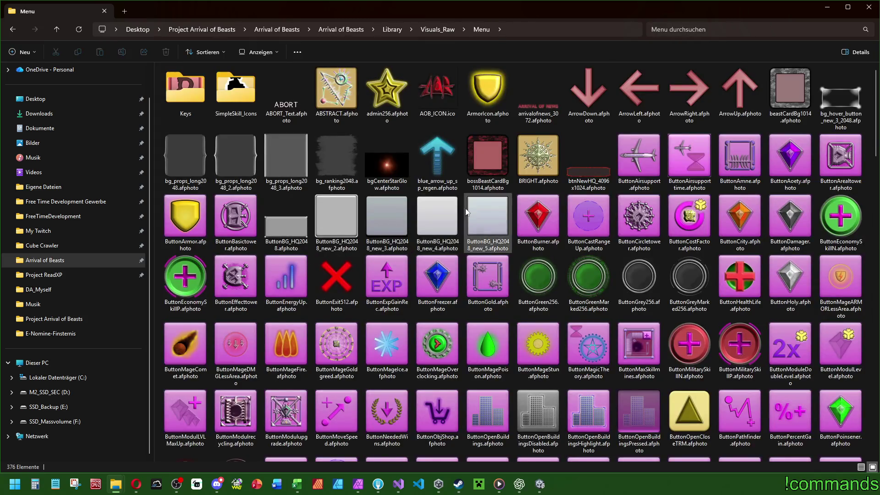
pyautogui.scroll(-10, 449, 230)
pyautogui.hotkey('alt', 'Left')
pyautogui.click(341, 28)
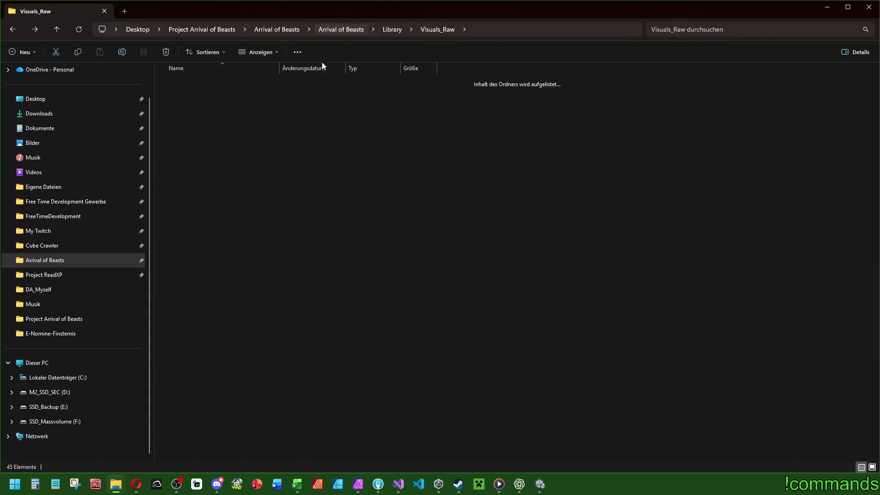
pyautogui.doubleClick(217, 109)
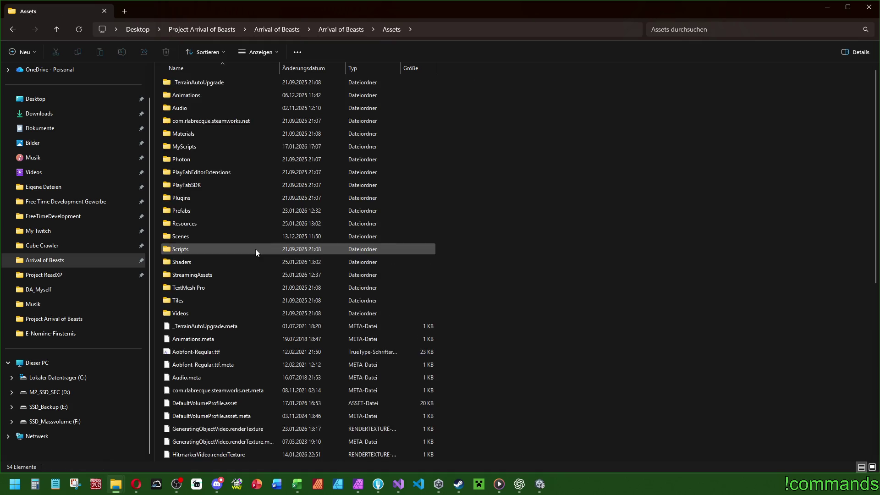
pyautogui.doubleClick(211, 297)
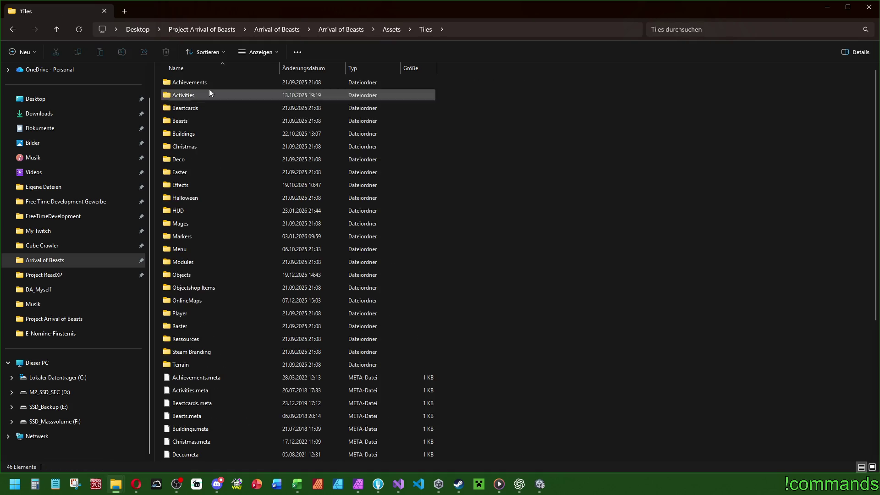
pyautogui.doubleClick(188, 300)
pyautogui.click(260, 51)
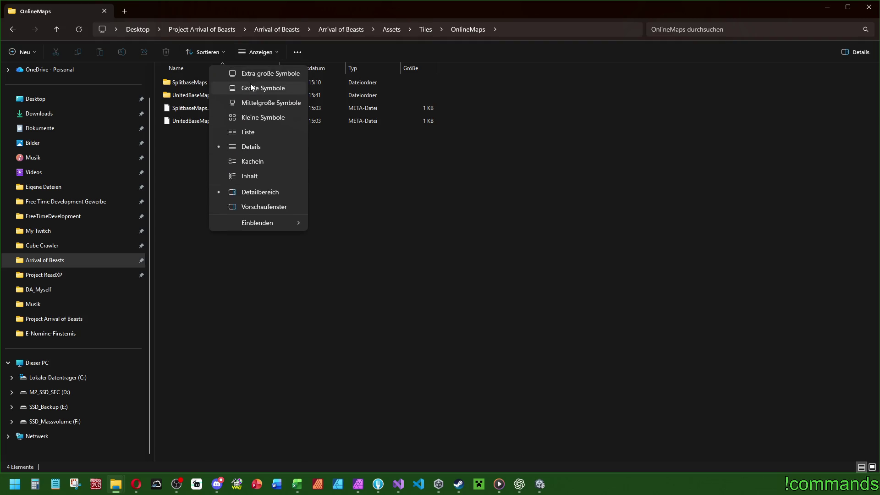
pyautogui.click(250, 88)
# Look through the SplitbaseMaps folder sorted by type as large thumbnails
pyautogui.doubleClick(183, 92)
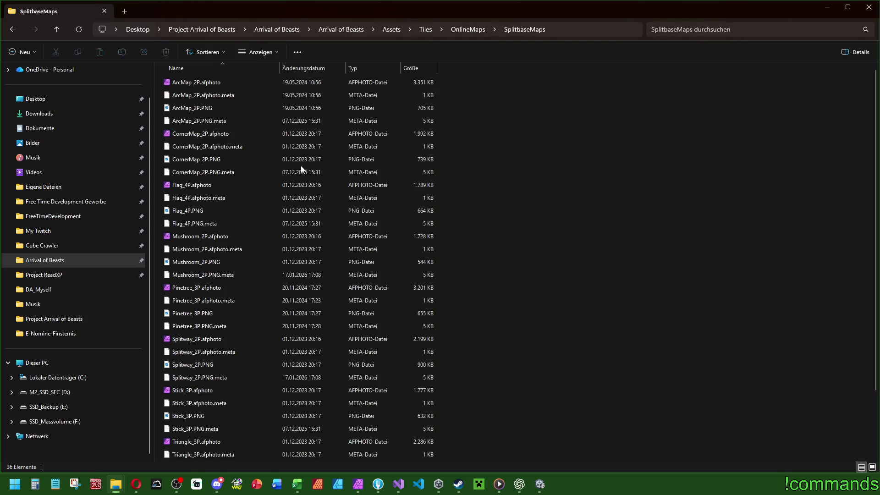
pyautogui.click(275, 53)
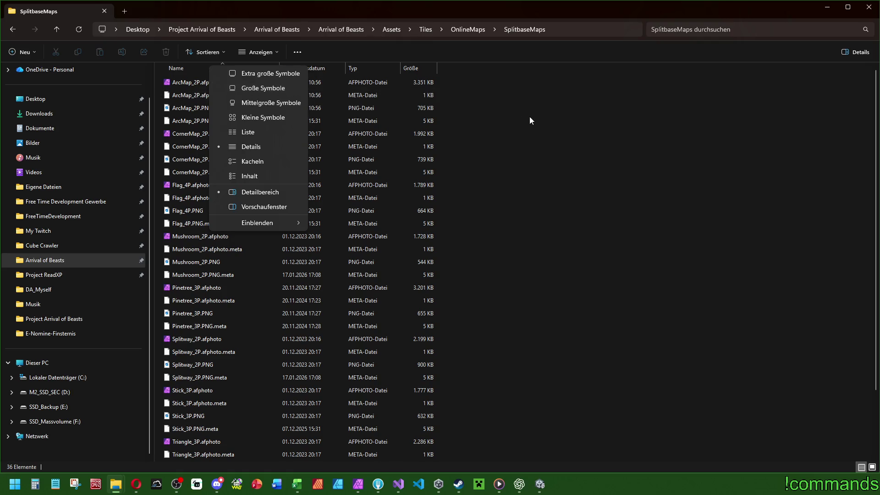
pyautogui.click(380, 69)
pyautogui.click(381, 70)
pyautogui.click(260, 51)
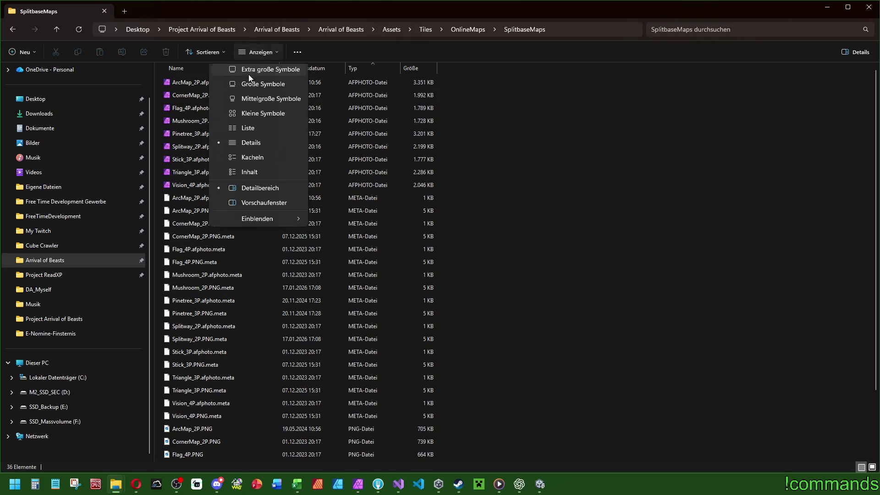
pyautogui.click(250, 83)
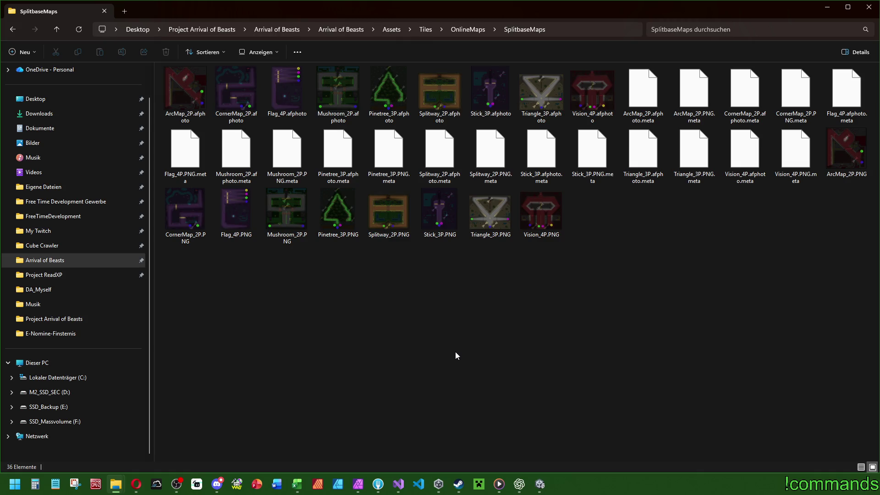
# Open ArcMap_2PU.afphoto from the UnitedBaseMaps folder in Affinity Photo, then return to Unity
pyautogui.click(460, 29)
pyautogui.doubleClick(236, 92)
pyautogui.click(379, 67)
pyautogui.click(259, 52)
pyautogui.click(256, 89)
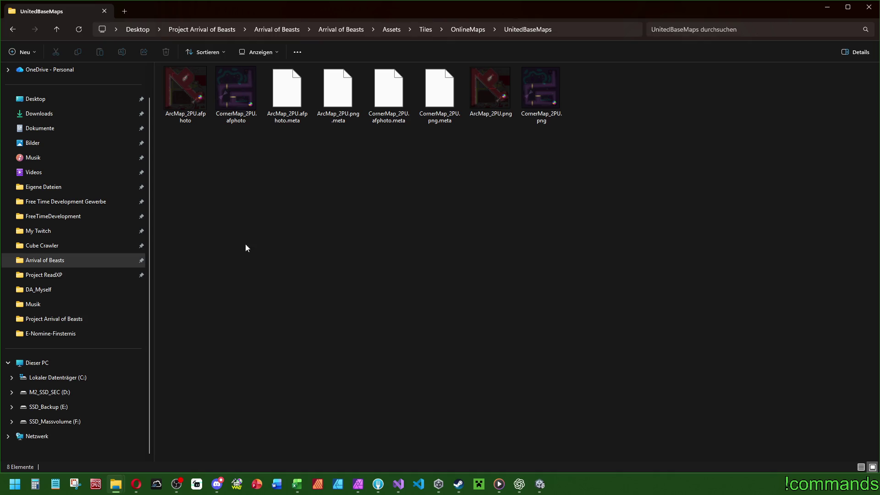
pyautogui.click(189, 92)
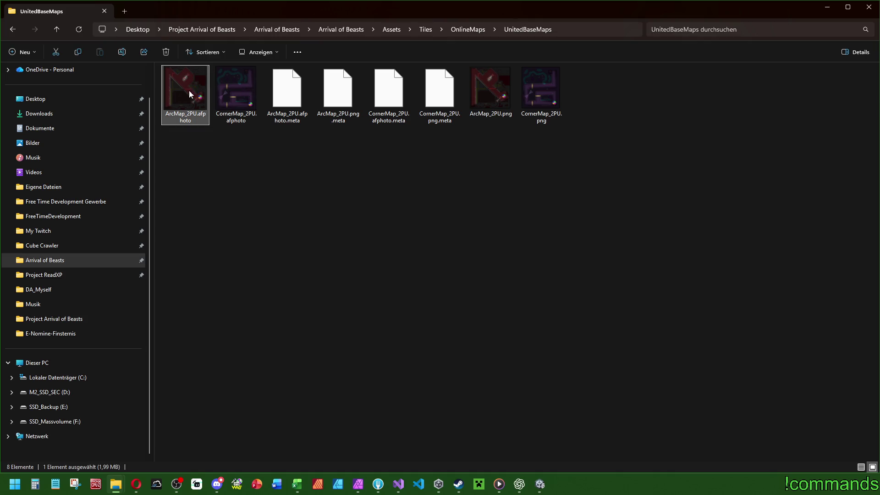
pyautogui.doubleClick(189, 90)
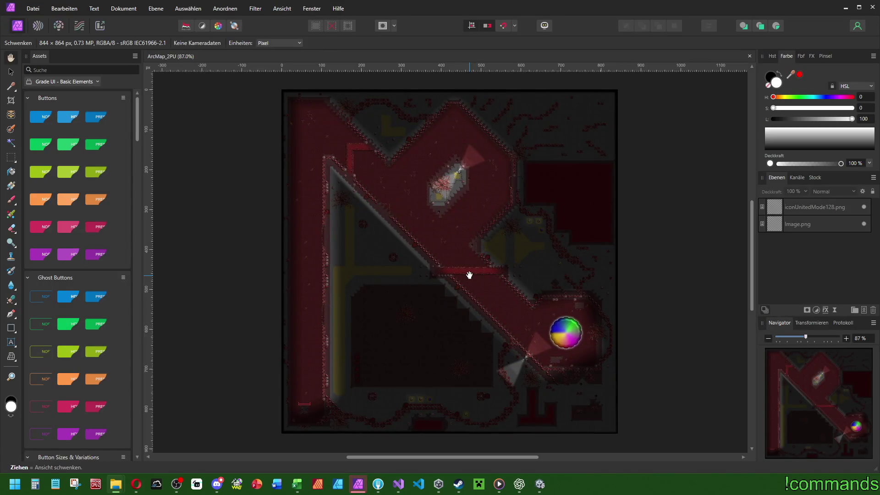
pyautogui.click(542, 481)
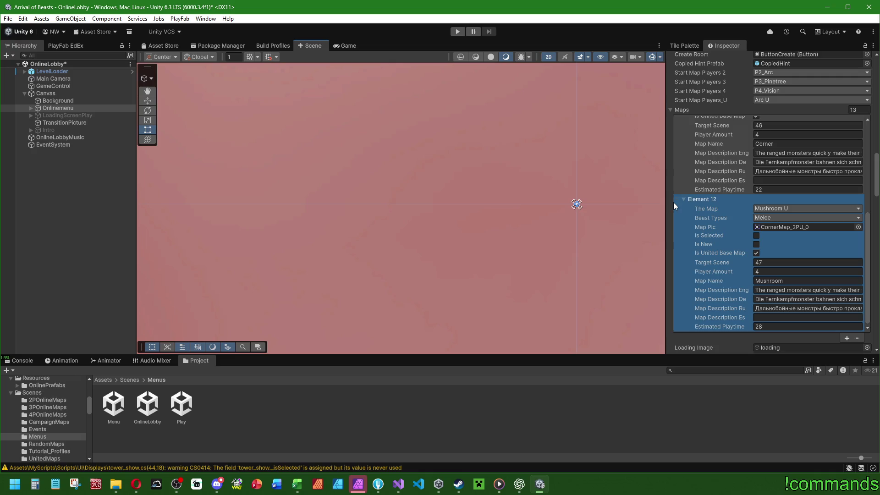
# Expand the P2_Mushroom entry (Element 2) and select its English map description
pyautogui.moveTo(668, 205); pyautogui.dragTo(553, 211)
pyautogui.scroll(3, 618, 217)
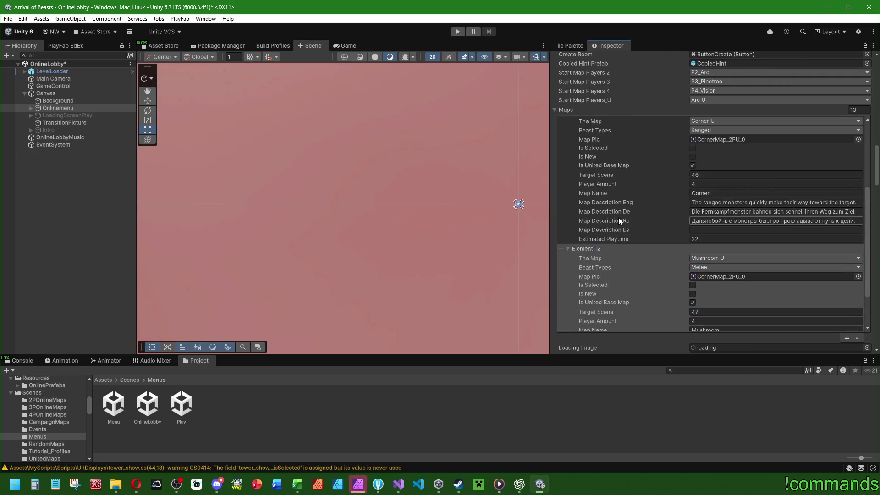
pyautogui.scroll(-3, 623, 225)
pyautogui.scroll(2, 659, 216)
pyautogui.scroll(8, 655, 220)
pyautogui.click(567, 200)
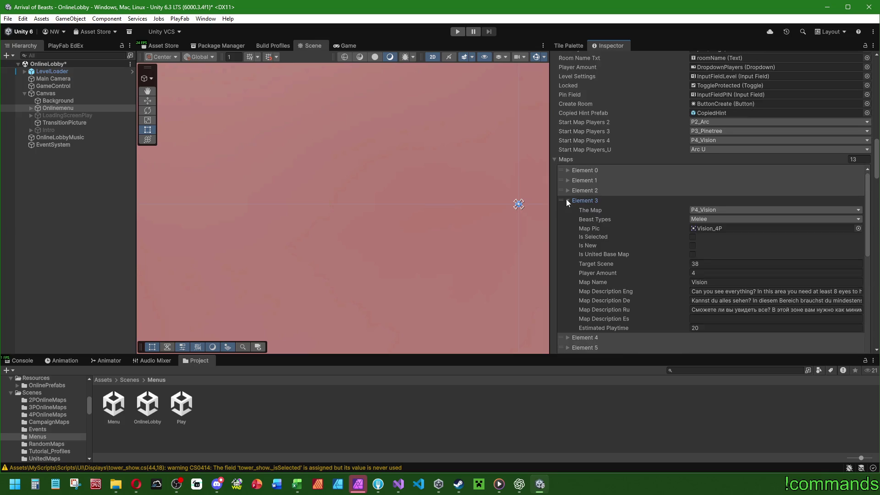
pyautogui.click(567, 200)
pyautogui.click(567, 189)
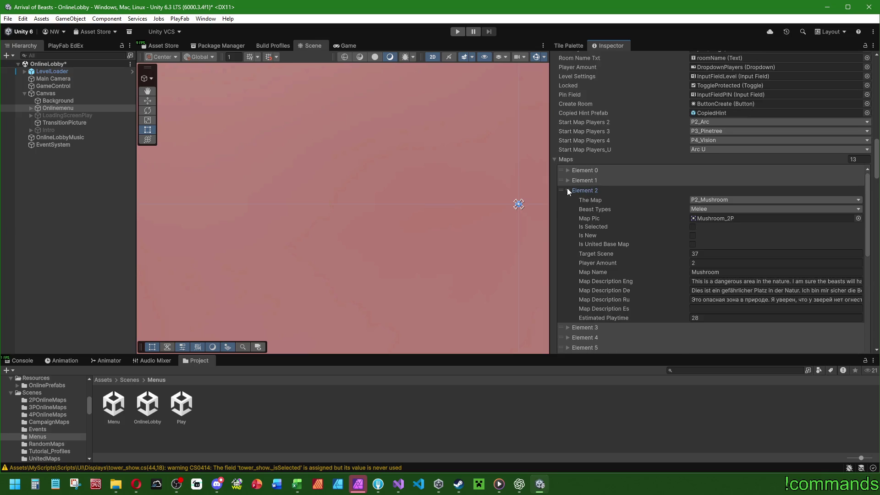
pyautogui.click(733, 281)
# Paste that English description into Element 12's description field, widening the Inspector
pyautogui.scroll(-10, 579, 321)
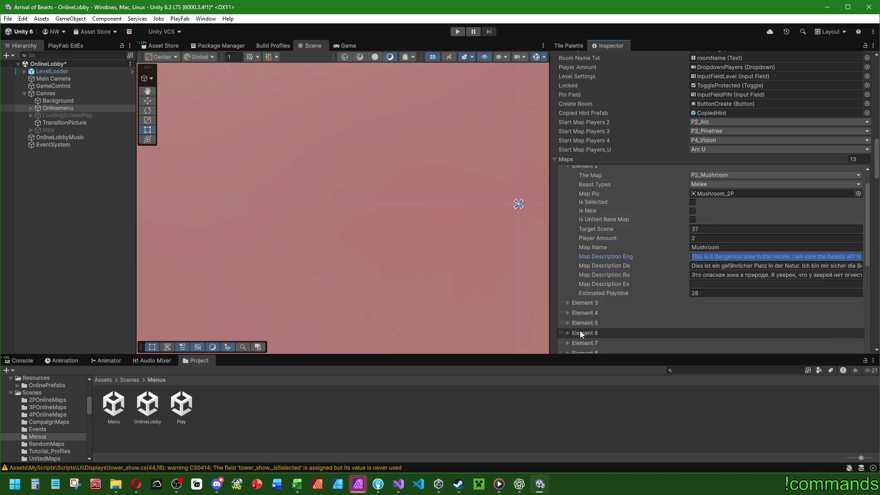
pyautogui.click(584, 235)
pyautogui.click(568, 235)
pyautogui.click(568, 244)
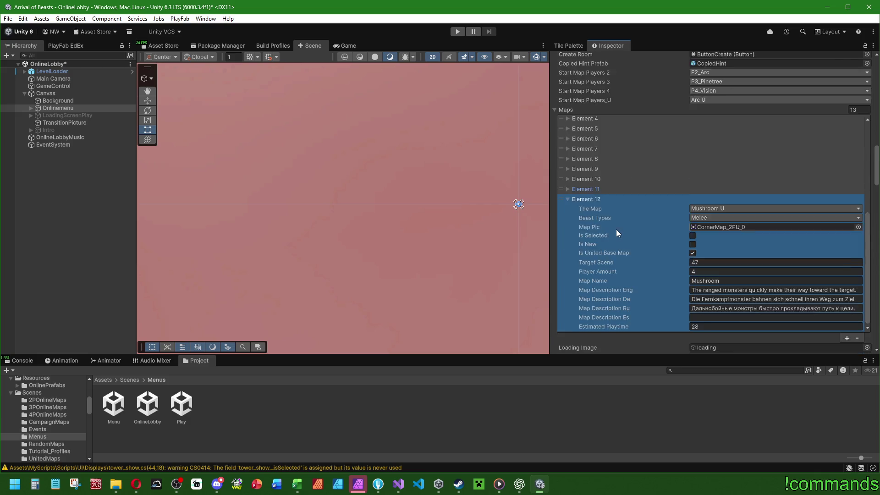
pyautogui.scroll(-3, 616, 229)
pyautogui.moveTo(548, 252)
pyautogui.mouseDown()
pyautogui.moveTo(448, 243)
pyautogui.moveTo(307, 248)
pyautogui.mouseUp()
pyautogui.click(584, 265)
pyautogui.write('This is a dangerous area in the nature. I am sure the beasts will have no fire resistance.')
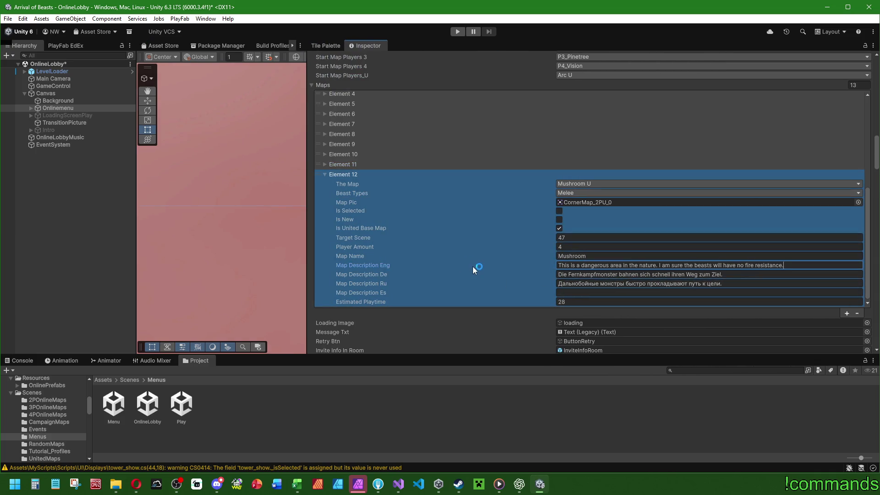
# Copy Element 2's German map description into Element 12
pyautogui.scroll(8, 449, 275)
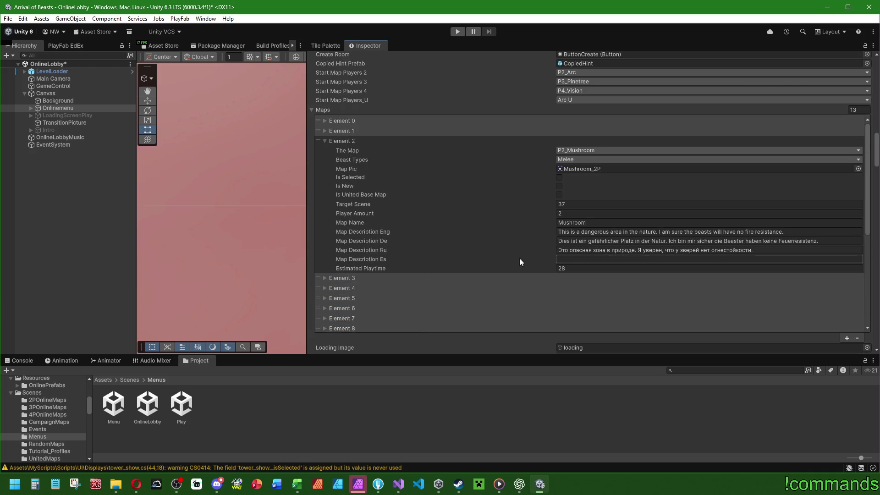
pyautogui.click(596, 241)
pyautogui.scroll(-8, 458, 230)
pyautogui.scroll(-2, 456, 246)
pyautogui.press('Tab')
pyautogui.write('Dies ist ein gefährlicher Platz in der Natur. Ich bin mir sicher die Beaster haben keine Feuerresistenz.')
# Copy Element 2's Russian description into the Mushroom U entry's Russian field
pyautogui.scroll(7, 482, 237)
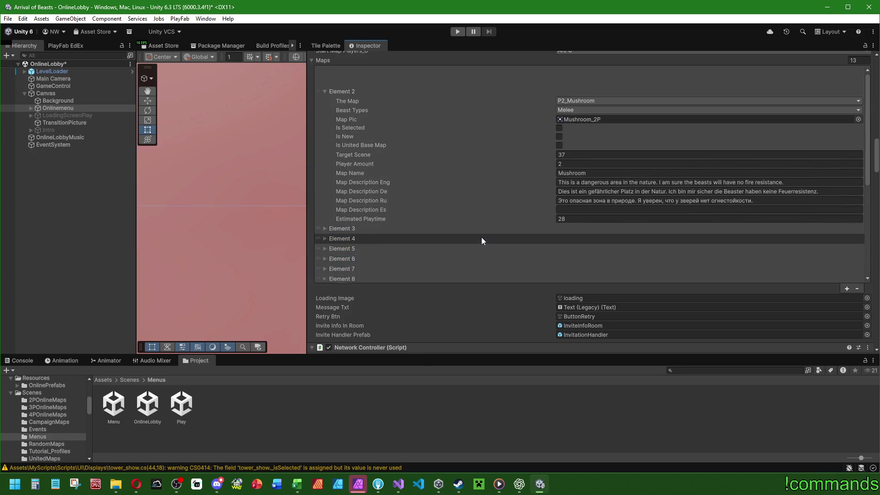
pyautogui.click(598, 202)
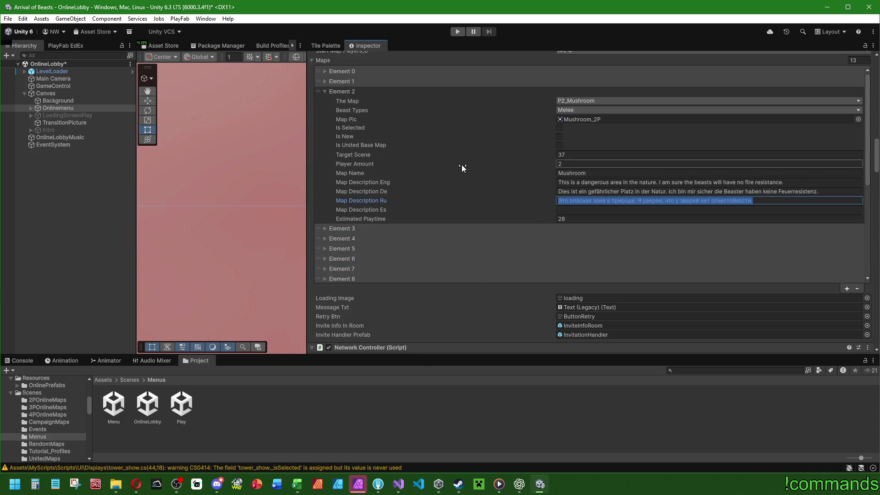
pyautogui.scroll(-10, 460, 170)
pyautogui.click(586, 209)
pyautogui.write('Это опасная зона в природе. Я уверен, что у зверей нет огнестойкости.')
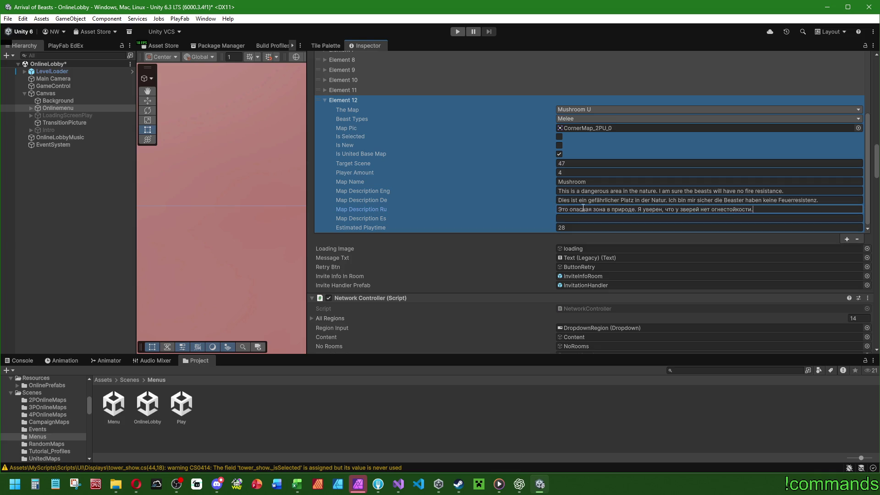
# Collapse Element 2, widen the Scene view and make the maps list area taller
pyautogui.scroll(5, 485, 200)
pyautogui.scroll(3, 466, 217)
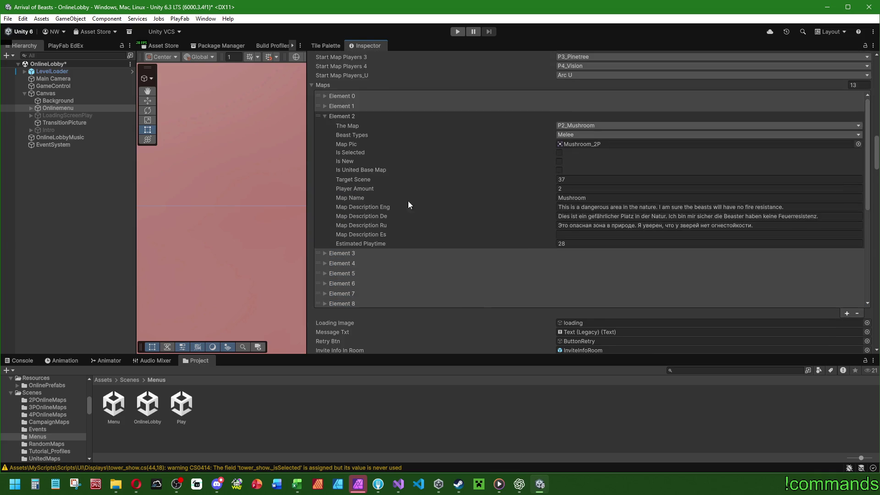
pyautogui.click(324, 116)
pyautogui.scroll(-5, 412, 169)
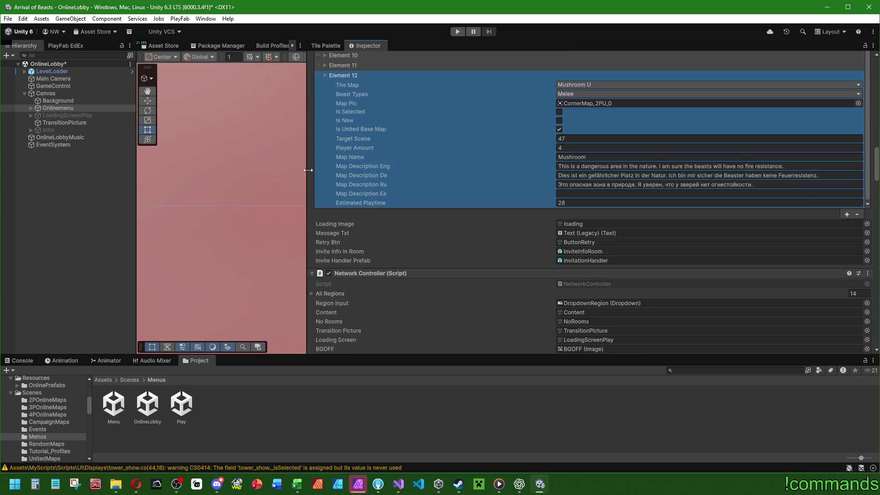
pyautogui.moveTo(314, 173)
pyautogui.mouseDown()
pyautogui.moveTo(685, 174)
pyautogui.moveTo(675, 174)
pyautogui.mouseUp()
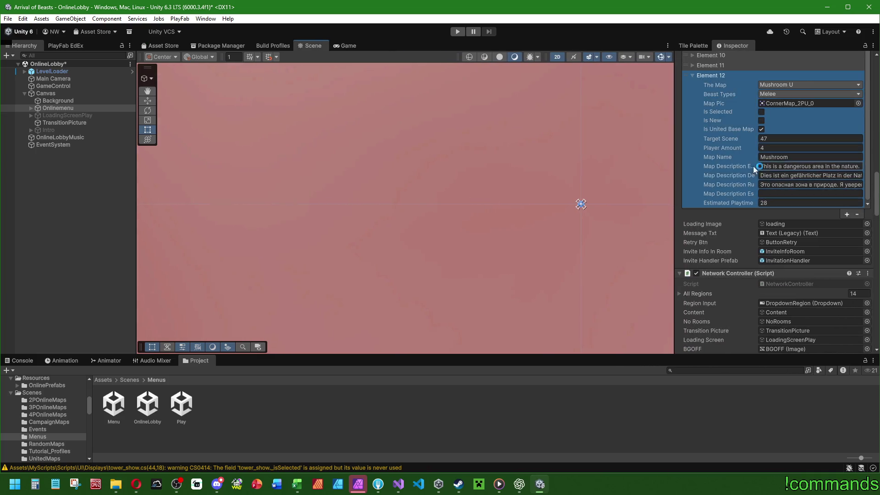
pyautogui.moveTo(701, 223)
pyautogui.mouseDown()
pyautogui.moveTo(711, 294)
pyautogui.moveTo(714, 252)
pyautogui.mouseUp()
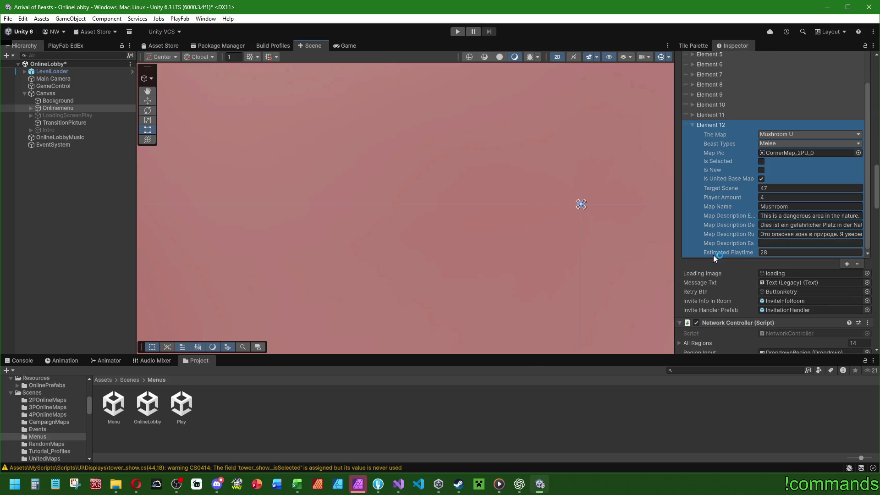
pyautogui.click(358, 485)
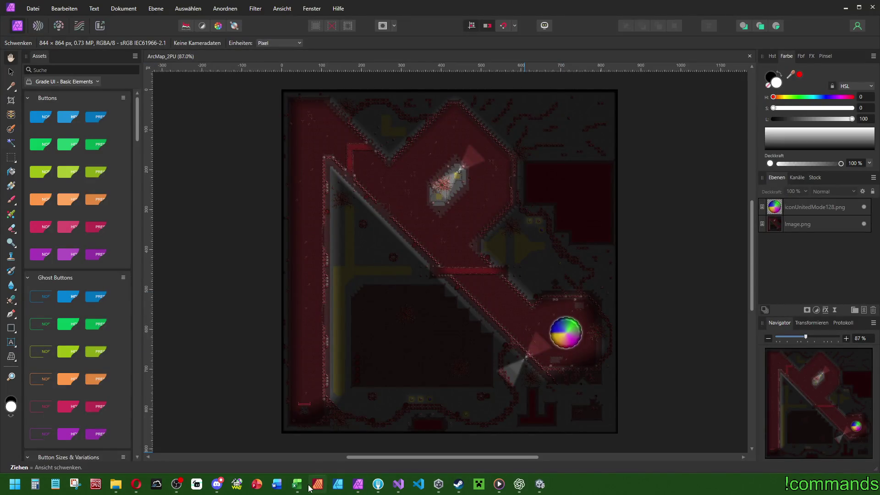
# Back in Unity, deselect everything and clear the console output
pyautogui.click(540, 484)
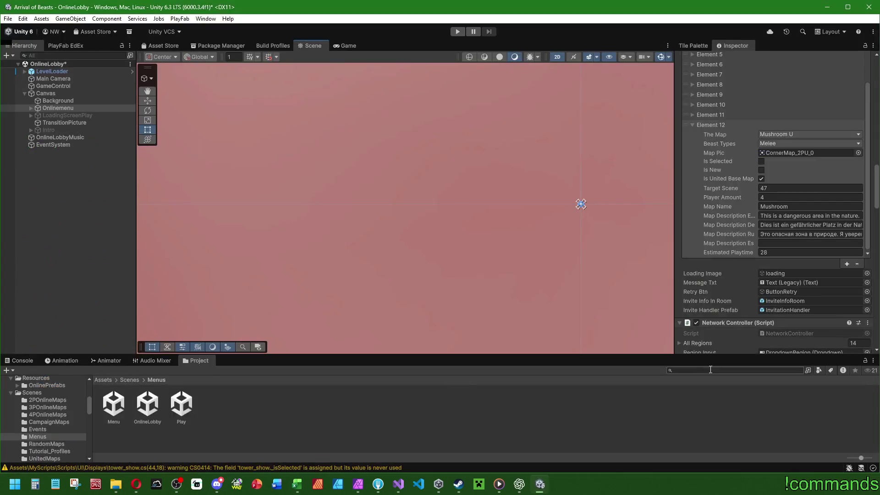
pyautogui.click(321, 246)
pyautogui.click(21, 361)
pyautogui.click(18, 367)
pyautogui.click(399, 485)
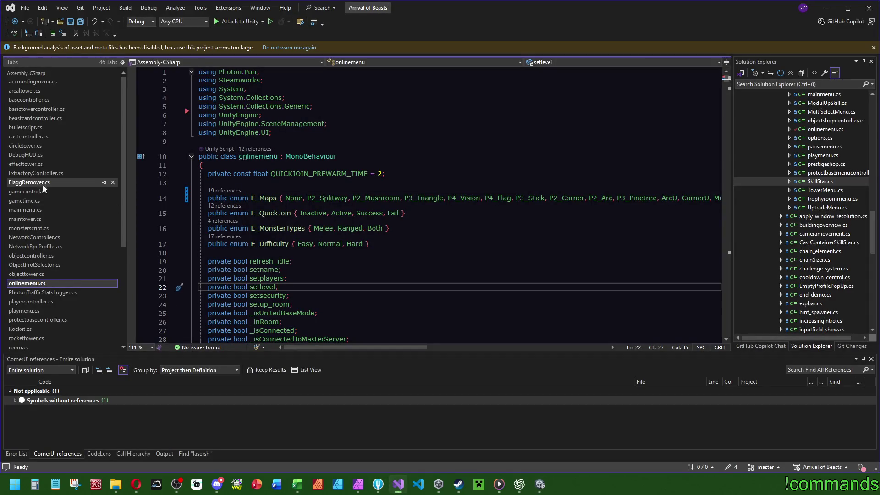
# Open playmenu.cs and search 'genera' to reach LoadRandomMap's input data lines
pyautogui.click(24, 311)
pyautogui.click(491, 249)
pyautogui.hotkey('ctrl', 'f')
pyautogui.write('genera')
pyautogui.moveTo(726, 118); pyautogui.dragTo(733, 216)
pyautogui.click(428, 159)
pyautogui.press('Escape')
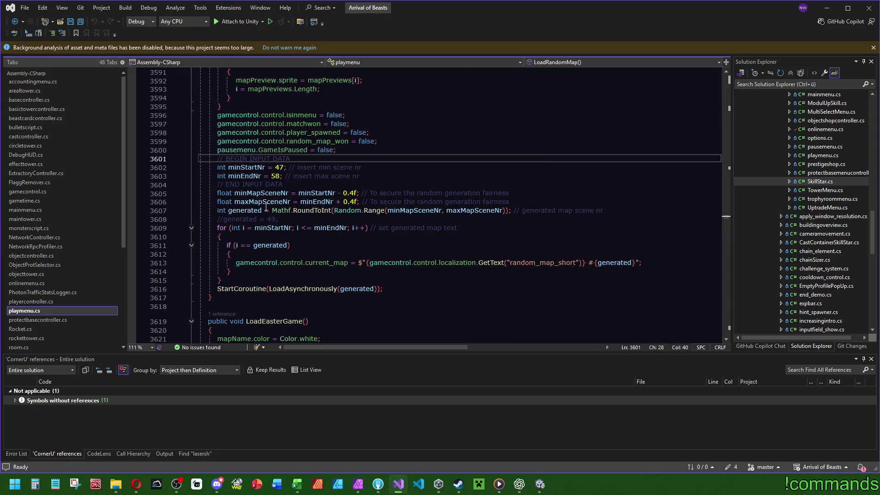
# Change minStartNr from 47 to 48 and minEndNr from 58 to 59, then save all
pyautogui.click(282, 168)
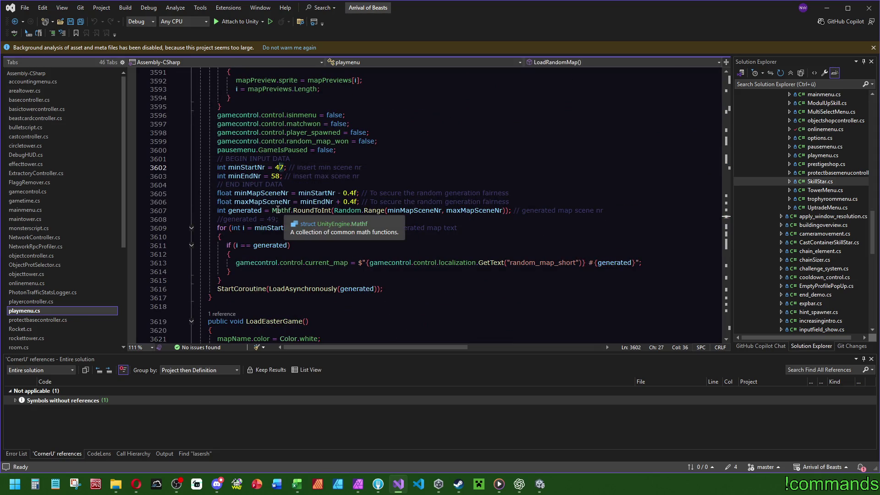
pyautogui.press('BackSpace')
pyautogui.write('8')
pyautogui.click(280, 177)
pyautogui.press('BackSpace')
pyautogui.write('9')
pyautogui.click(398, 141)
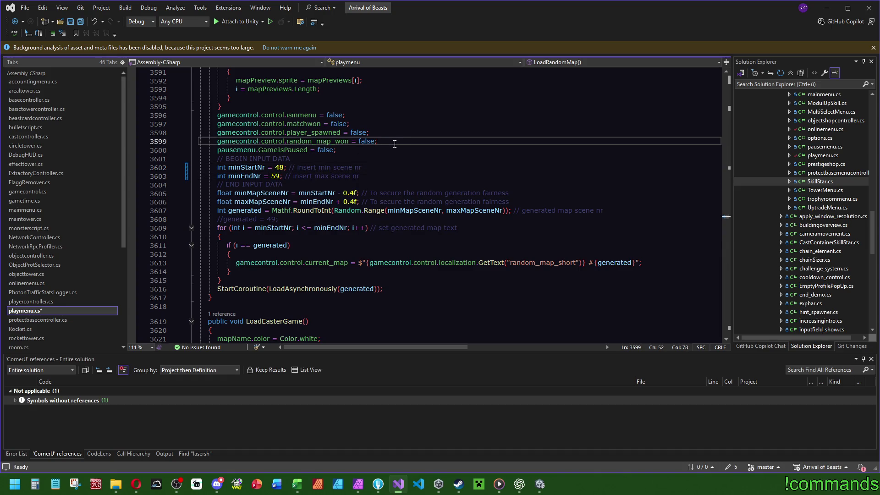
pyautogui.click(81, 22)
pyautogui.click(540, 484)
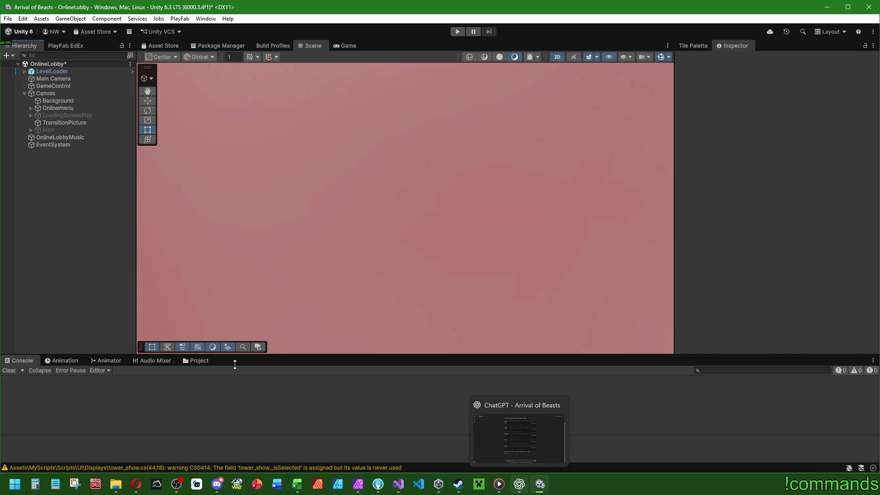
# Replace the console with the Project panel's Scenes > Menus folder, then go up to Scenes
pyautogui.click(199, 361)
pyautogui.click(19, 361)
pyautogui.click(199, 361)
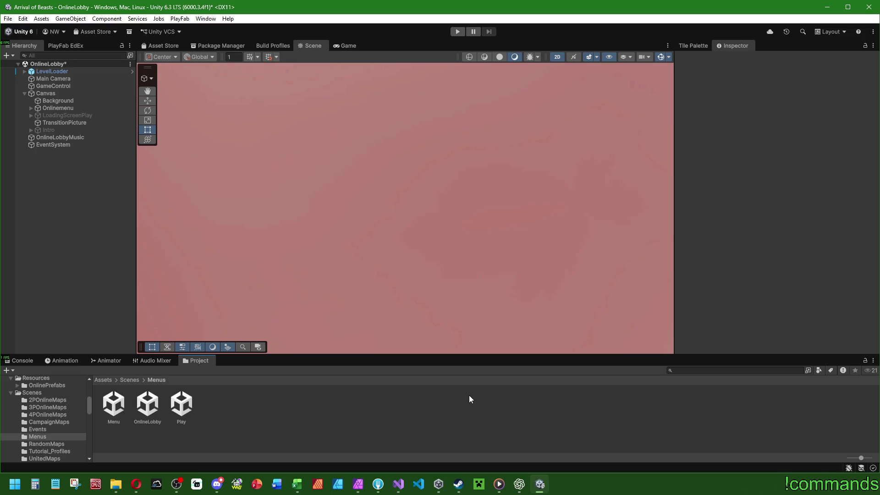
pyautogui.click(129, 380)
# Open the MushroomMapU scene from Scenes > UnitedMaps, saving the modified lobby scene
pyautogui.doubleClick(386, 408)
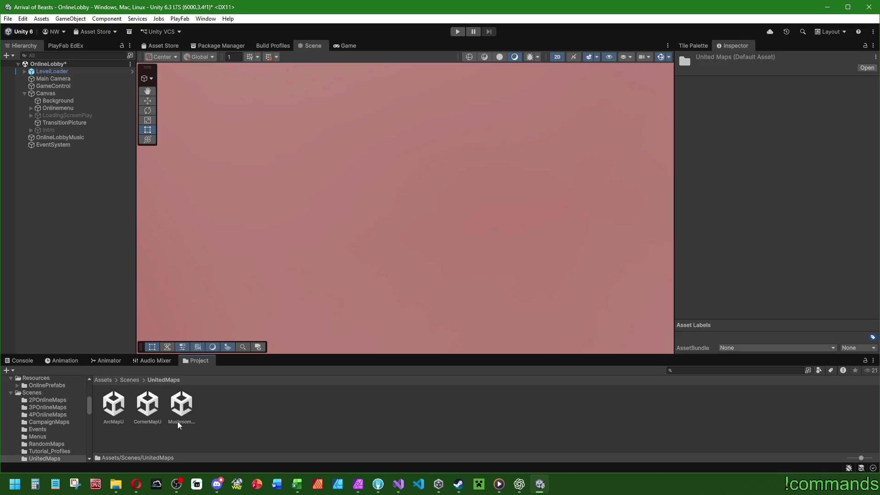
pyautogui.doubleClick(179, 424)
pyautogui.click(412, 262)
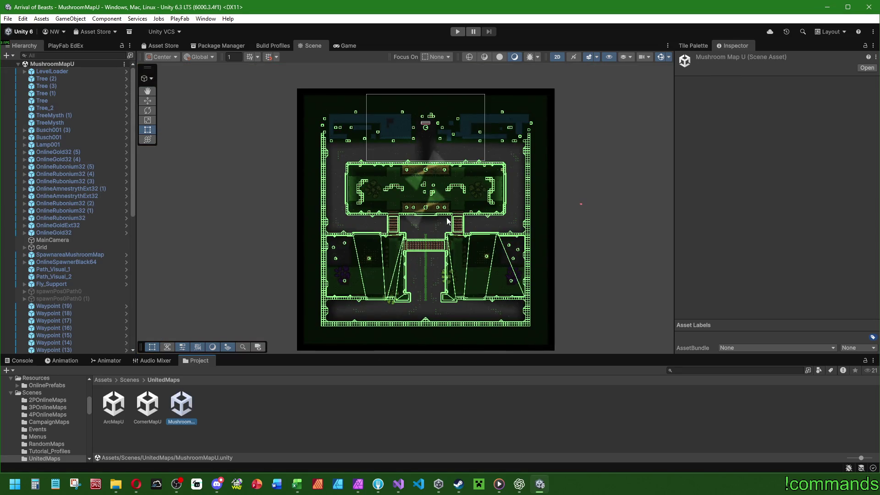
# Compare the CornerMapU, ArcMapU and MushroomMapU scenes and review SpawnareaCornerMap's prefab overrides
pyautogui.doubleClick(154, 413)
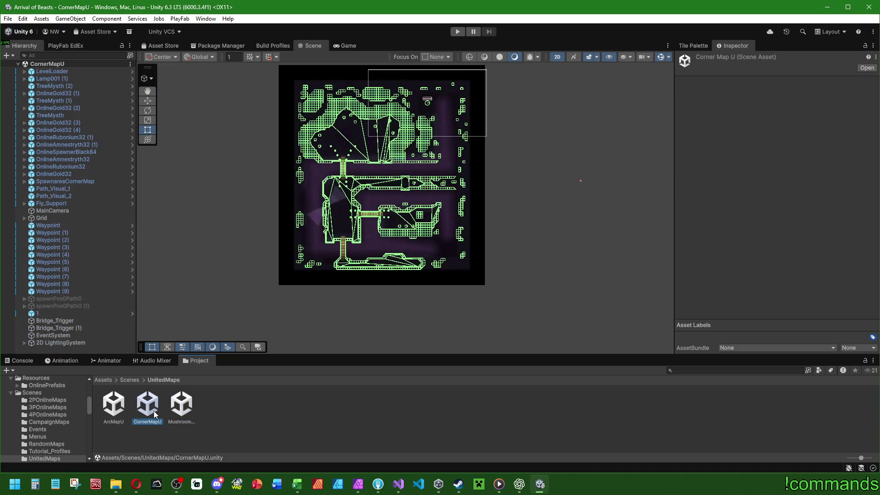
pyautogui.doubleClick(112, 410)
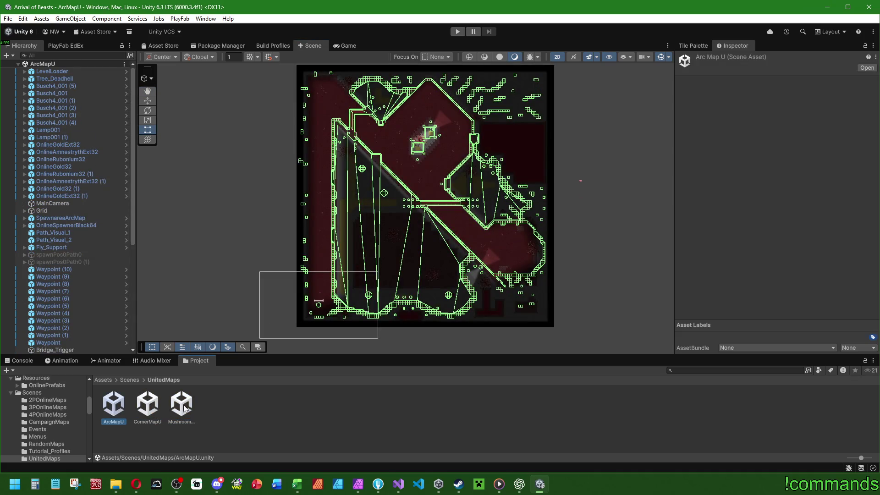
pyautogui.doubleClick(183, 408)
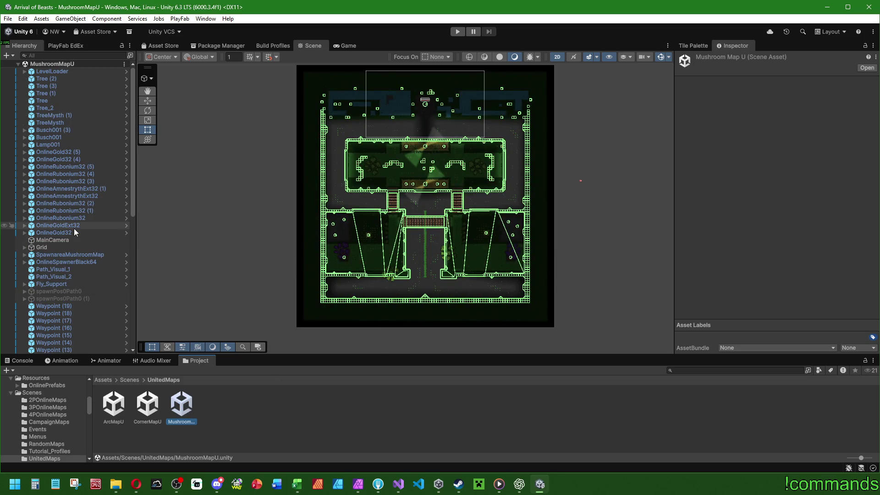
pyautogui.doubleClick(148, 404)
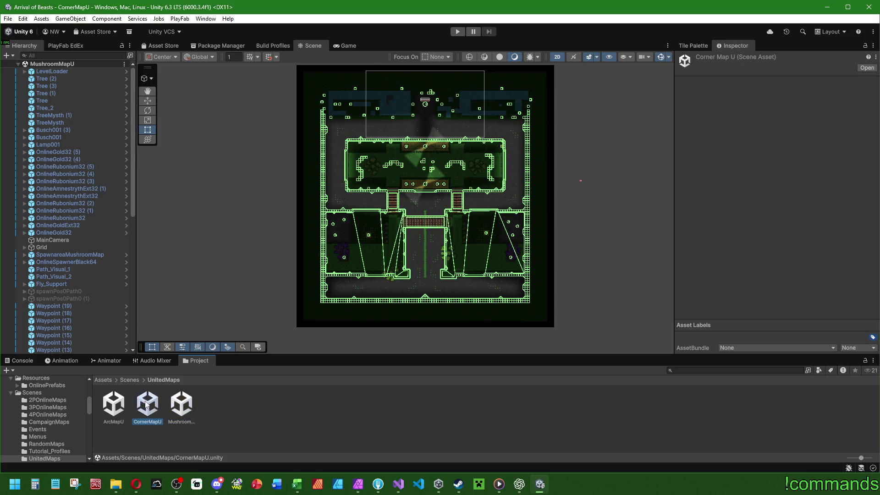
pyautogui.click(75, 181)
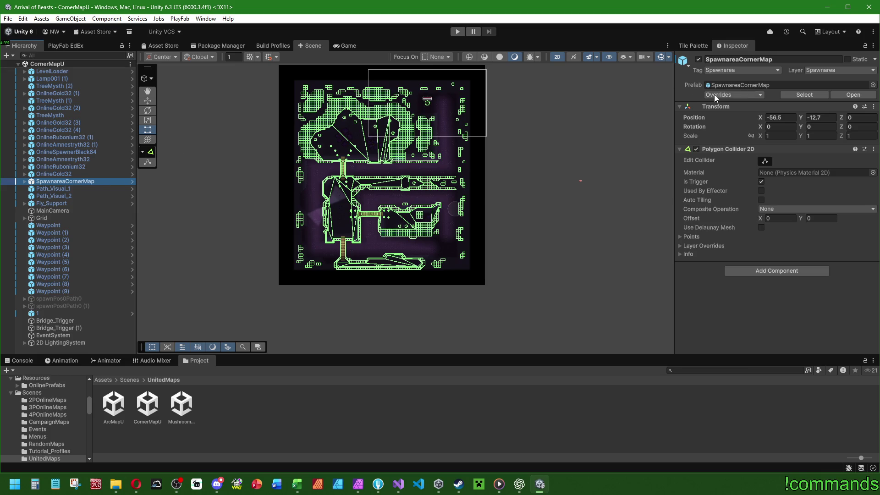
pyautogui.click(714, 95)
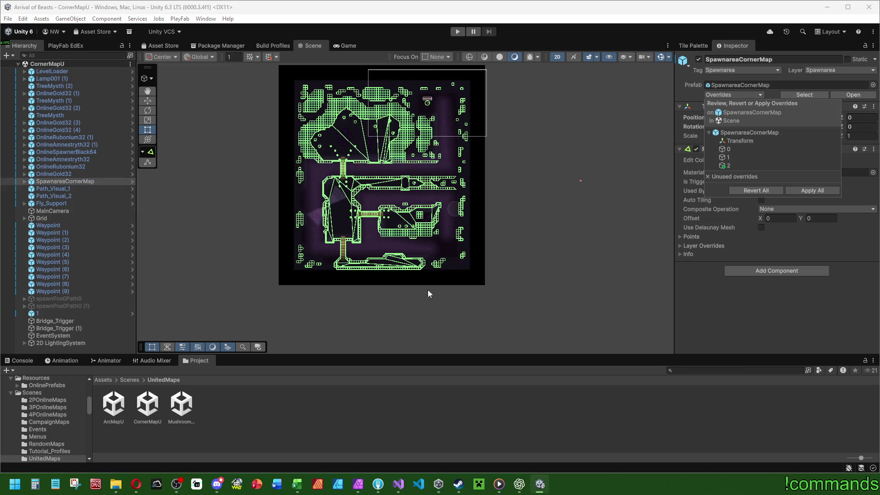
pyautogui.click(300, 423)
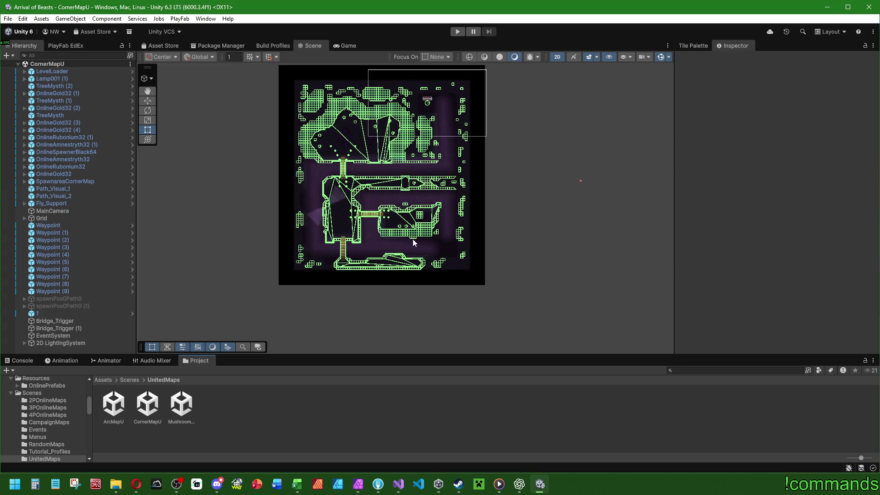
pyautogui.scroll(2, 422, 215)
pyautogui.click(182, 403)
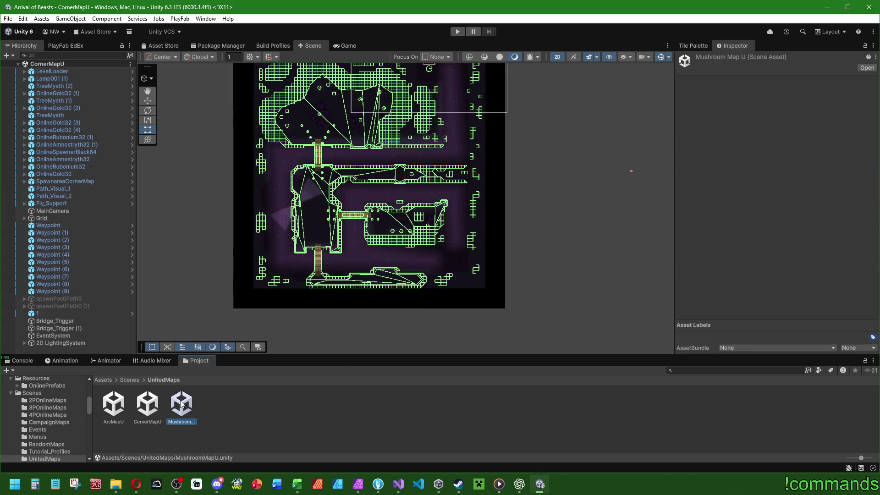
# Switch between MushroomMapU and CornerMapU, inspecting object 1 with the Move tool, then reopen MushroomMapU
pyautogui.doubleClick(181, 403)
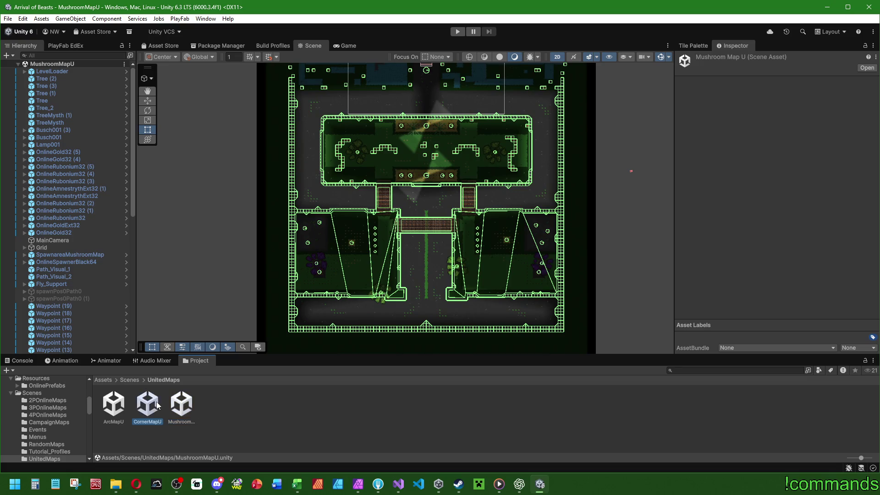
pyautogui.doubleClick(156, 404)
pyautogui.scroll(3, 424, 249)
pyautogui.click(153, 100)
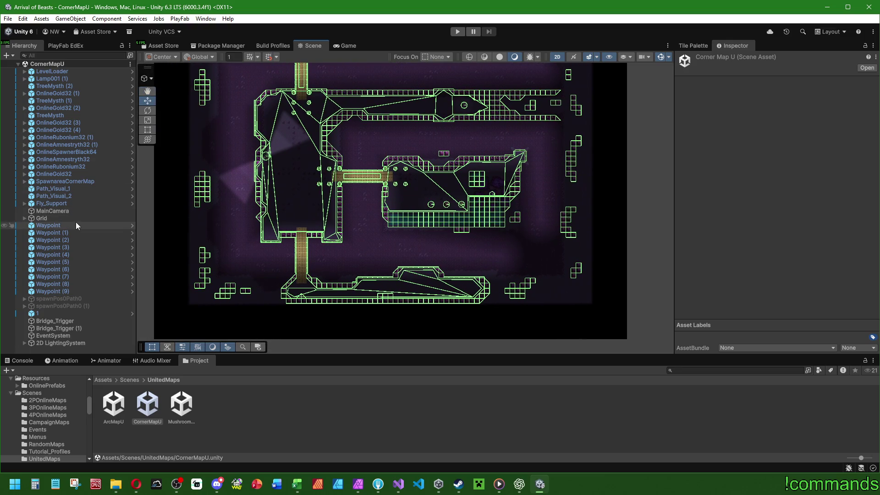
pyautogui.click(69, 314)
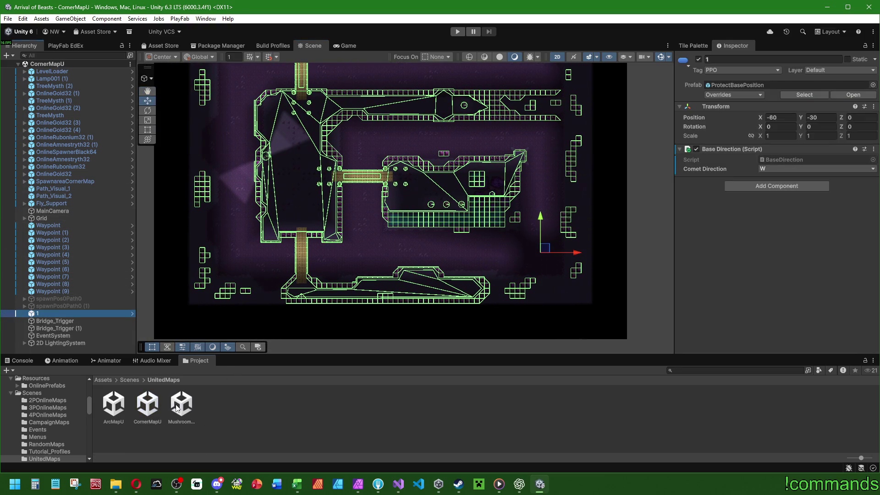
pyautogui.doubleClick(177, 408)
pyautogui.scroll(-2, 406, 150)
pyautogui.scroll(2, 485, 250)
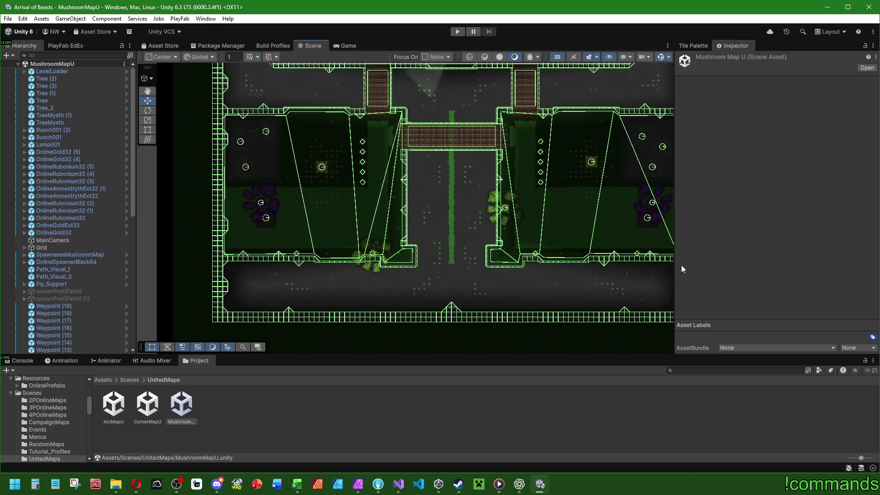
# Show the GroundsNew tile palette and delete the Hierarchy object named 2
pyautogui.moveTo(675, 269); pyautogui.dragTo(728, 269)
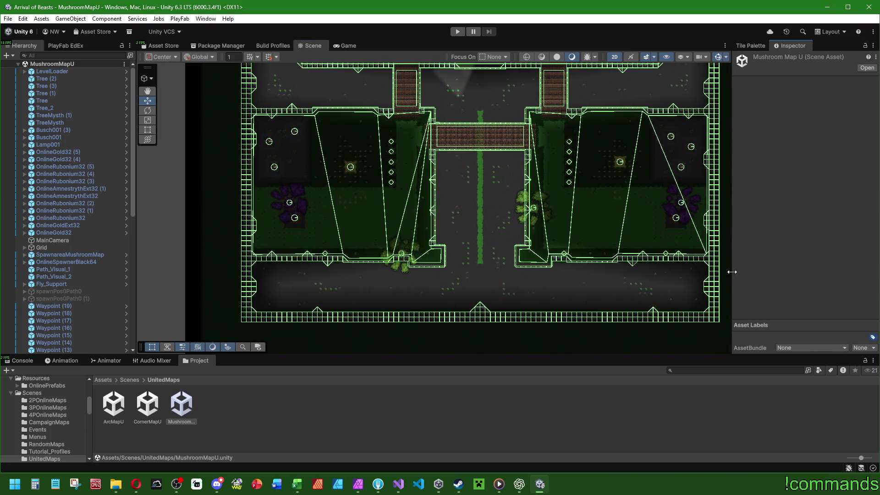
pyautogui.click(750, 45)
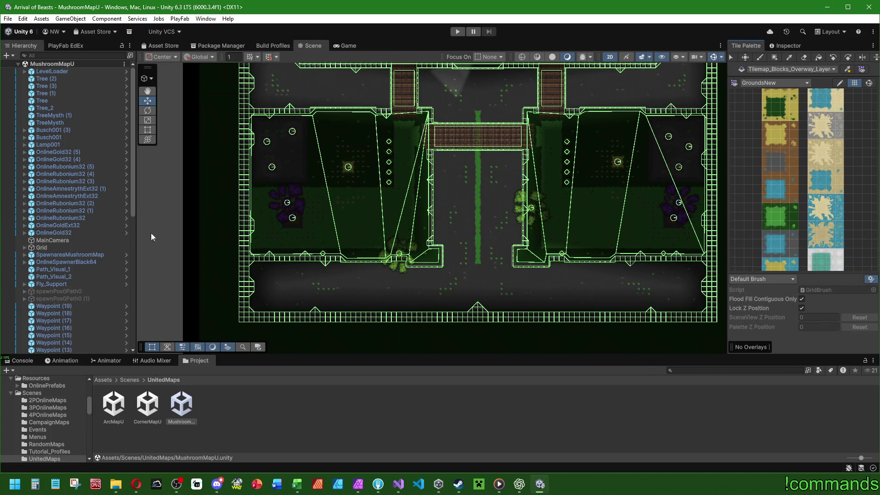
pyautogui.scroll(-10, 56, 267)
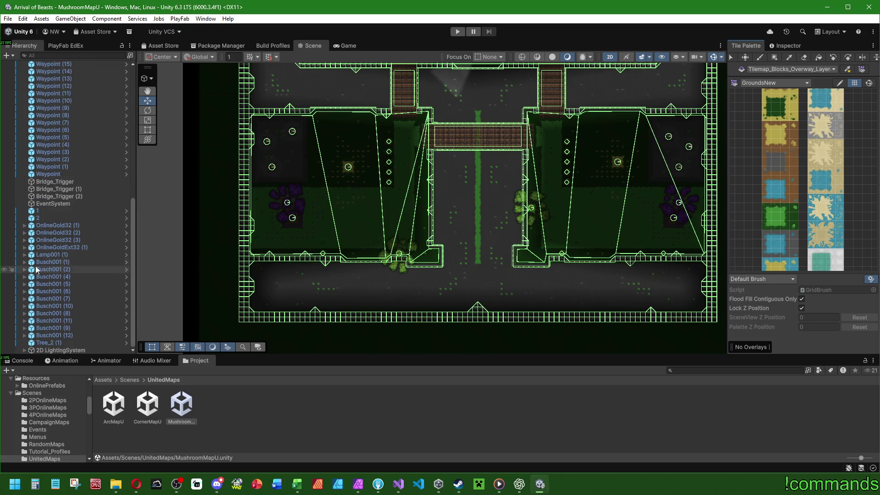
pyautogui.click(41, 218)
pyautogui.press('Delete')
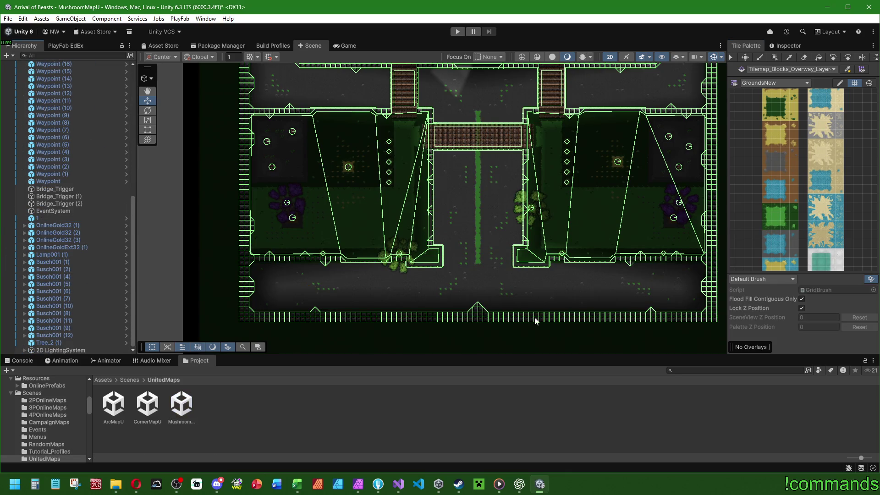
pyautogui.doubleClick(42, 218)
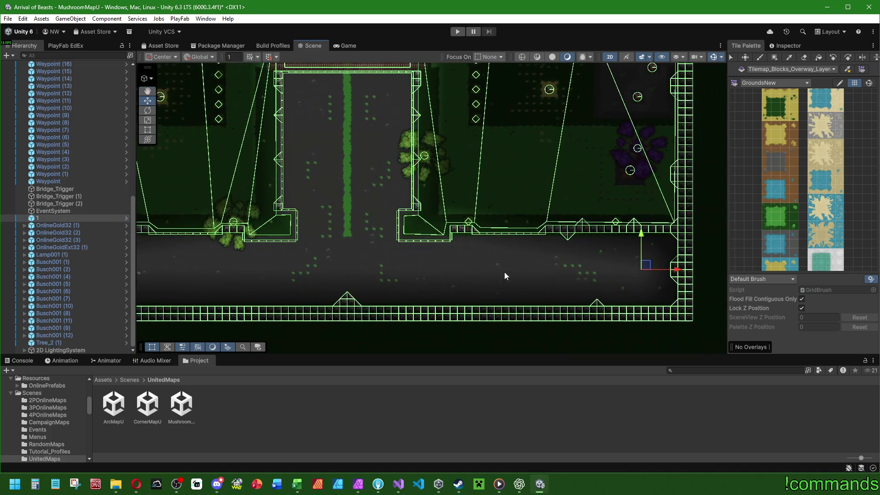
# Move base object 1 left to about X -70, Y -48 and change its comet direction to N
pyautogui.click(785, 46)
pyautogui.moveTo(685, 271); pyautogui.dragTo(378, 276)
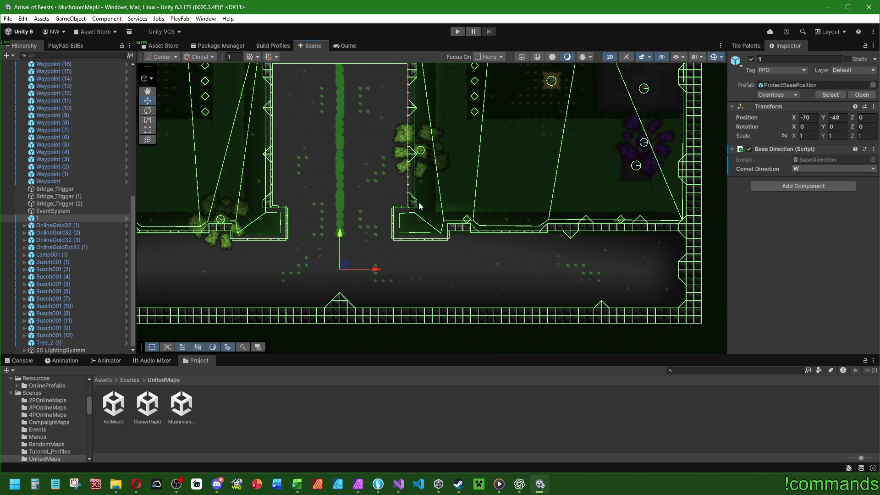
pyautogui.click(806, 169)
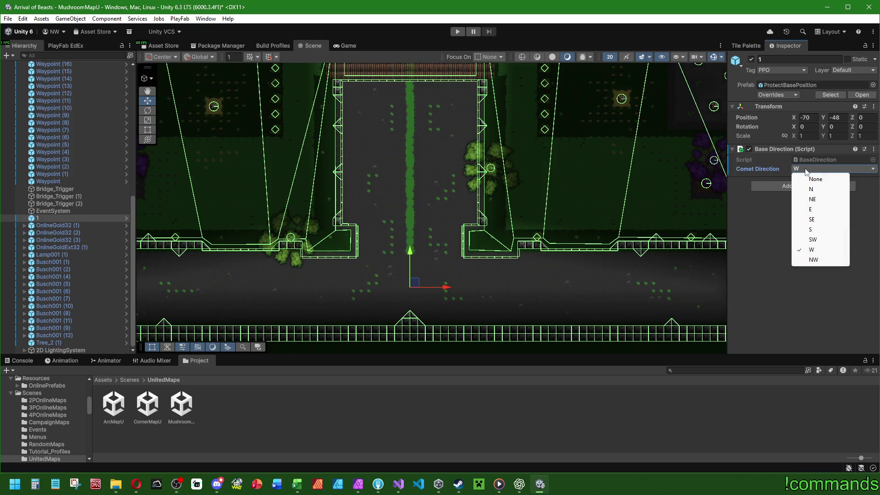
pyautogui.click(811, 190)
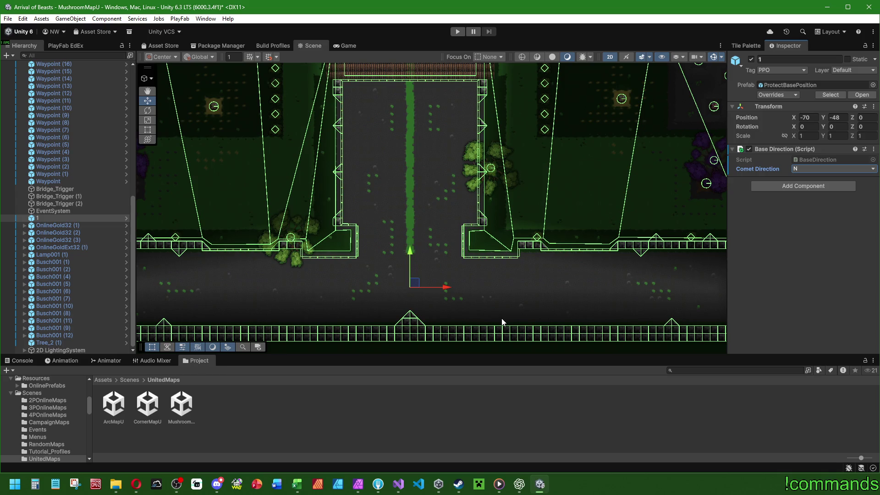
pyautogui.click(810, 169)
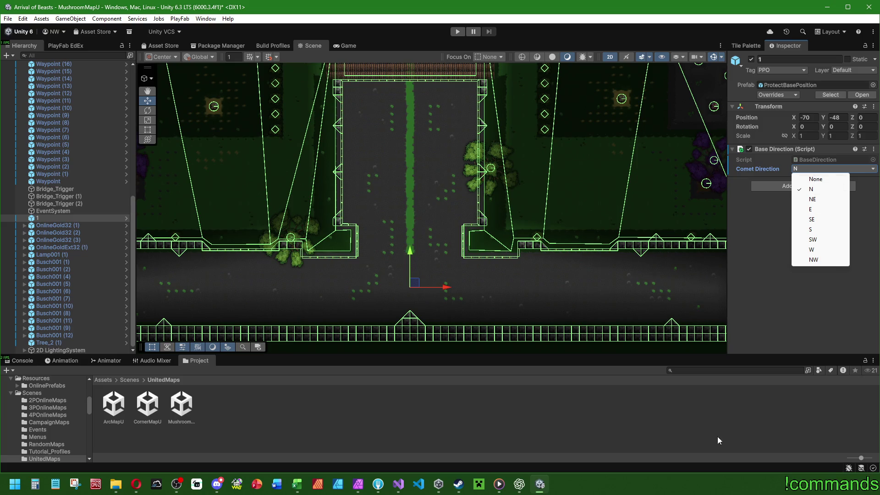
pyautogui.click(650, 416)
pyautogui.click(39, 218)
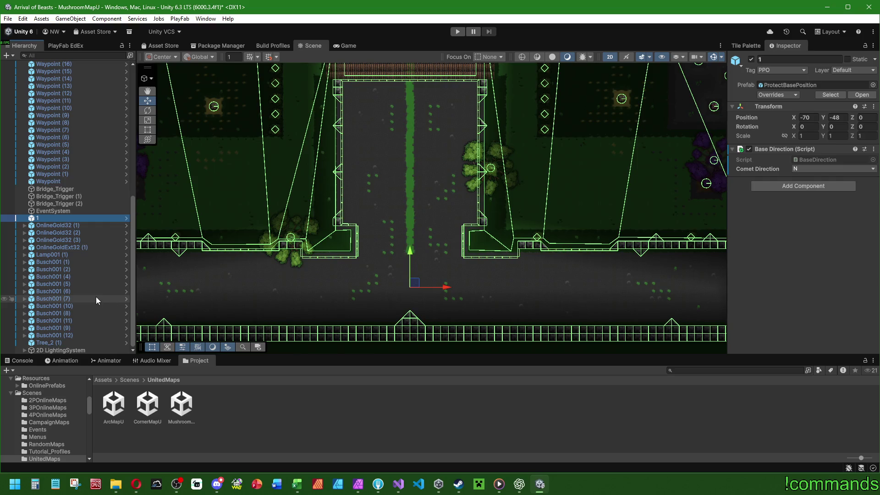
pyautogui.click(24, 350)
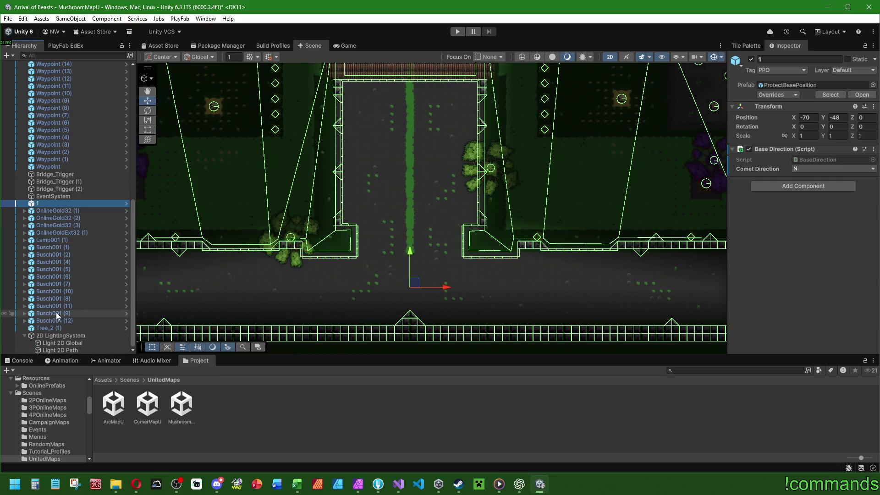
# Select Light 2D Global and raise its intensity from 0.25 to 1
pyautogui.click(60, 343)
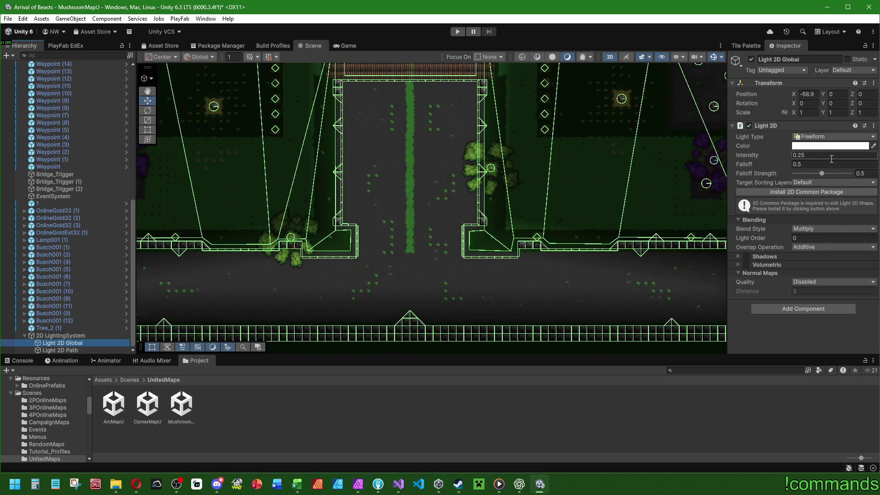
pyautogui.click(831, 155)
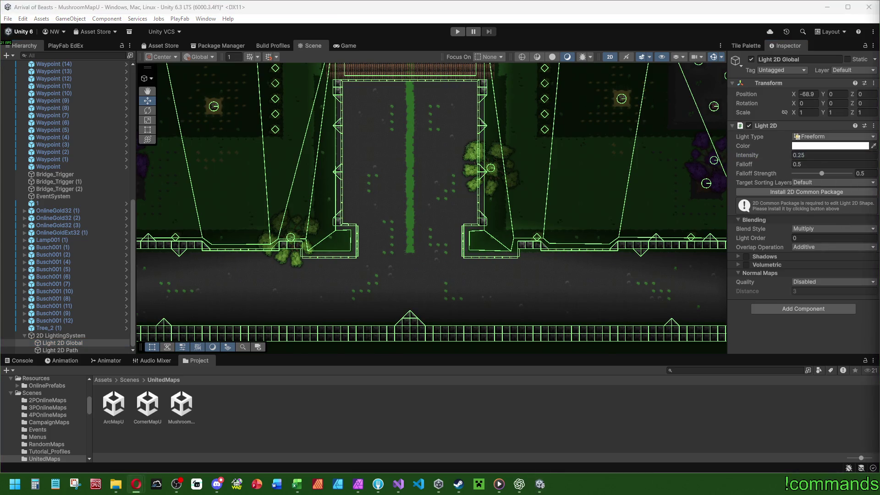
pyautogui.write('1')
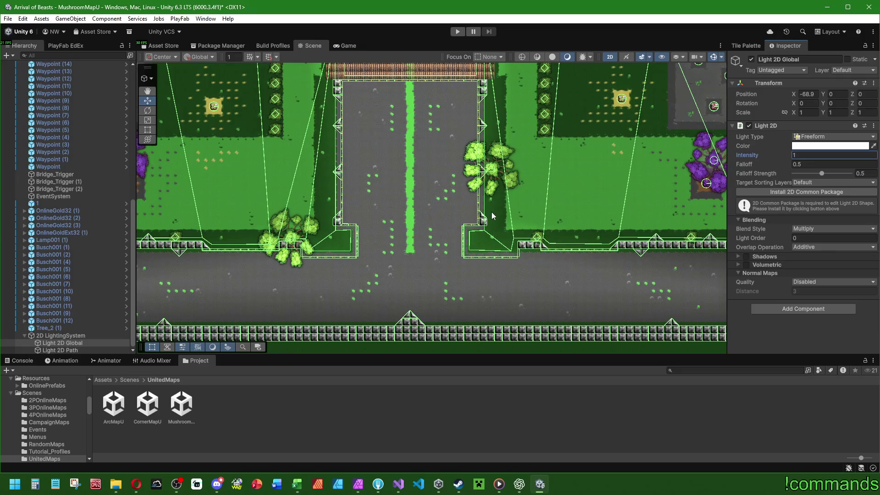
pyautogui.scroll(-2, 493, 216)
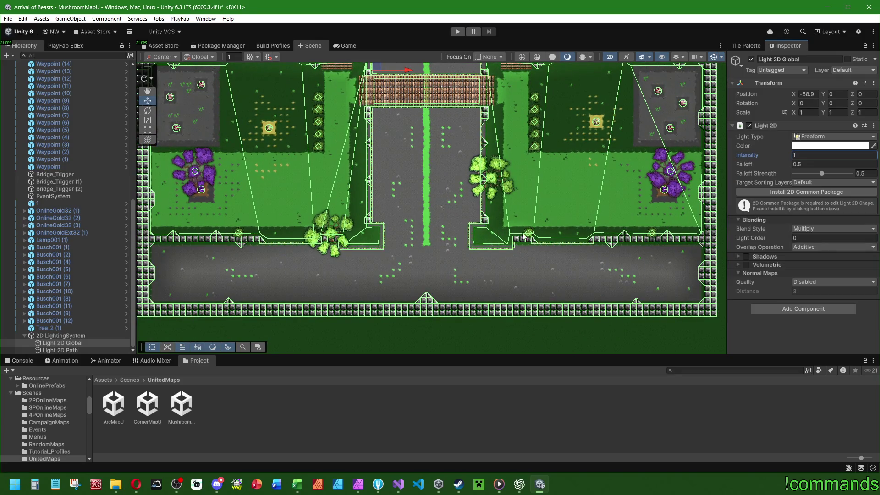
pyautogui.scroll(-2, 524, 236)
pyautogui.scroll(2, 414, 245)
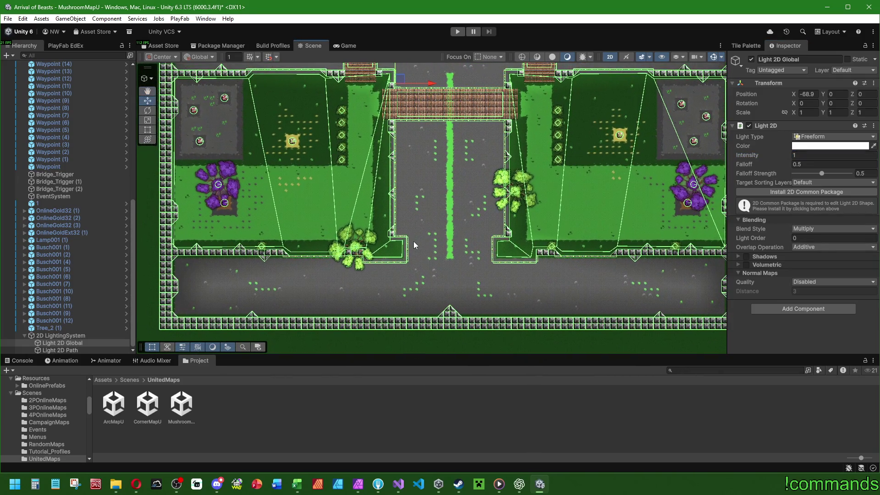
pyautogui.scroll(5, 71, 234)
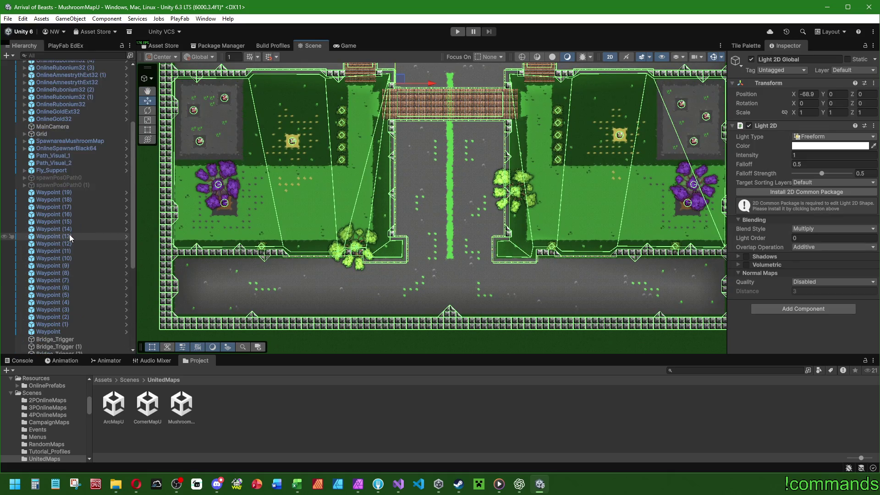
# Enlarge the scene's 3D icons with the Gizmos menu slider
pyautogui.click(59, 332)
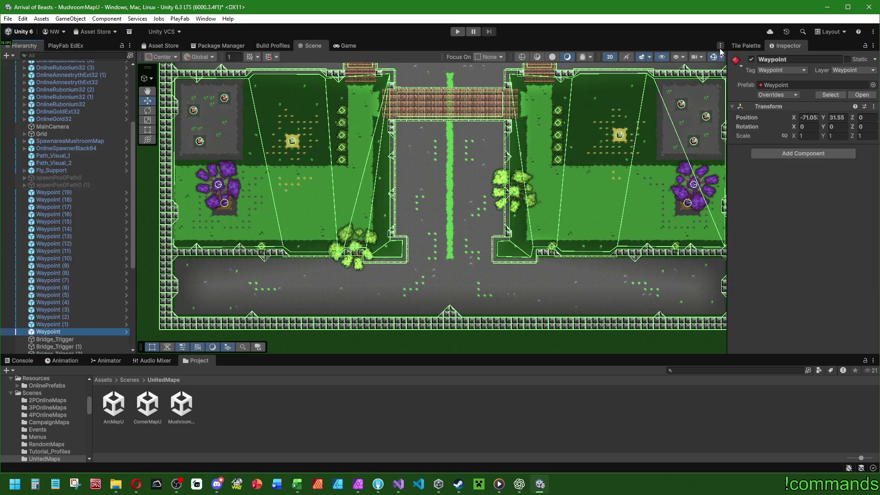
pyautogui.click(722, 56)
pyautogui.moveTo(677, 71); pyautogui.dragTo(699, 69)
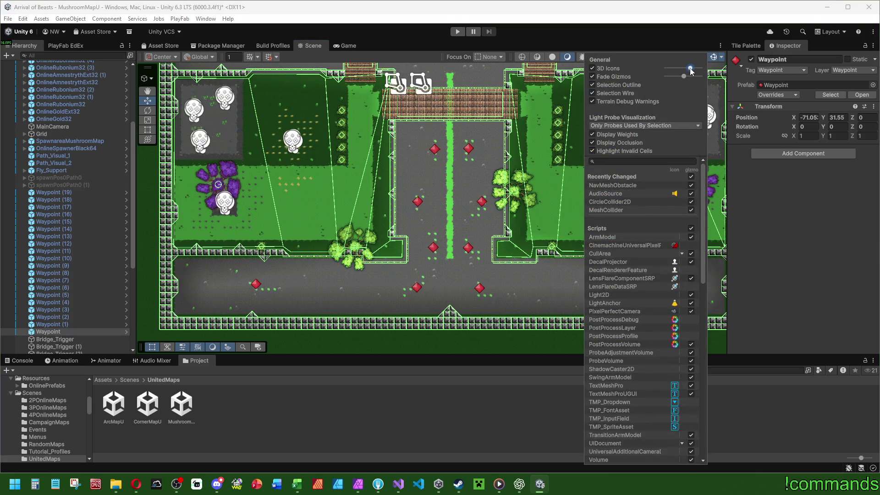
pyautogui.click(92, 225)
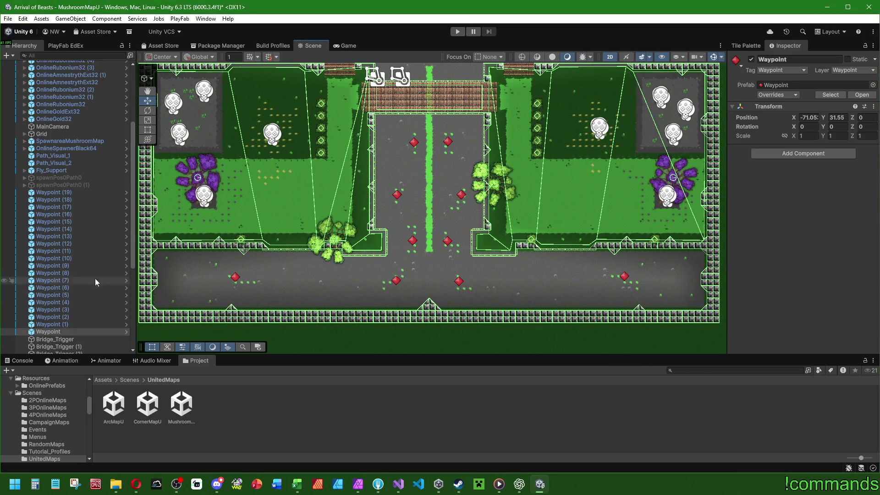
# Frame the waypoints in the scene and delete Waypoints (19), (18) and (17)
pyautogui.click(53, 332)
pyautogui.doubleClick(53, 332)
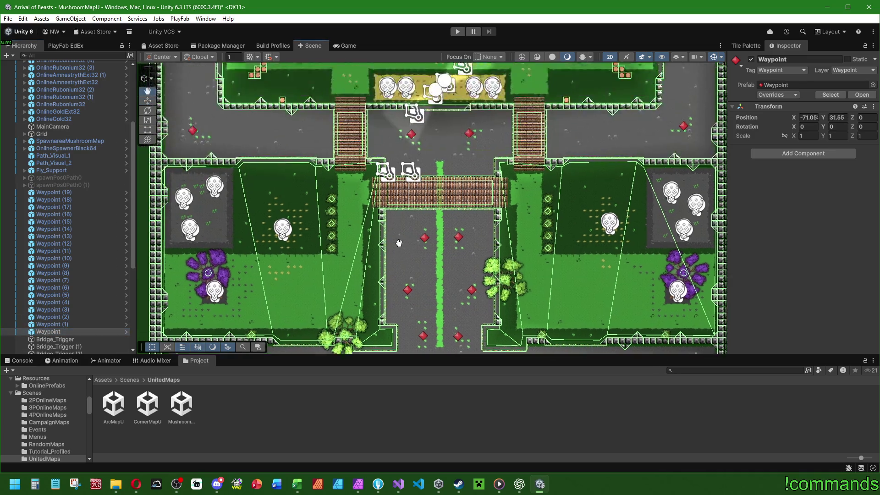
pyautogui.press('Up')
pyautogui.press('Up')
pyautogui.press('Up')
pyautogui.scroll(5, 465, 238)
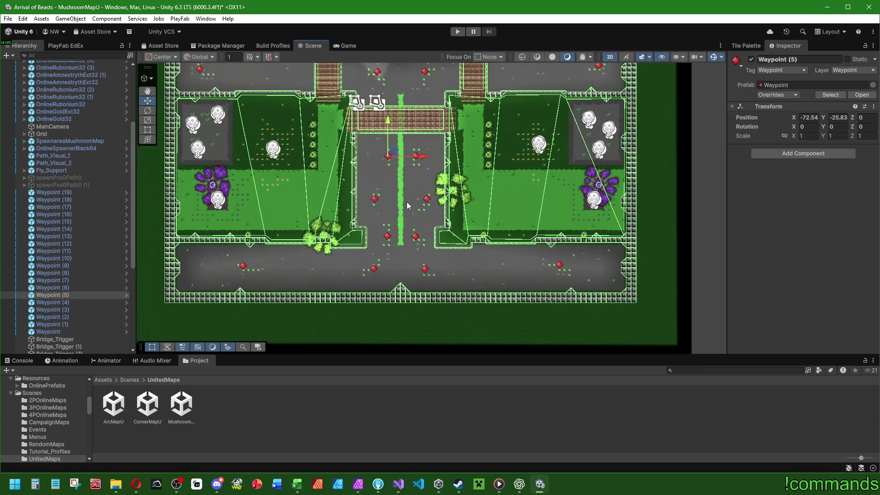
pyautogui.click(69, 288)
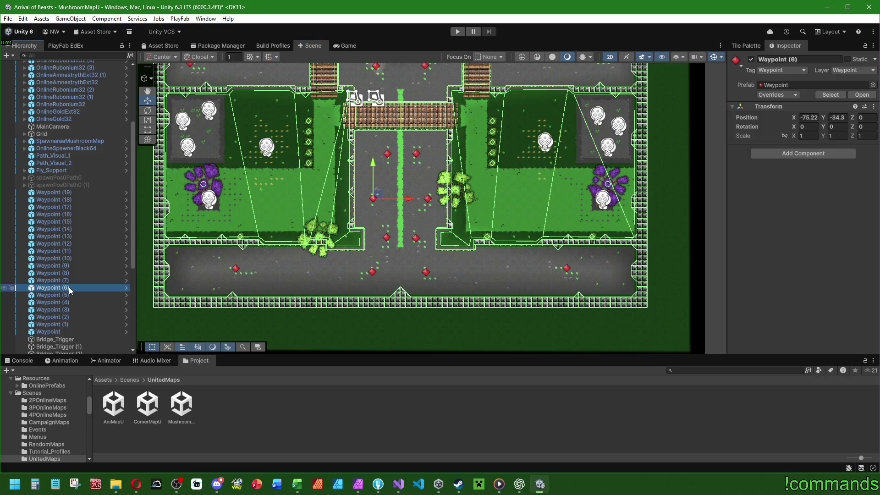
pyautogui.press('Up')
pyautogui.press('Up')
pyautogui.press('Up')
pyautogui.press('Up')
pyautogui.press('Up')
pyautogui.press('Up')
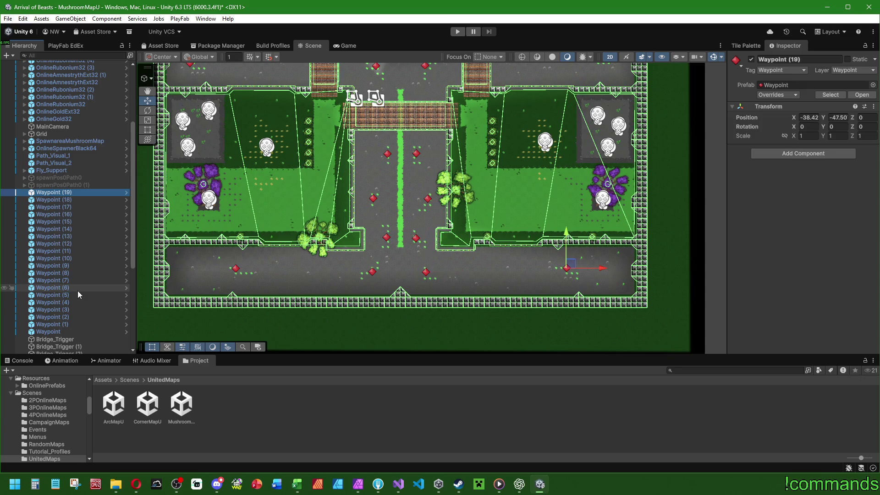
pyautogui.press('Delete')
pyautogui.click(61, 194)
pyautogui.press('Delete')
pyautogui.click(62, 193)
pyautogui.press('Delete')
# Delete Waypoints (9), (8) and (7) from the Hierarchy
pyautogui.click(67, 195)
pyautogui.click(69, 200)
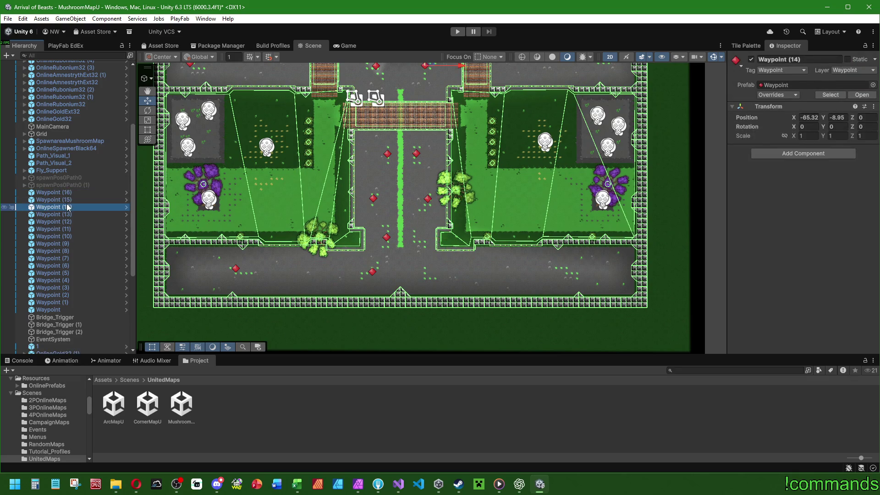
pyautogui.press('Down')
pyautogui.press('Down')
pyautogui.press('Down')
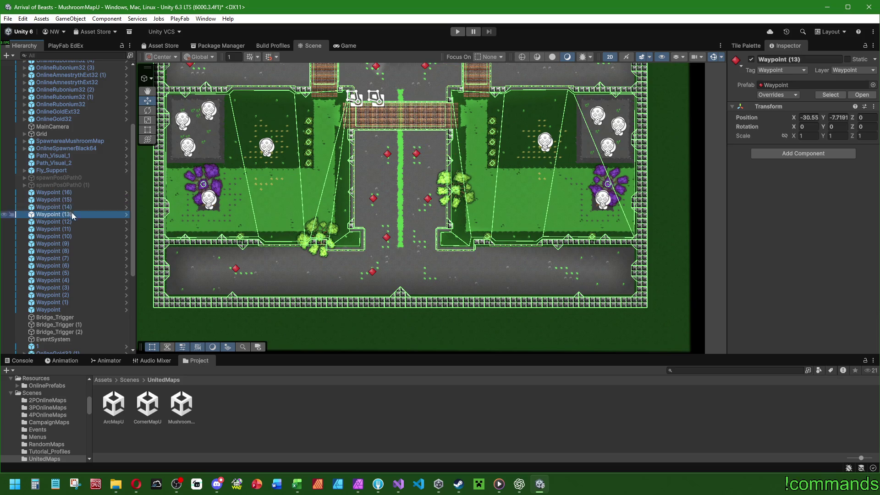
pyautogui.press('Delete')
pyautogui.click(69, 246)
pyautogui.press('Delete')
pyautogui.click(69, 246)
pyautogui.press('Delete')
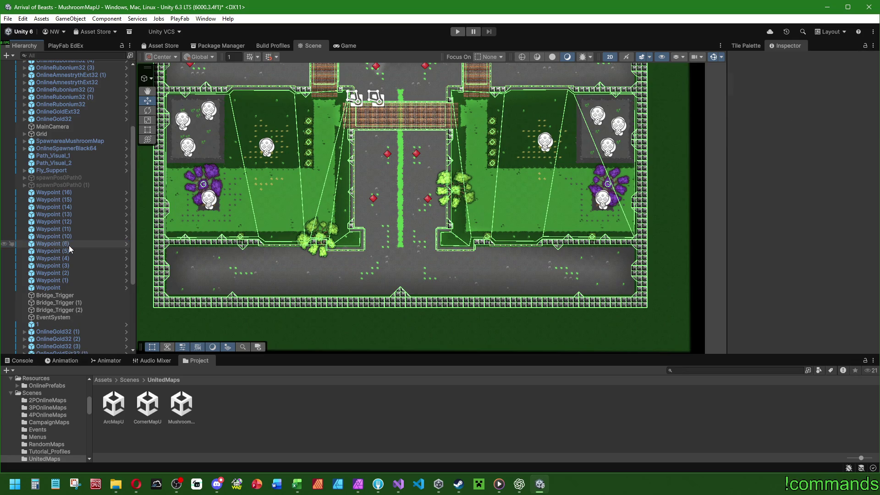
# Nudge Waypoint (6) to -74.44, -33.6 and Waypoint (16) to -85.55, -33.38
pyautogui.click(69, 245)
pyautogui.moveTo(377, 193); pyautogui.dragTo(381, 189)
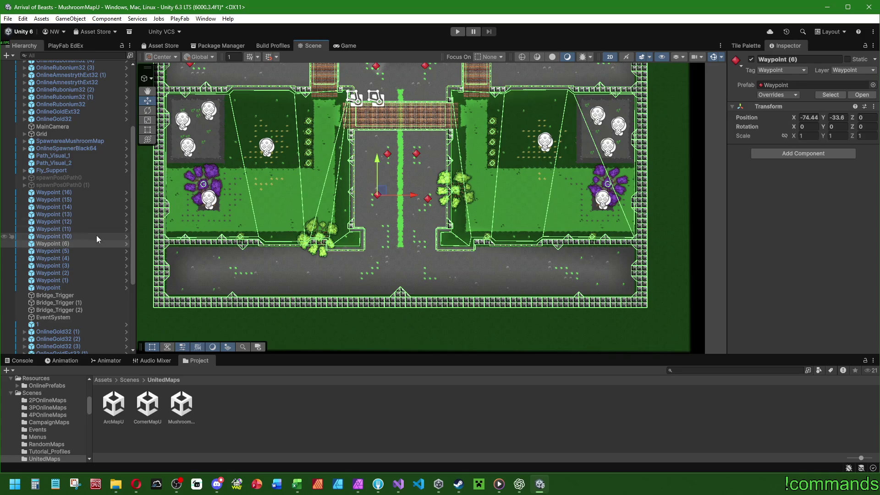
pyautogui.click(77, 236)
pyautogui.press('Up')
pyautogui.press('Up')
pyautogui.press('Up')
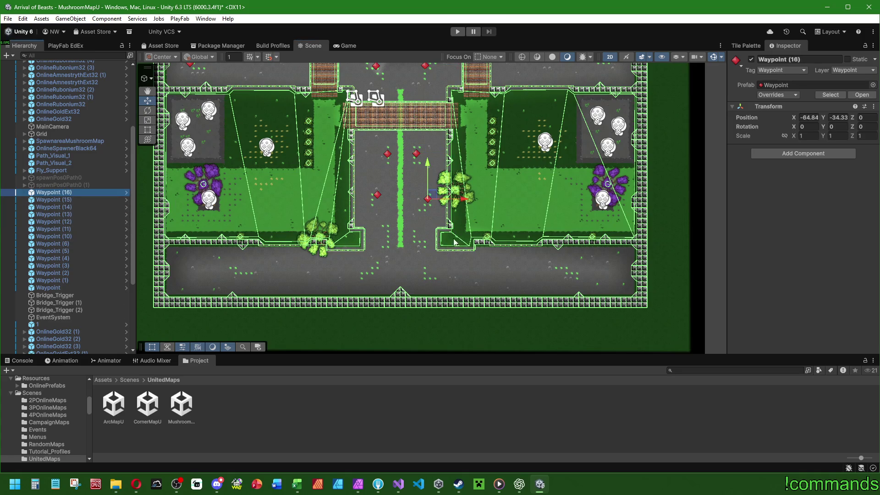
pyautogui.moveTo(464, 204); pyautogui.dragTo(460, 203)
pyautogui.moveTo(425, 164); pyautogui.dragTo(425, 158)
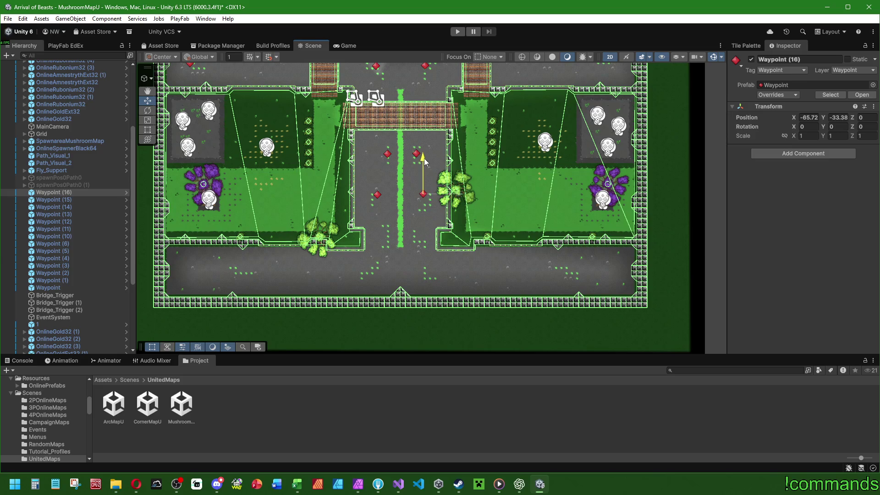
pyautogui.moveTo(460, 193); pyautogui.dragTo(463, 194)
pyautogui.click(421, 158)
pyautogui.hotkey('ctrl', 'z')
pyautogui.moveTo(462, 194); pyautogui.dragTo(460, 194)
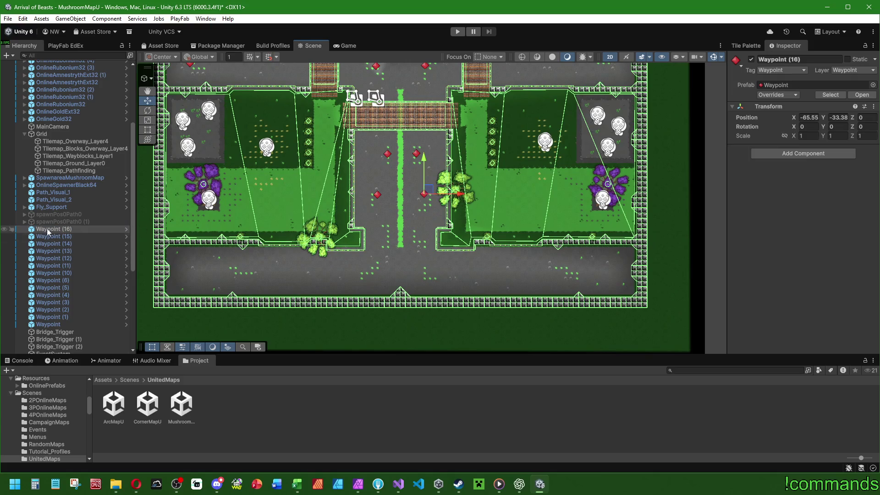
pyautogui.click(52, 208)
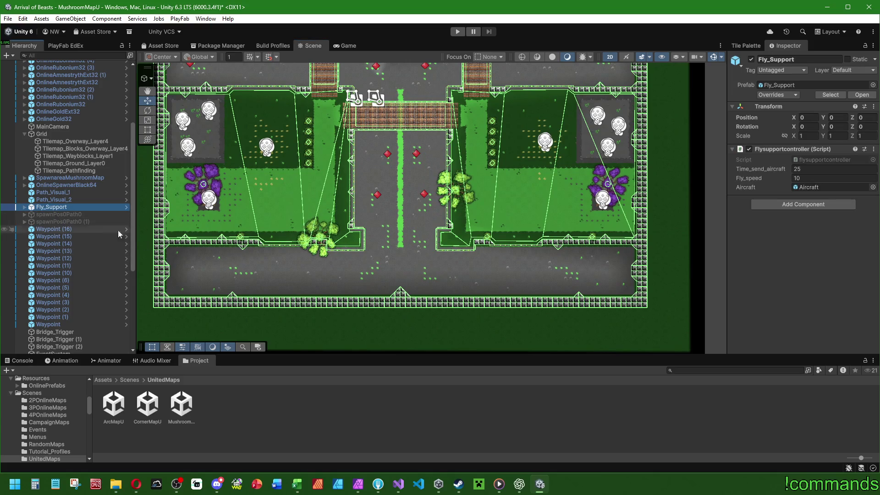
# Remove the missing trailing entries, including Element 7, from Path_Visual_1's Waypoints list
pyautogui.click(71, 199)
pyautogui.click(71, 194)
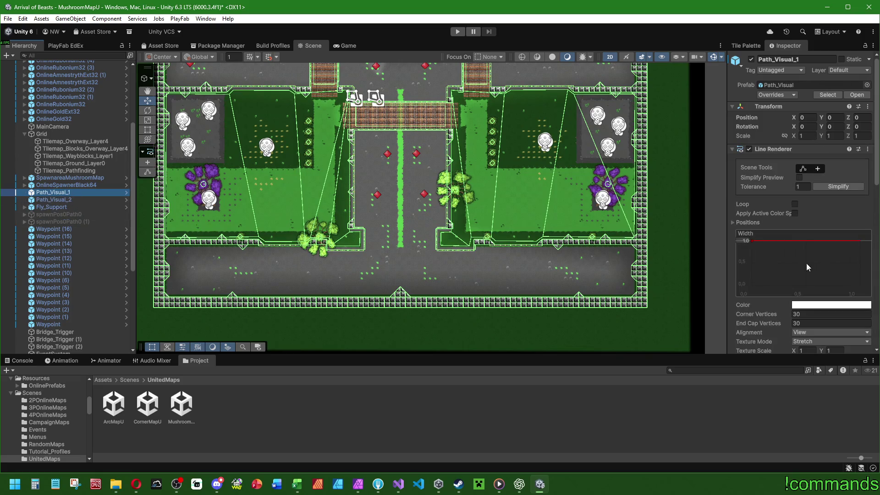
pyautogui.scroll(-10, 787, 311)
pyautogui.click(816, 286)
pyautogui.click(858, 298)
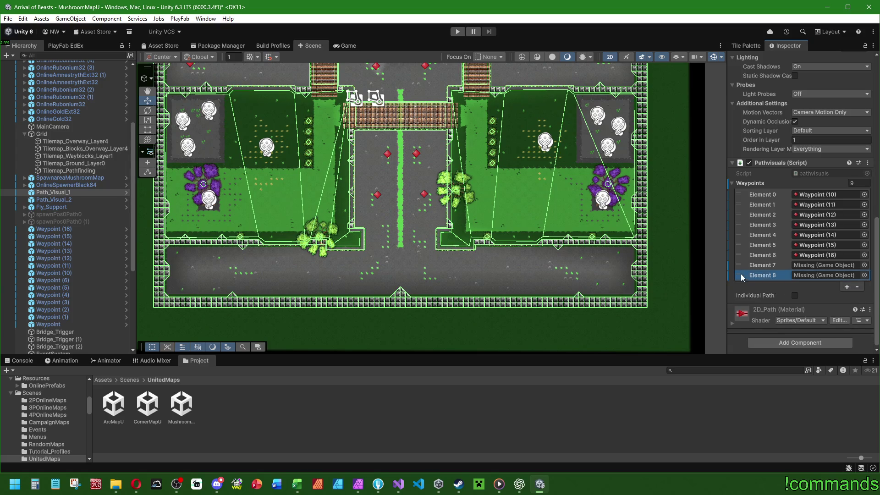
pyautogui.click(857, 288)
pyautogui.click(742, 277)
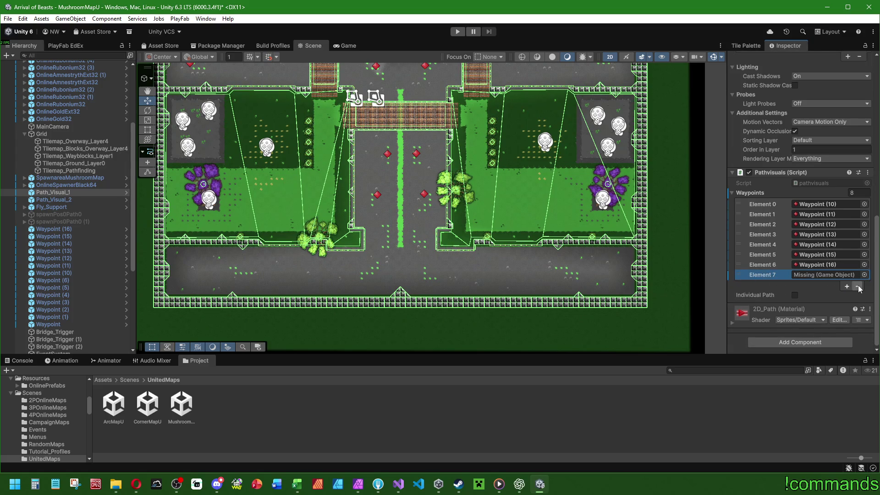
pyautogui.click(857, 287)
# Trim Path_Visual_2's Waypoints list to seven entries by removing Element 9 and the Missing slots
pyautogui.click(68, 200)
pyautogui.click(740, 305)
pyautogui.click(857, 317)
pyautogui.click(762, 297)
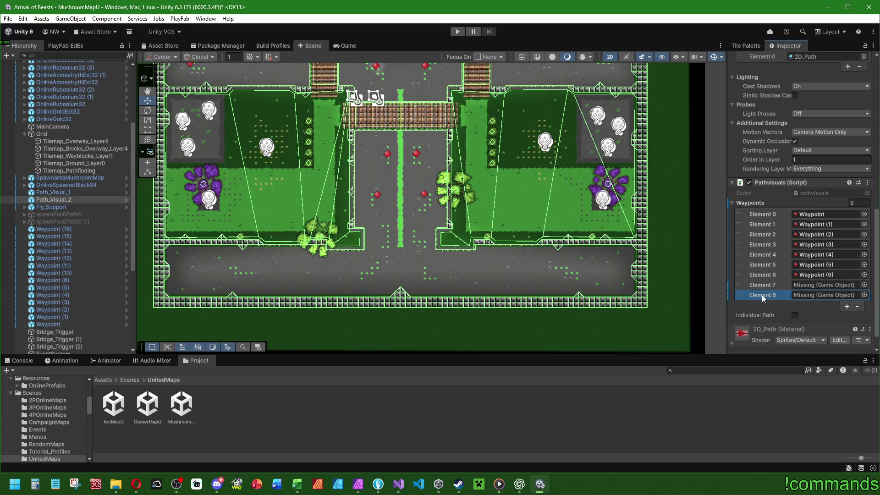
pyautogui.click(857, 307)
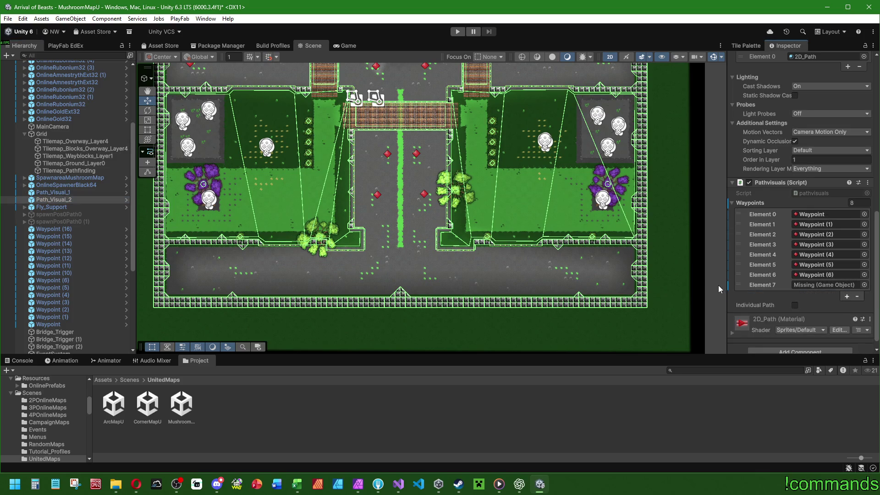
pyautogui.click(856, 298)
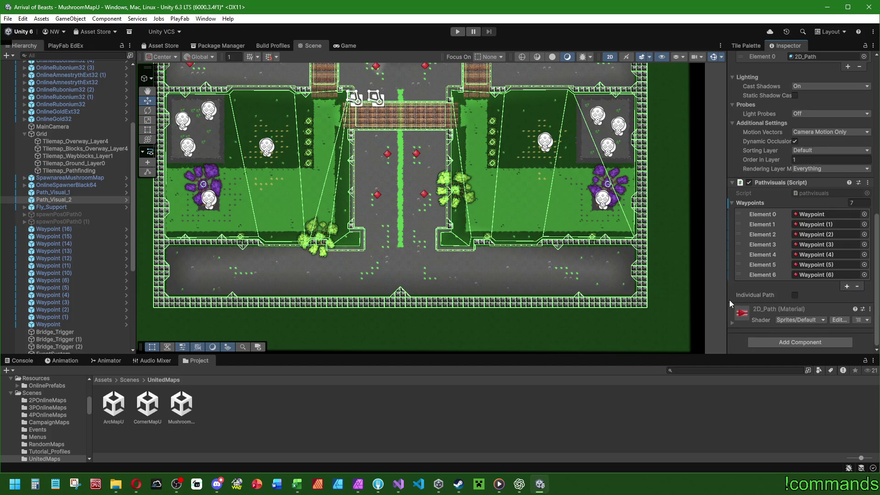
pyautogui.click(76, 185)
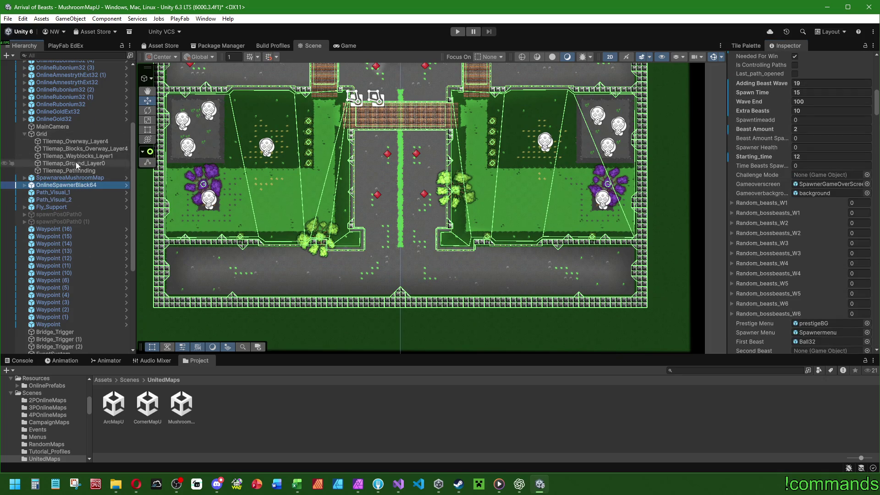
pyautogui.scroll(5, 73, 183)
pyautogui.press('f')
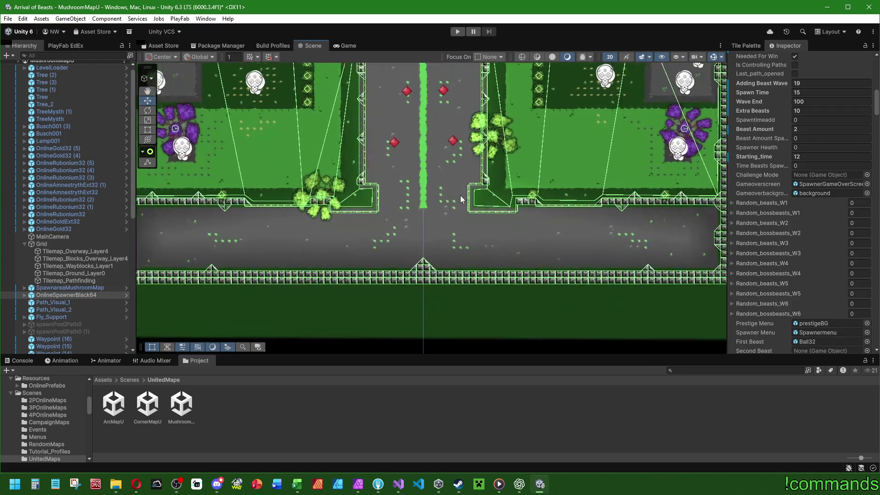
pyautogui.scroll(-12, 61, 271)
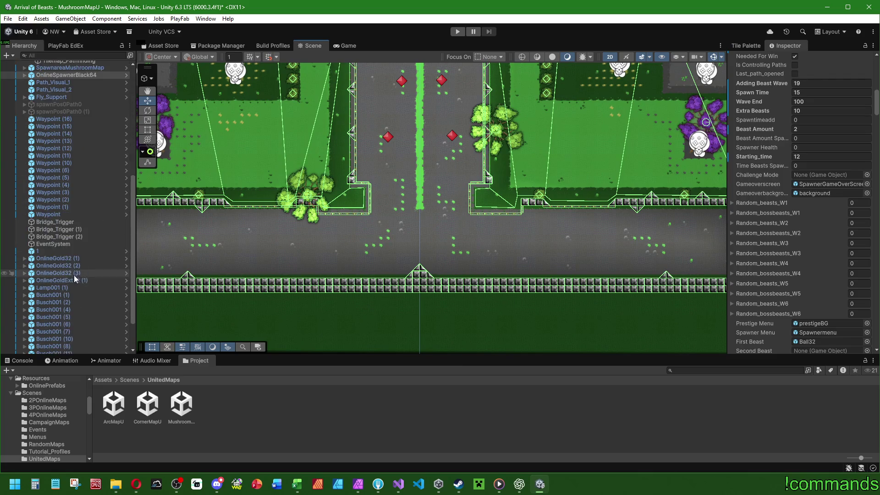
pyautogui.click(48, 205)
pyautogui.scroll(8, 51, 201)
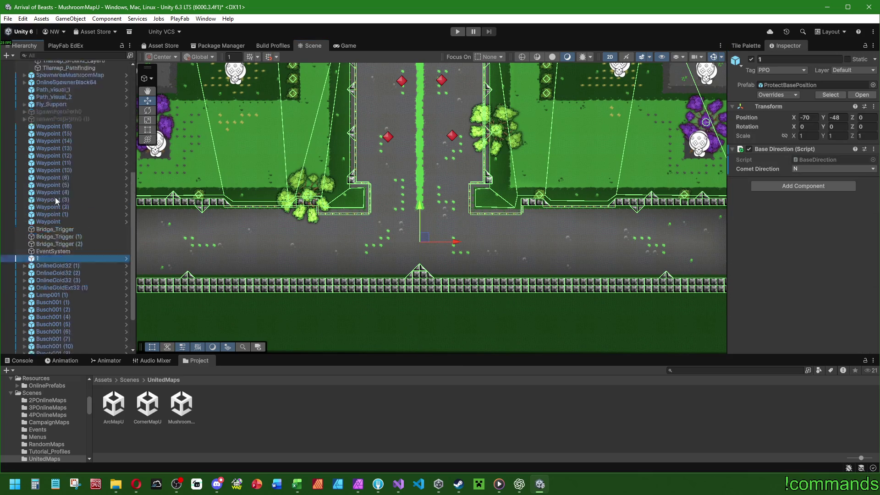
pyautogui.click(52, 205)
pyautogui.click(69, 198)
pyautogui.moveTo(176, 198); pyautogui.dragTo(189, 220)
pyautogui.click(73, 176)
pyautogui.moveTo(381, 153); pyautogui.dragTo(385, 206)
pyautogui.click(76, 184)
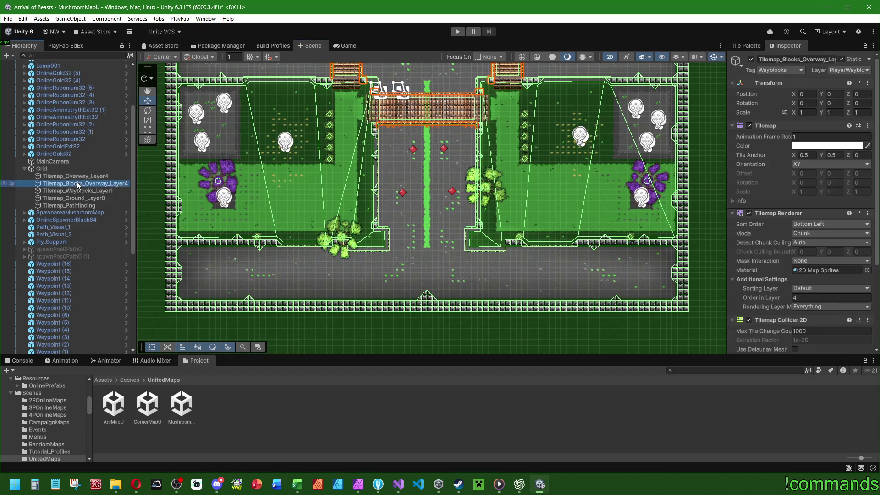
# Erase the central lower fence tiles on Tilemap_Wayblocks_Layer1 to open a gap
pyautogui.click(75, 191)
pyautogui.moveTo(463, 213); pyautogui.dragTo(483, 151)
pyautogui.click(746, 45)
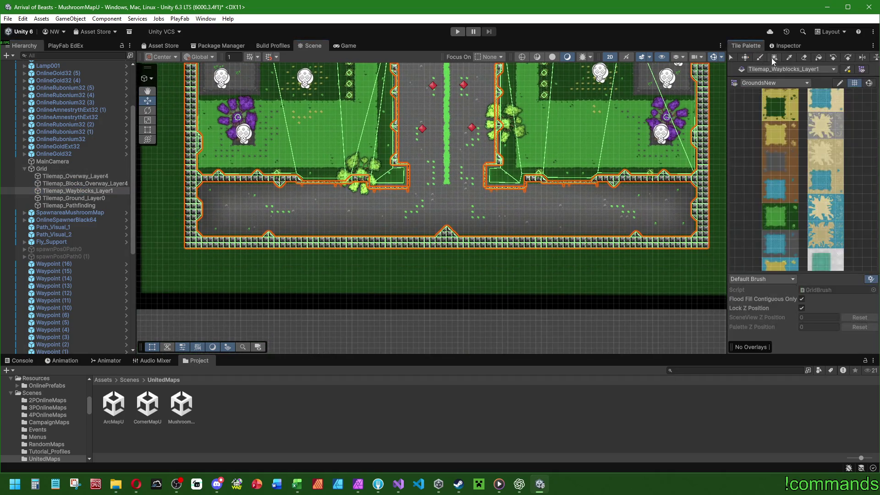
pyautogui.click(808, 60)
pyautogui.scroll(2, 480, 222)
pyautogui.click(460, 248)
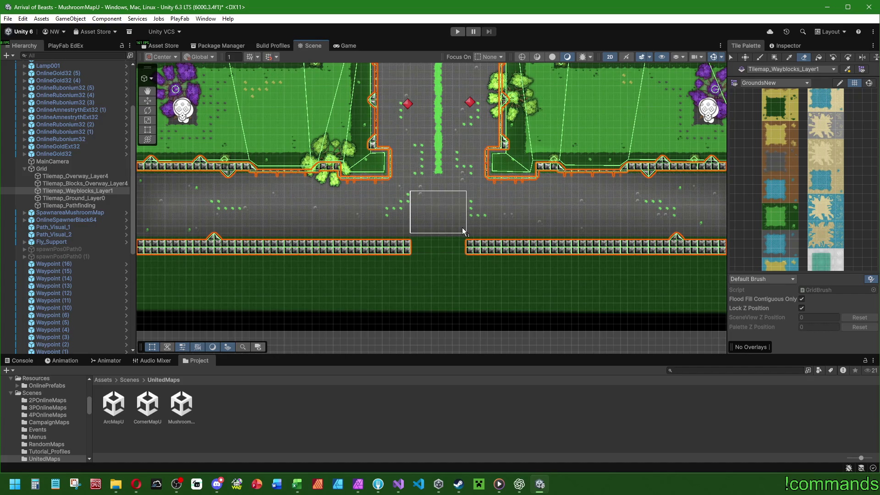
pyautogui.click(448, 262)
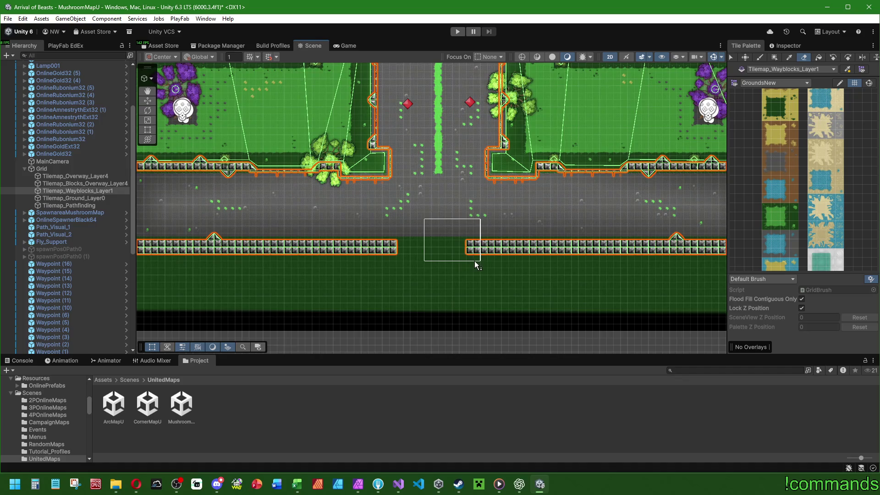
pyautogui.moveTo(475, 260)
pyautogui.mouseDown()
pyautogui.moveTo(489, 262)
pyautogui.moveTo(435, 260)
pyautogui.mouseUp()
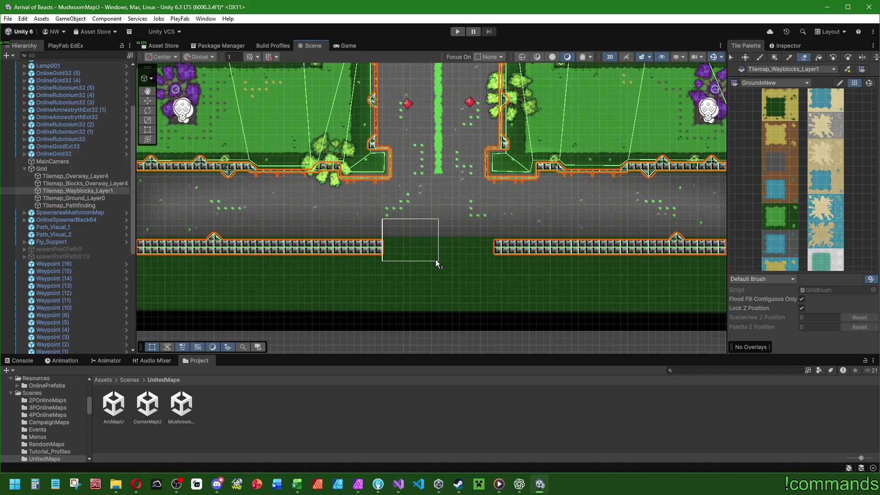
# Erase the wayblock arrow and orange border tiles where the road meets the fields
pyautogui.moveTo(450, 221); pyautogui.dragTo(441, 280)
pyautogui.moveTo(433, 248); pyautogui.dragTo(444, 293)
pyautogui.scroll(2, 463, 280)
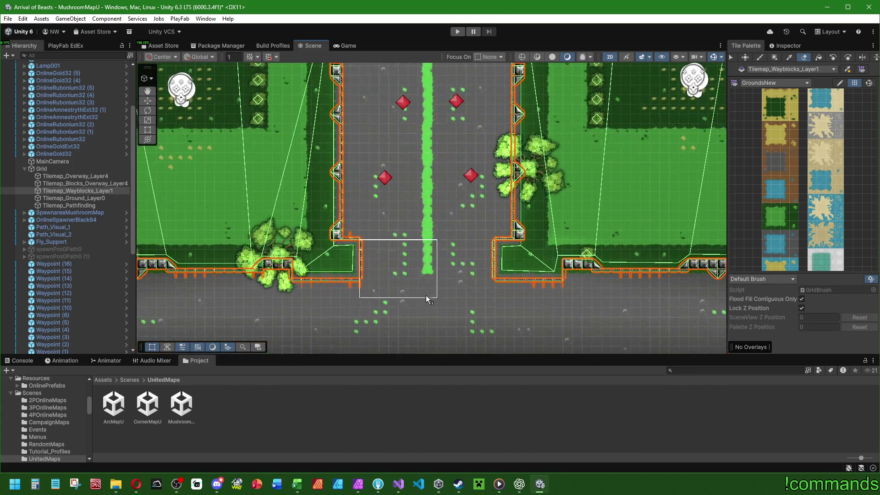
pyautogui.click(360, 274)
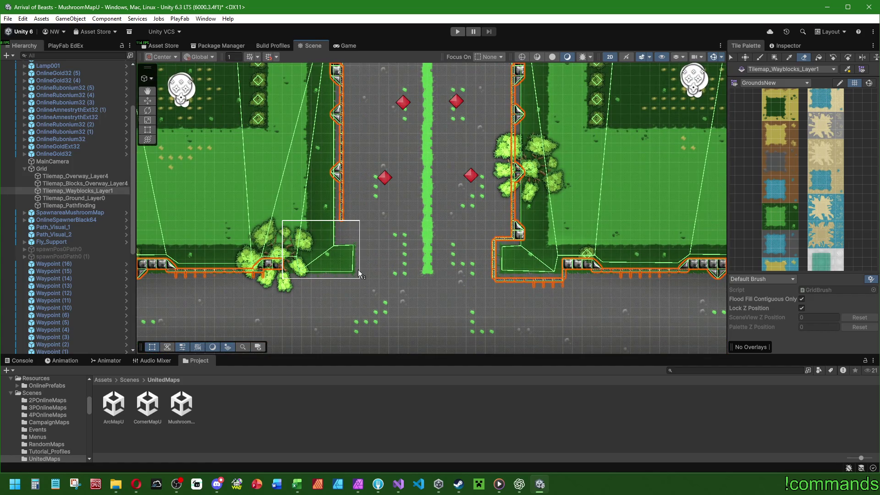
pyautogui.click(567, 285)
pyautogui.click(556, 285)
pyautogui.click(557, 274)
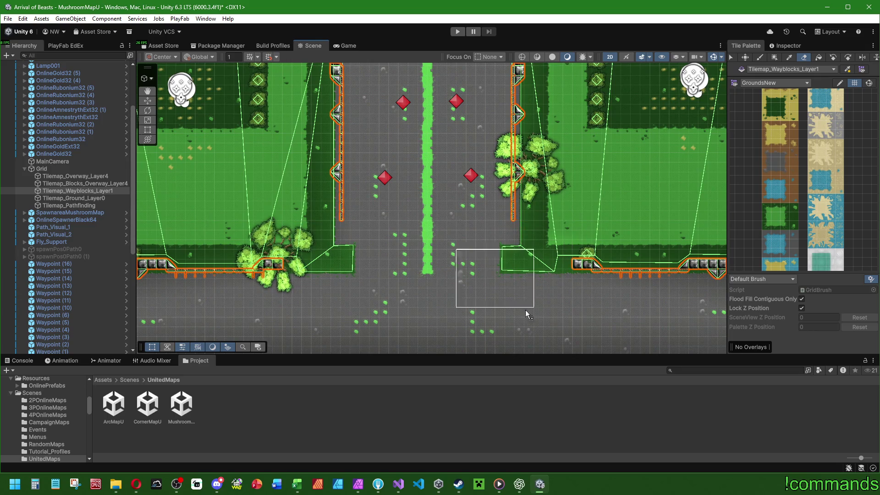
pyautogui.scroll(-3, 427, 280)
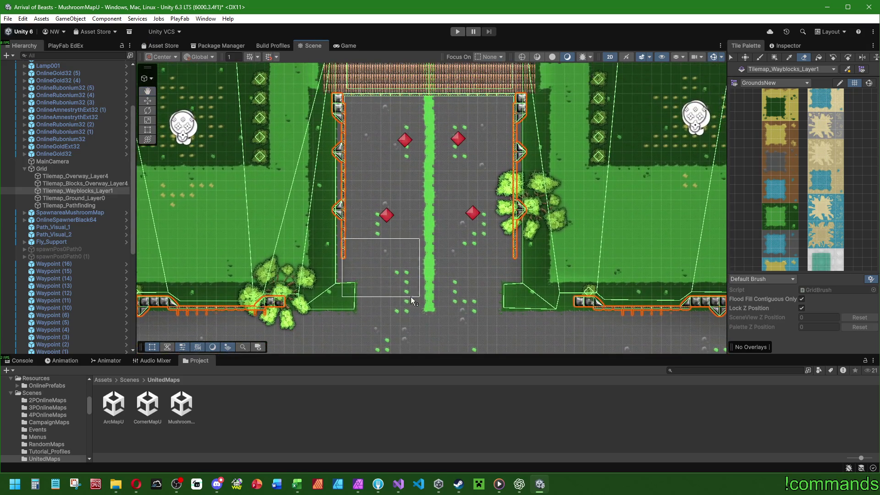
pyautogui.scroll(2, 501, 235)
pyautogui.scroll(2, 499, 279)
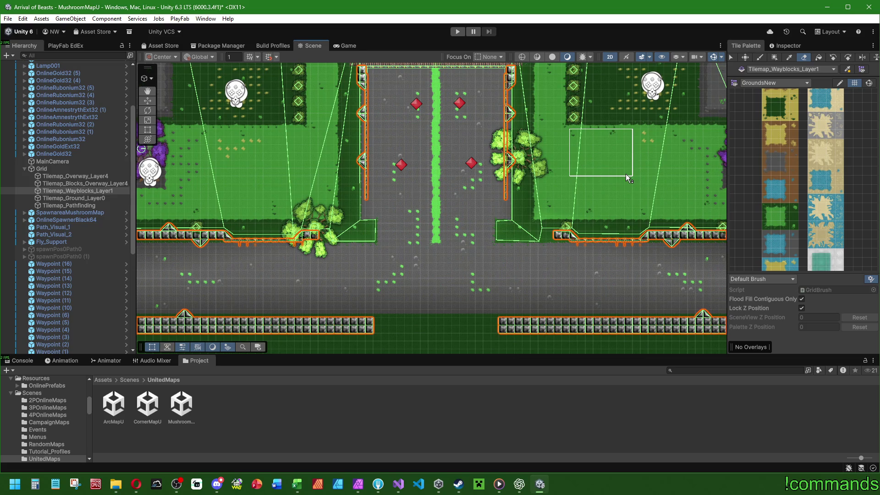
pyautogui.scroll(-3, 476, 195)
pyautogui.scroll(2, 472, 200)
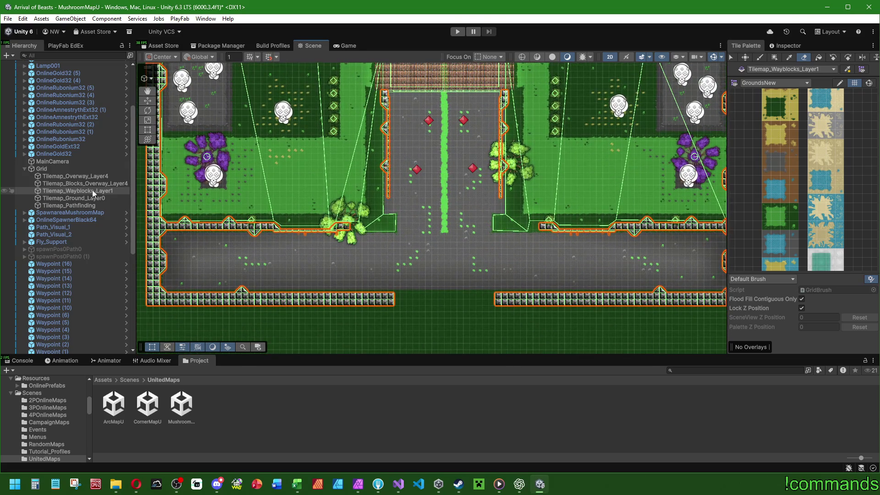
pyautogui.click(73, 198)
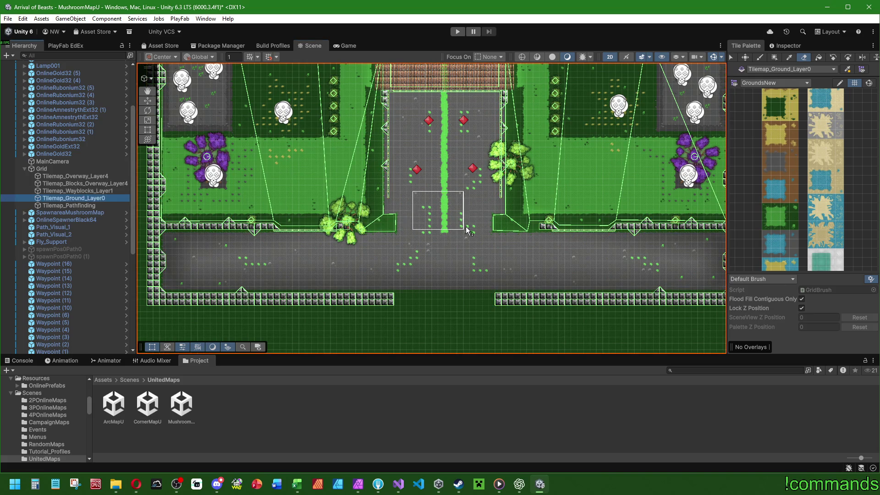
# Pick a grass tile and box-fill the lower left grey area with grass
pyautogui.moveTo(545, 247); pyautogui.dragTo(587, 212)
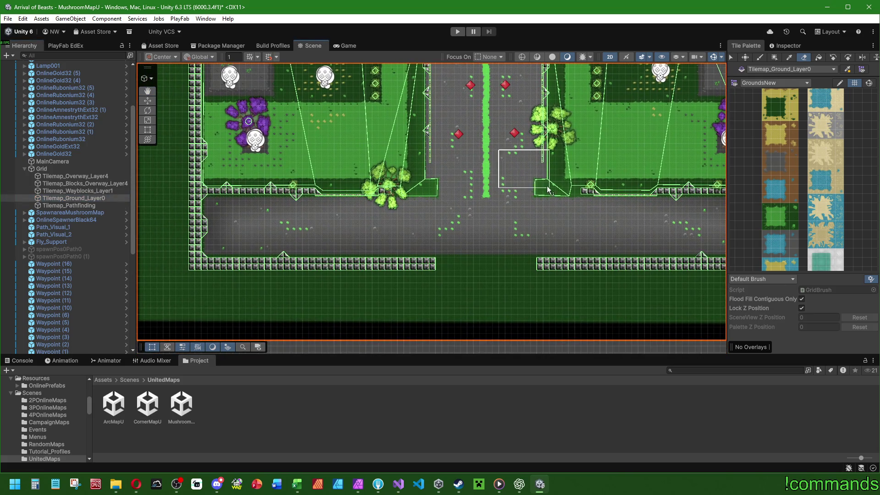
pyautogui.click(789, 59)
pyautogui.click(449, 291)
pyautogui.click(779, 58)
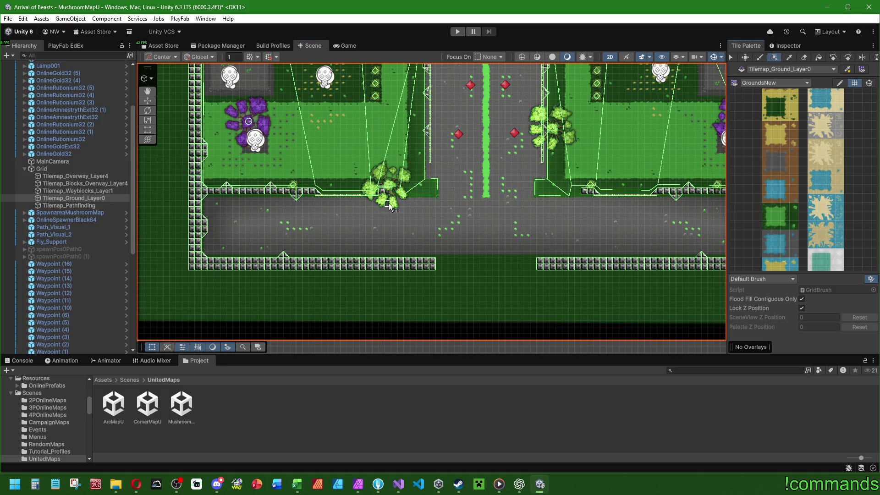
pyautogui.moveTo(181, 184)
pyautogui.mouseDown()
pyautogui.moveTo(335, 219)
pyautogui.moveTo(350, 260)
pyautogui.moveTo(398, 291)
pyautogui.moveTo(433, 291)
pyautogui.mouseUp()
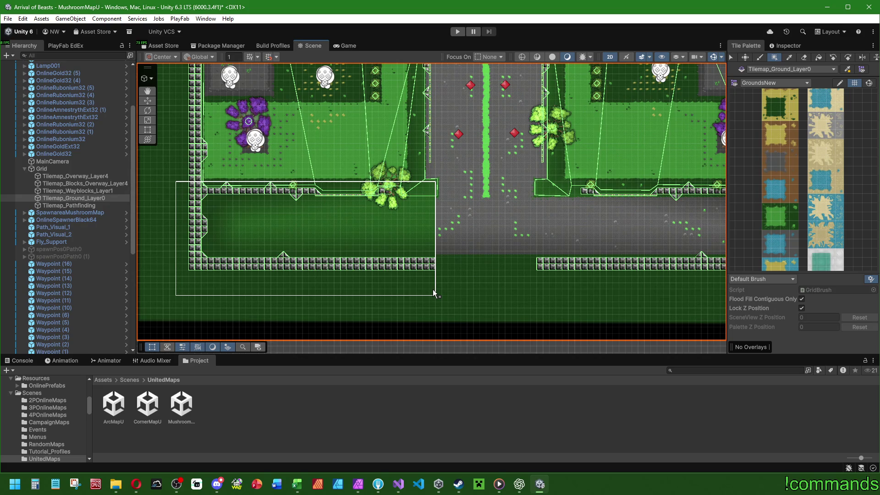
# Box-fill the grey path and the lower right area with grass on Tilemap_Ground_Layer0
pyautogui.moveTo(433, 289); pyautogui.dragTo(434, 289)
pyautogui.moveTo(461, 235); pyautogui.dragTo(325, 265)
pyautogui.moveTo(325, 219); pyautogui.dragTo(346, 216)
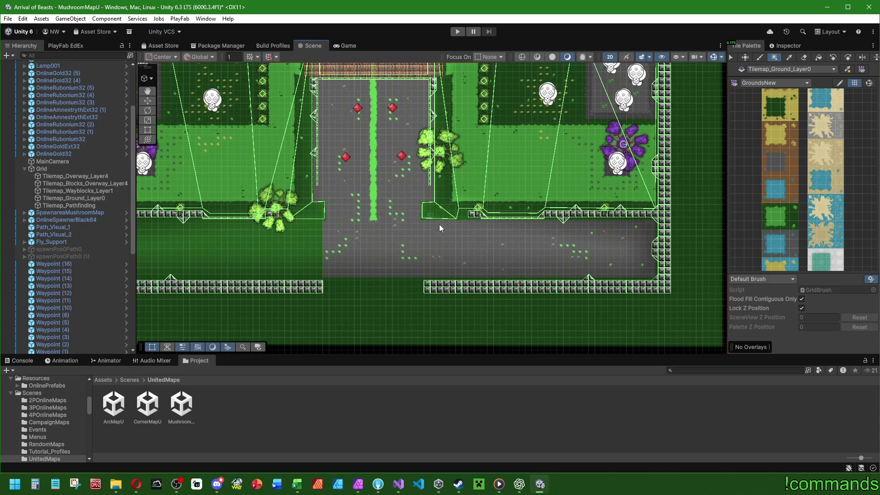
pyautogui.click(101, 200)
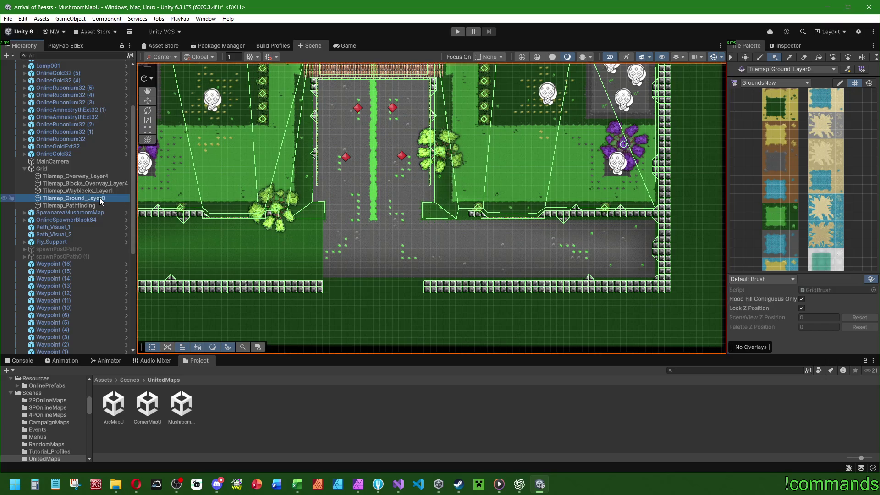
pyautogui.moveTo(345, 243)
pyautogui.mouseDown()
pyautogui.moveTo(416, 288)
pyautogui.moveTo(402, 261)
pyautogui.mouseUp()
pyautogui.moveTo(431, 217)
pyautogui.mouseDown()
pyautogui.moveTo(634, 265)
pyautogui.moveTo(658, 303)
pyautogui.moveTo(697, 304)
pyautogui.mouseUp()
pyautogui.scroll(3, 673, 208)
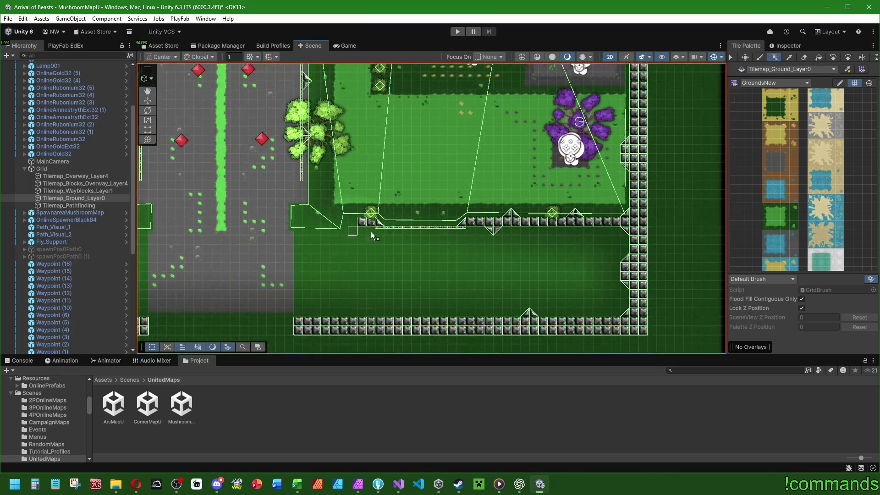
pyautogui.scroll(-4, 372, 236)
# Target Tilemap_Wayblocks_Layer1 in the Tile Palette with the Eraser tool
pyautogui.click(789, 69)
pyautogui.click(779, 97)
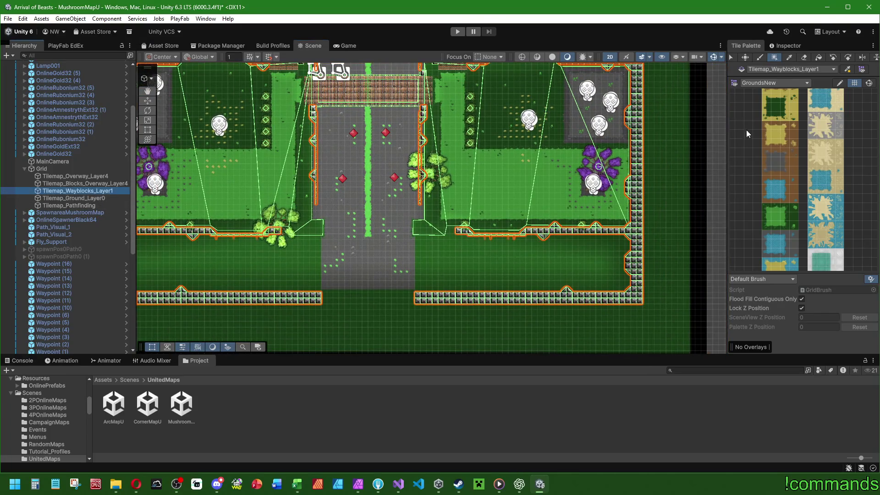
pyautogui.click(805, 56)
pyautogui.scroll(3, 642, 208)
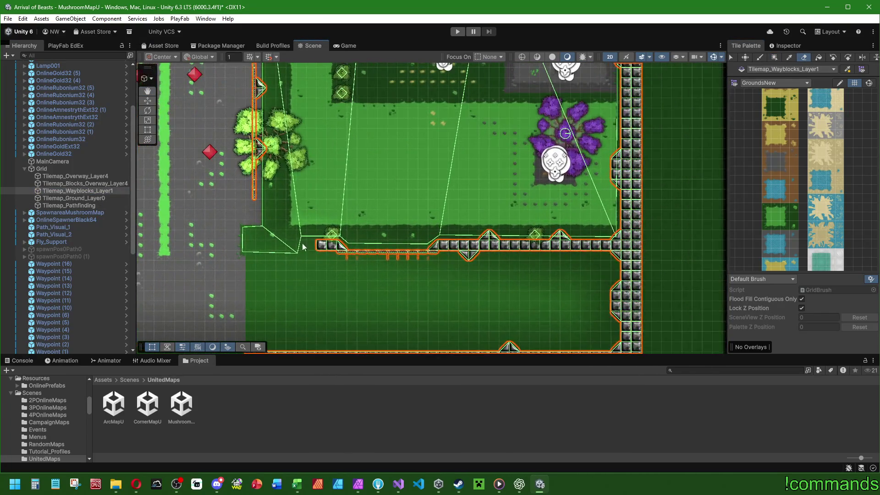
pyautogui.click(92, 191)
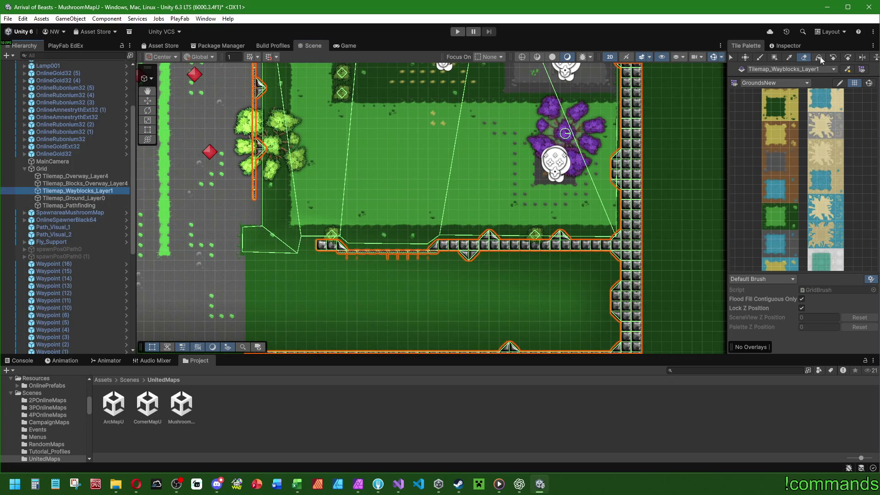
pyautogui.click(807, 57)
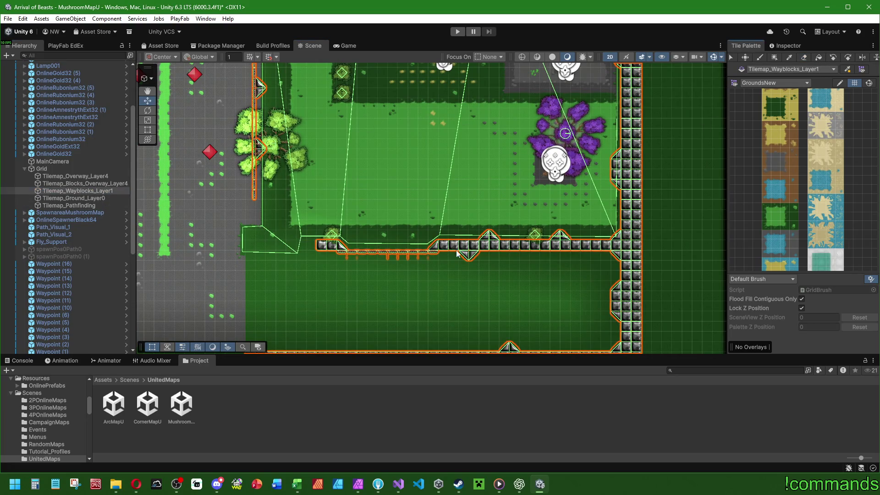
pyautogui.click(421, 250)
pyautogui.click(89, 191)
pyautogui.click(804, 56)
# Erase the wayblock rows below the right garden and along the left garden up to the wall
pyautogui.moveTo(384, 257)
pyautogui.mouseDown()
pyautogui.moveTo(338, 238)
pyautogui.moveTo(371, 252)
pyautogui.moveTo(429, 251)
pyautogui.moveTo(448, 265)
pyautogui.moveTo(477, 248)
pyautogui.moveTo(593, 252)
pyautogui.moveTo(602, 239)
pyautogui.mouseUp()
pyautogui.moveTo(473, 268)
pyautogui.mouseDown()
pyautogui.moveTo(540, 222)
pyautogui.moveTo(367, 238)
pyautogui.moveTo(385, 247)
pyautogui.moveTo(422, 222)
pyautogui.moveTo(489, 229)
pyautogui.mouseUp()
pyautogui.moveTo(548, 237)
pyautogui.mouseDown()
pyautogui.moveTo(448, 222)
pyautogui.moveTo(421, 234)
pyautogui.mouseUp()
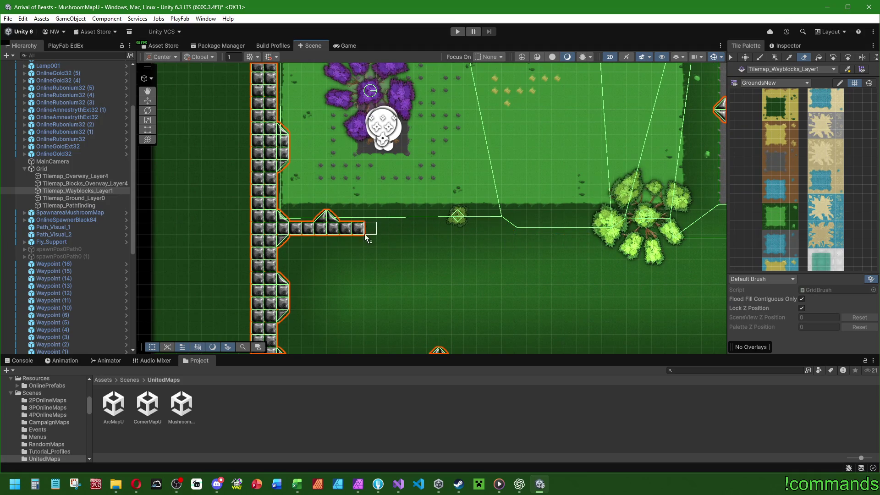
pyautogui.moveTo(331, 219); pyautogui.dragTo(289, 227)
pyautogui.scroll(-3, 335, 230)
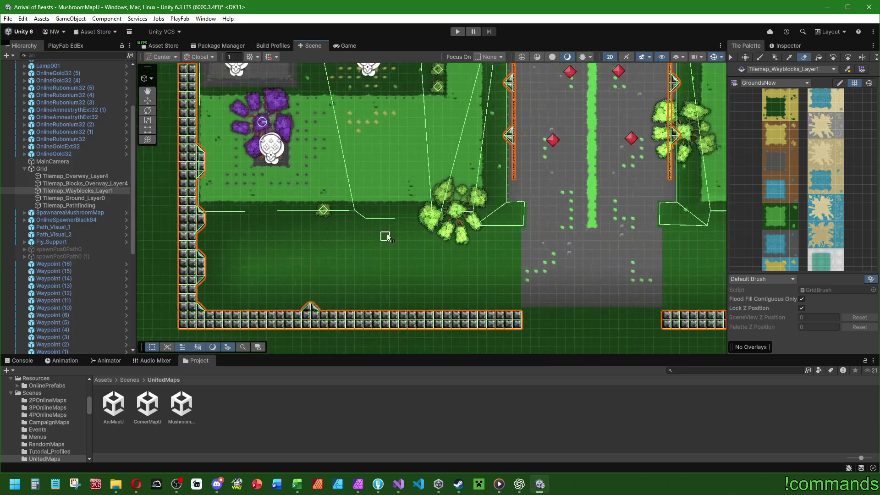
# Using the Objects tile set, paint a diagonal slope down from the left wall row's end
pyautogui.scroll(-3, 518, 222)
pyautogui.scroll(4, 412, 247)
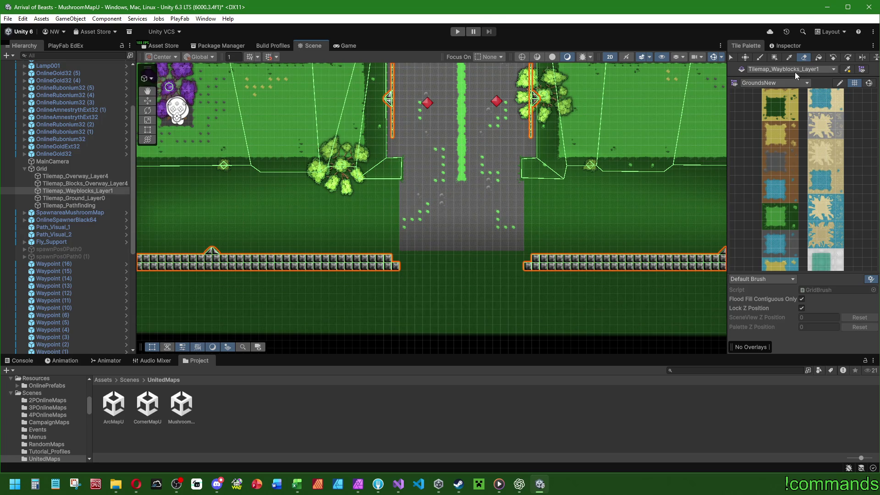
pyautogui.click(763, 83)
pyautogui.click(766, 98)
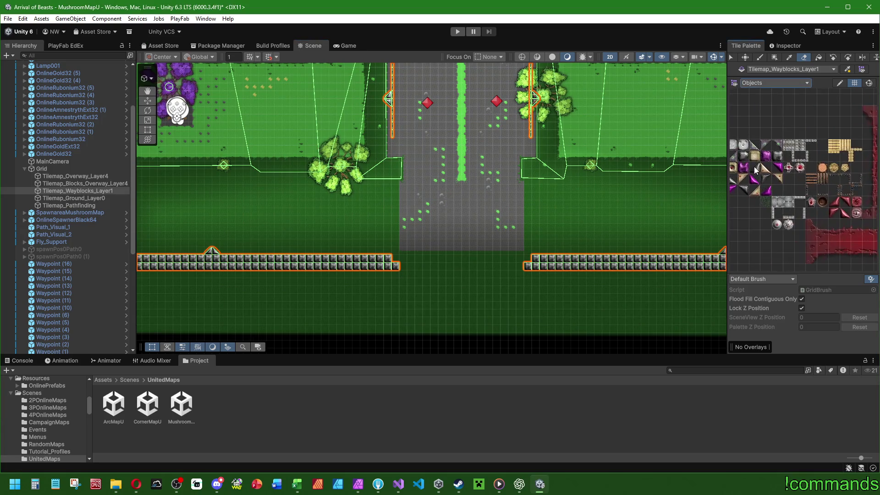
pyautogui.scroll(2, 811, 163)
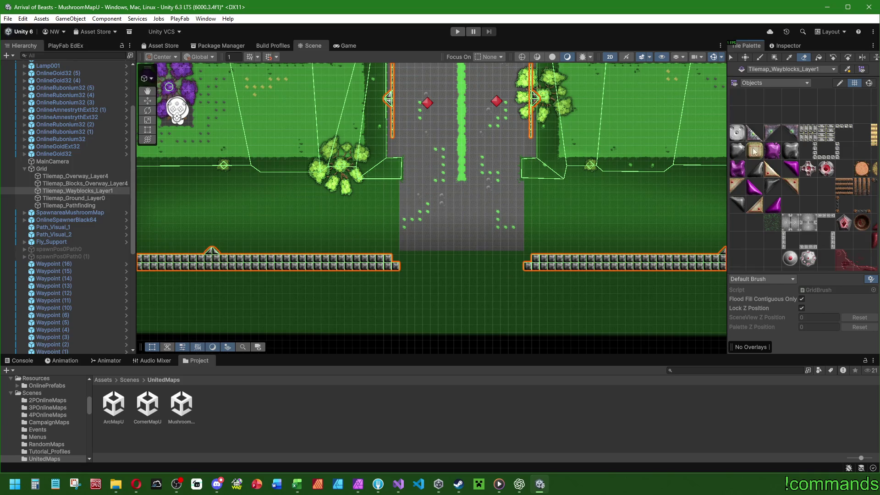
pyautogui.moveTo(727, 142)
pyautogui.mouseDown()
pyautogui.moveTo(686, 155)
pyautogui.moveTo(734, 172)
pyautogui.moveTo(837, 180)
pyautogui.moveTo(802, 172)
pyautogui.mouseUp()
pyautogui.click(777, 189)
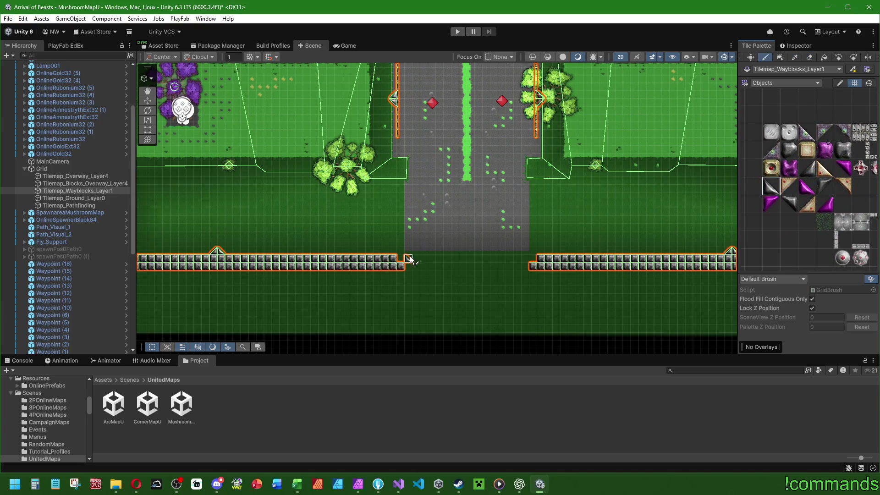
pyautogui.scroll(5, 427, 262)
pyautogui.click(325, 249)
pyautogui.click(343, 267)
pyautogui.click(364, 285)
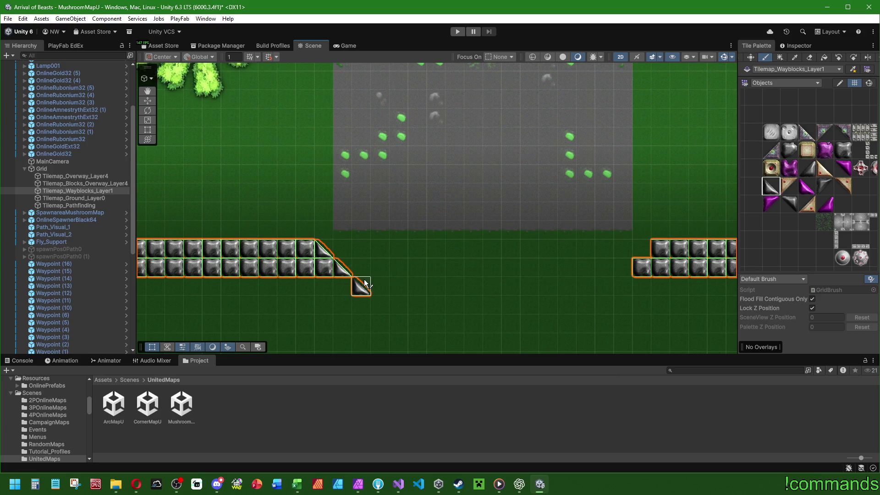
pyautogui.click(380, 307)
pyautogui.click(398, 324)
# Paint the mirrored slope diagonally down-left from the right wall row's end
pyautogui.click(808, 169)
pyautogui.click(642, 248)
pyautogui.click(623, 267)
pyautogui.click(610, 287)
pyautogui.click(605, 305)
pyautogui.click(586, 306)
pyautogui.click(568, 324)
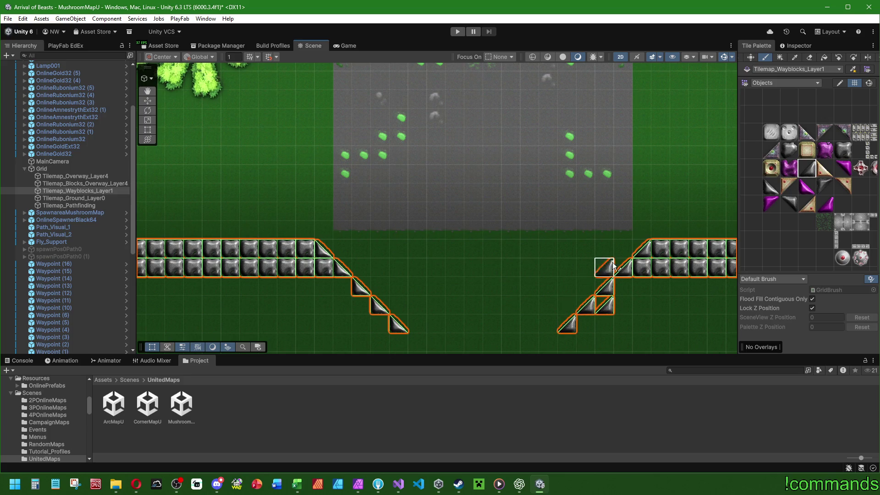
# Fill rock block tiles beneath both diagonal slopes
pyautogui.click(790, 151)
pyautogui.click(341, 285)
pyautogui.click(361, 305)
pyautogui.click(380, 324)
pyautogui.click(399, 343)
pyautogui.click(624, 286)
pyautogui.click(605, 305)
pyautogui.click(587, 324)
pyautogui.click(567, 343)
pyautogui.scroll(-2, 518, 298)
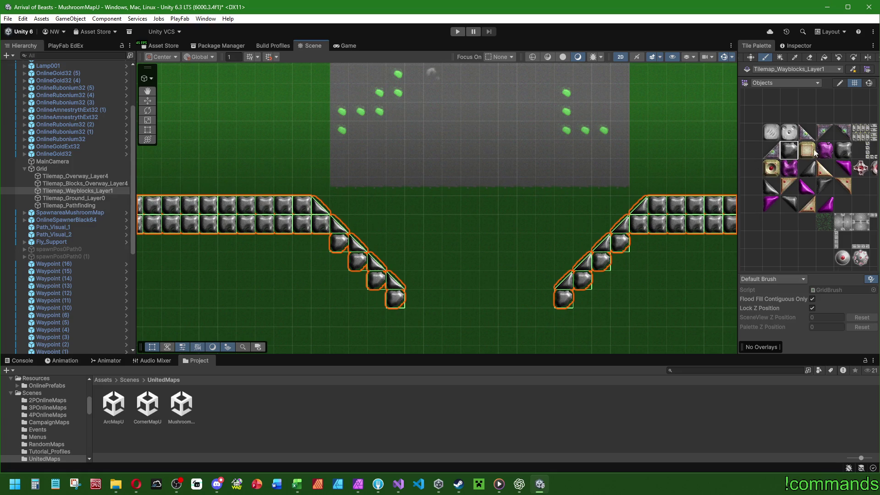
# Paint a rock row joining the two slopes and add a small /\ peak in its middle
pyautogui.moveTo(414, 298); pyautogui.dragTo(546, 306)
pyautogui.click(766, 190)
pyautogui.click(488, 280)
pyautogui.click(806, 168)
pyautogui.click(471, 280)
# Line the left slope's inner edge with slope tiles, undoing two misplaced ones
pyautogui.scroll(-3, 486, 275)
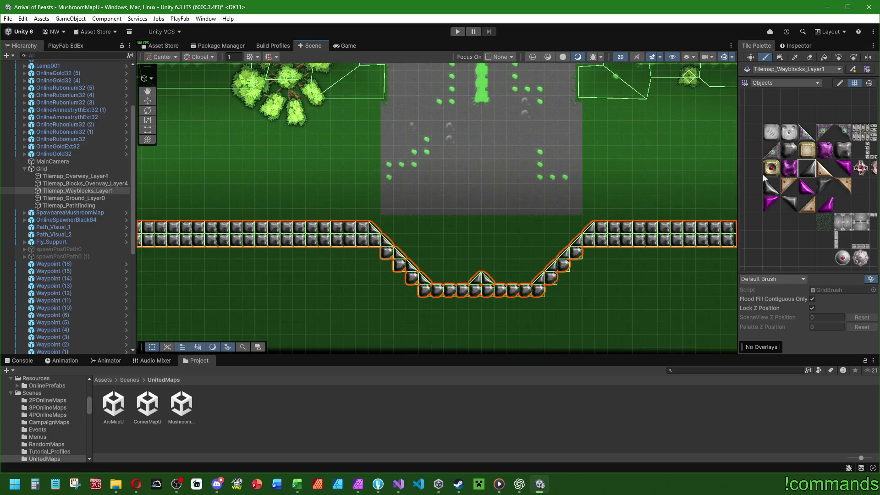
pyautogui.click(789, 203)
pyautogui.click(374, 252)
pyautogui.click(388, 265)
pyautogui.click(400, 279)
pyautogui.click(400, 290)
pyautogui.click(412, 291)
pyautogui.hotkey('ctrl', 'z')
# Line the right slope's inner edge with dark slope tiles
pyautogui.click(824, 189)
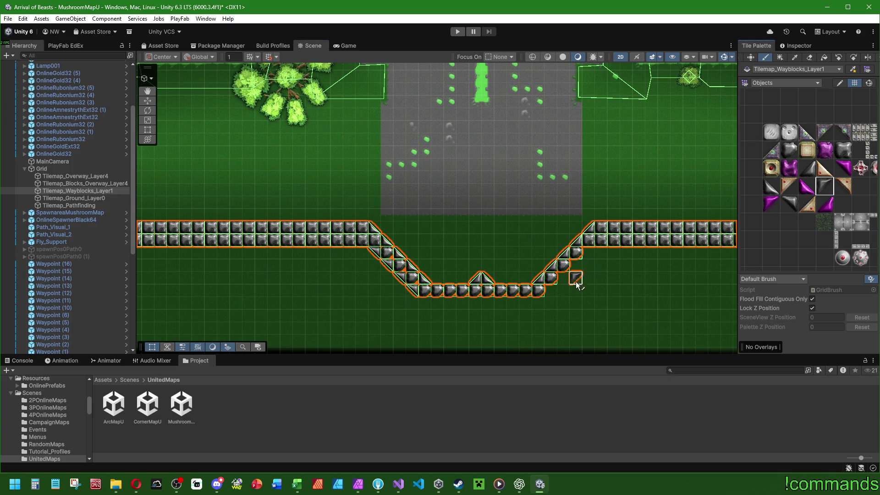
pyautogui.click(550, 291)
pyautogui.click(564, 277)
pyautogui.click(576, 265)
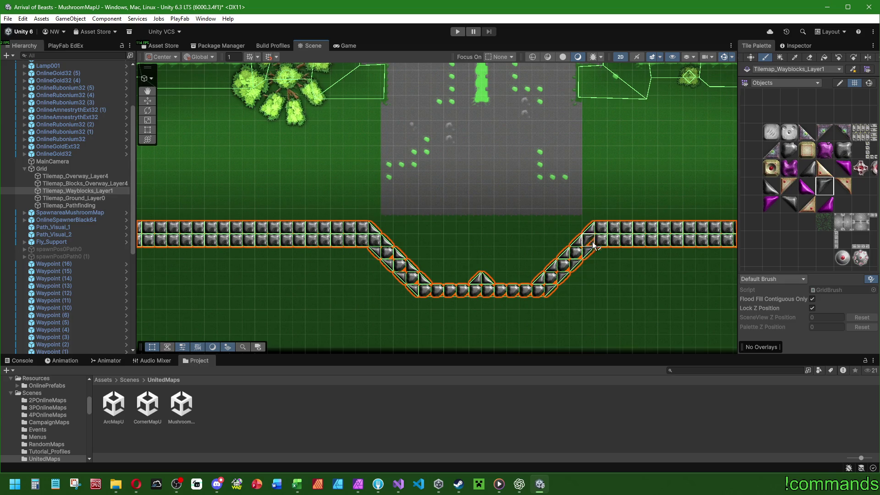
# Make Tilemap_Ground_Layer0 the active painting target
pyautogui.scroll(-5, 596, 271)
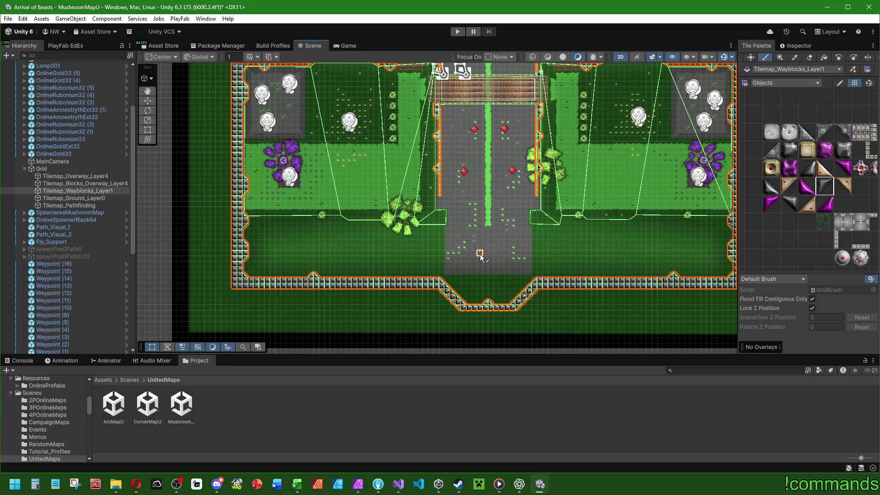
pyautogui.scroll(3, 416, 227)
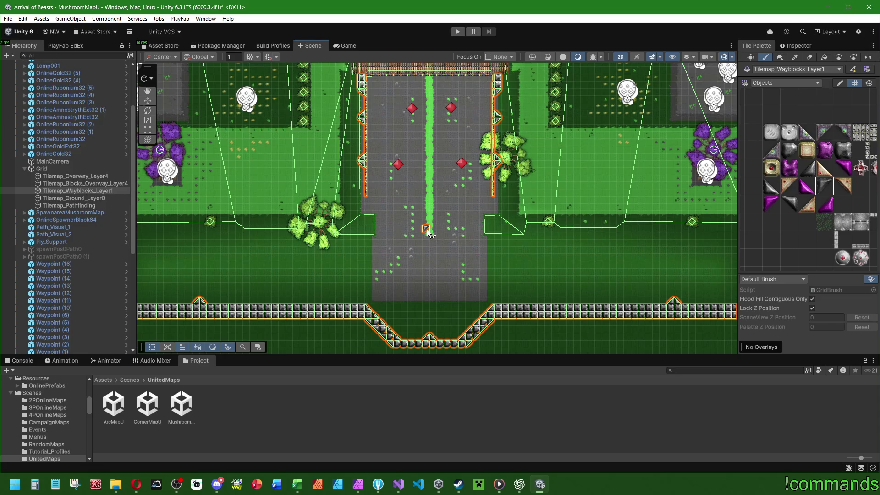
pyautogui.scroll(2, 464, 215)
pyautogui.moveTo(464, 203)
pyautogui.mouseDown()
pyautogui.moveTo(309, 198)
pyautogui.moveTo(396, 203)
pyautogui.mouseUp()
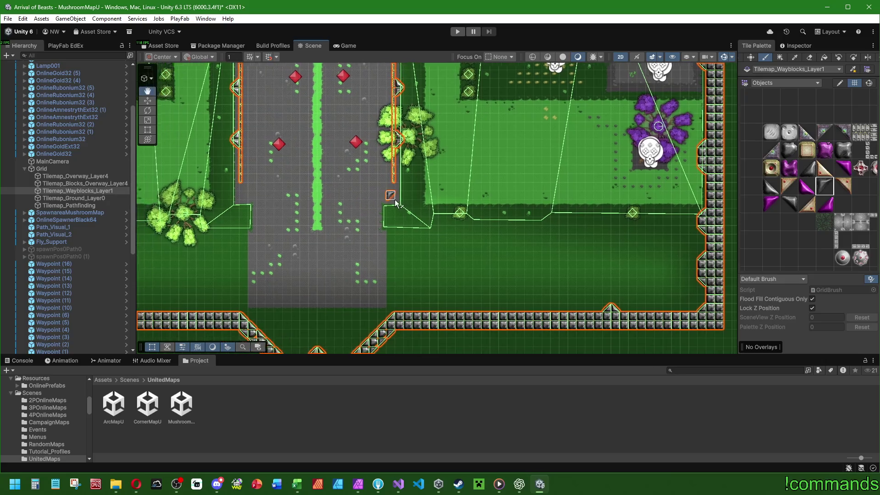
pyautogui.scroll(2, 425, 226)
pyautogui.click(793, 152)
pyautogui.scroll(3, 443, 219)
pyautogui.moveTo(464, 249)
pyautogui.mouseDown()
pyautogui.moveTo(404, 184)
pyautogui.moveTo(394, 197)
pyautogui.moveTo(402, 190)
pyautogui.moveTo(442, 203)
pyautogui.moveTo(458, 183)
pyautogui.moveTo(442, 191)
pyautogui.mouseUp()
pyautogui.scroll(-3, 404, 183)
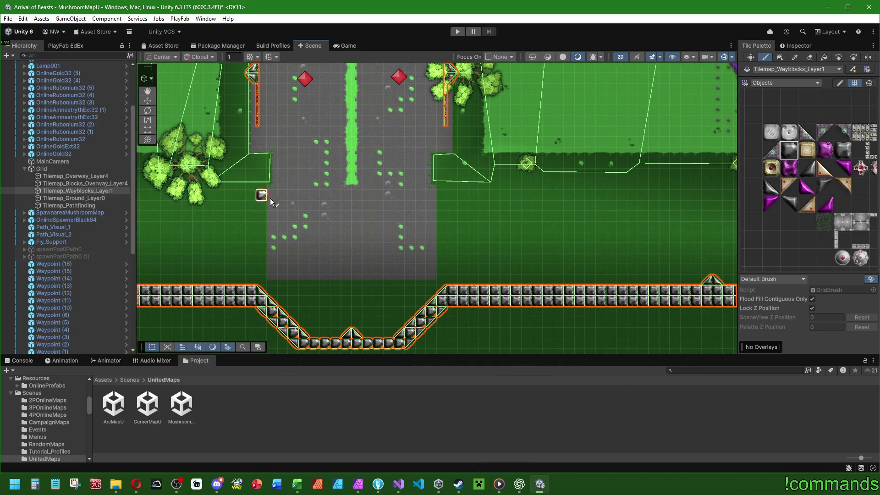
pyautogui.moveTo(272, 202); pyautogui.dragTo(321, 182)
pyautogui.click(90, 200)
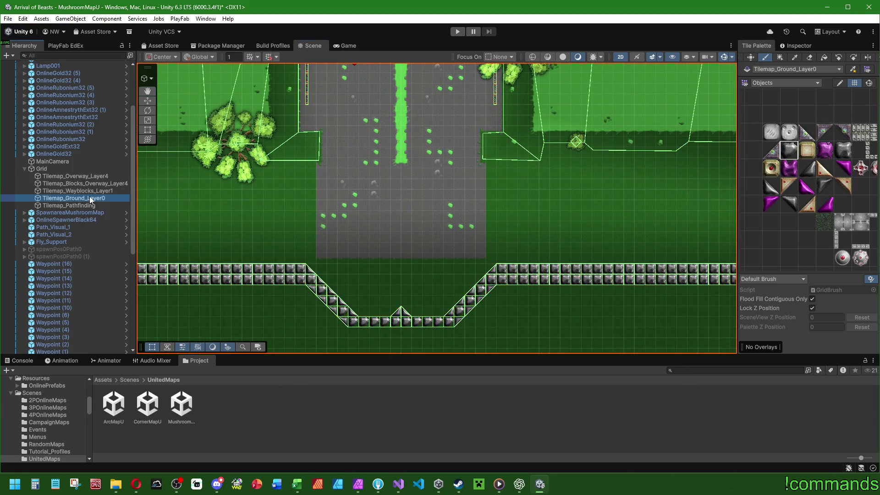
# Switch the Tile Palette to the GroundsNew set and select the grey ground tile
pyautogui.click(788, 46)
pyautogui.click(757, 46)
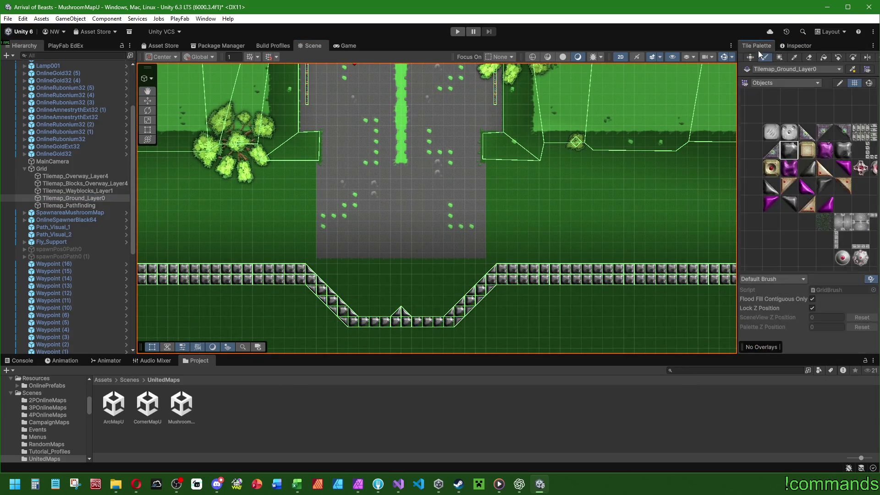
pyautogui.click(773, 79)
pyautogui.click(776, 91)
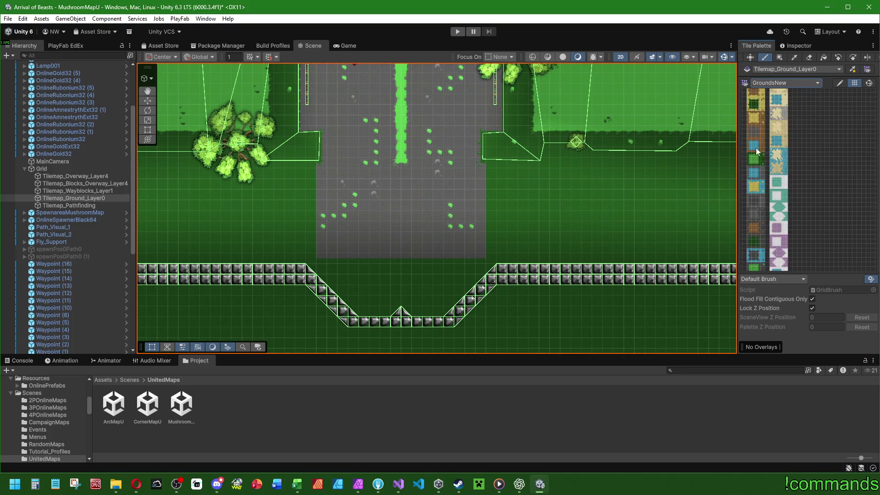
pyautogui.scroll(5, 755, 158)
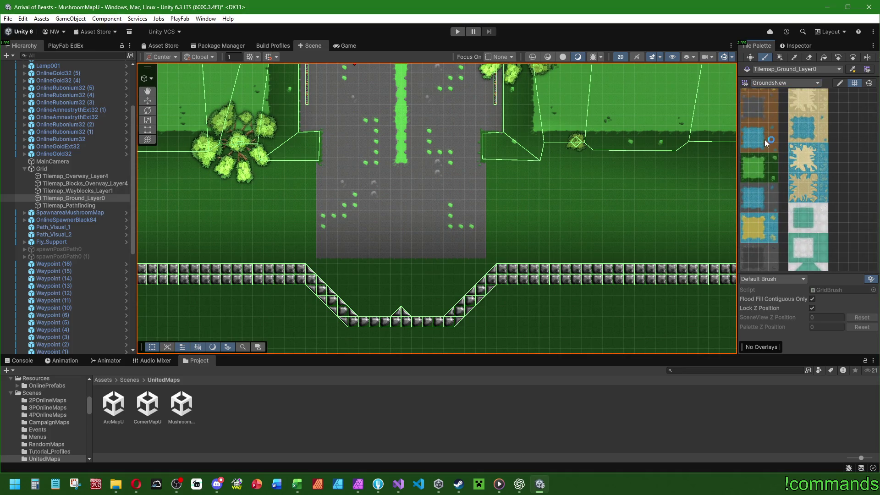
pyautogui.hscroll(2, 788, 144)
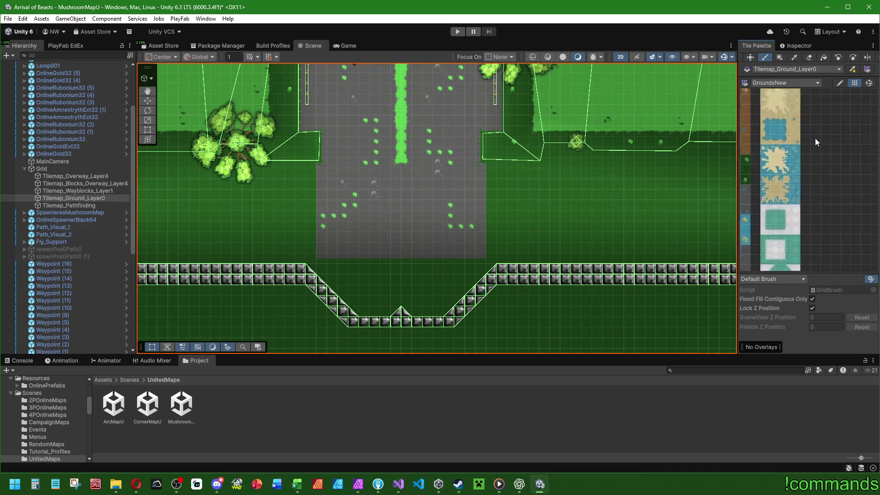
pyautogui.hscroll(-5, 786, 142)
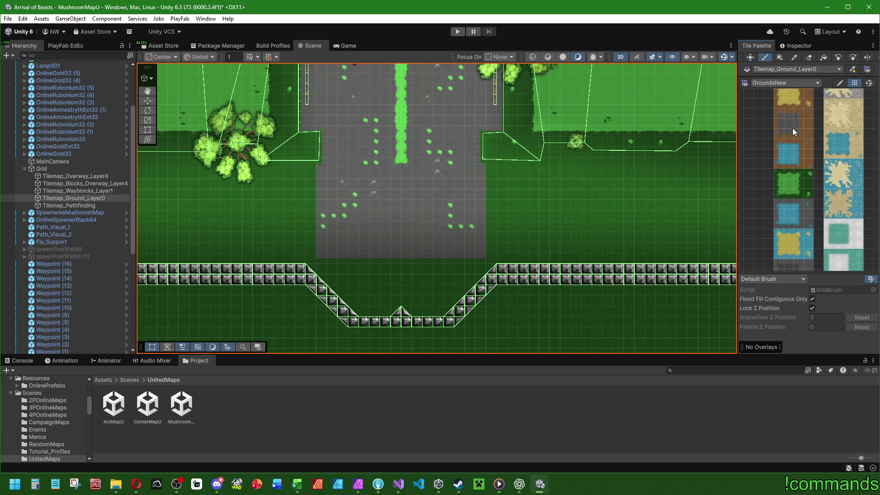
pyautogui.moveTo(794, 131); pyautogui.dragTo(790, 114)
pyautogui.click(807, 192)
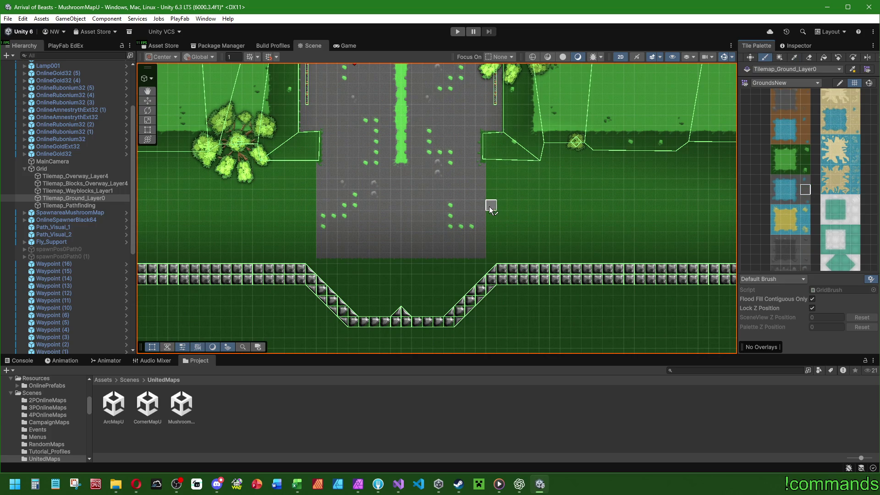
# Widen the road's right side with a column of grey tiles, undoing the wrong light-grey strip
pyautogui.scroll(1, 463, 180)
pyautogui.press('Left')
pyautogui.press('Up')
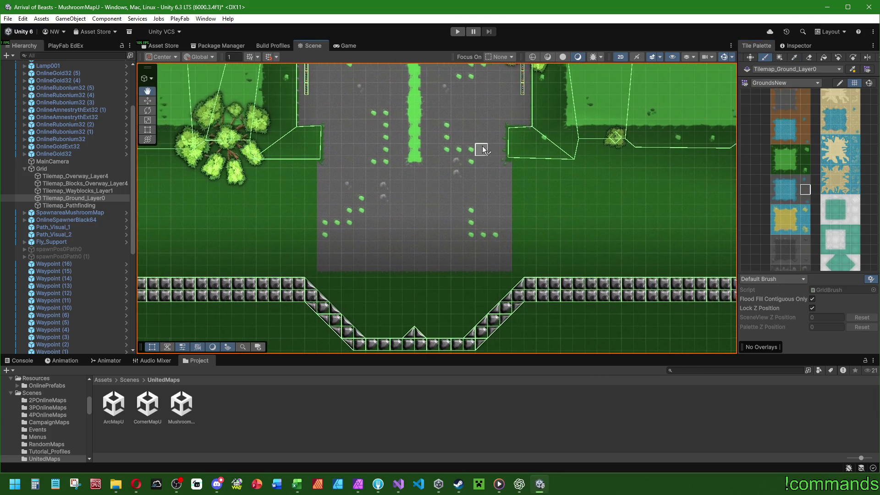
pyautogui.moveTo(558, 143)
pyautogui.mouseDown()
pyautogui.moveTo(567, 155)
pyautogui.moveTo(557, 193)
pyautogui.mouseUp()
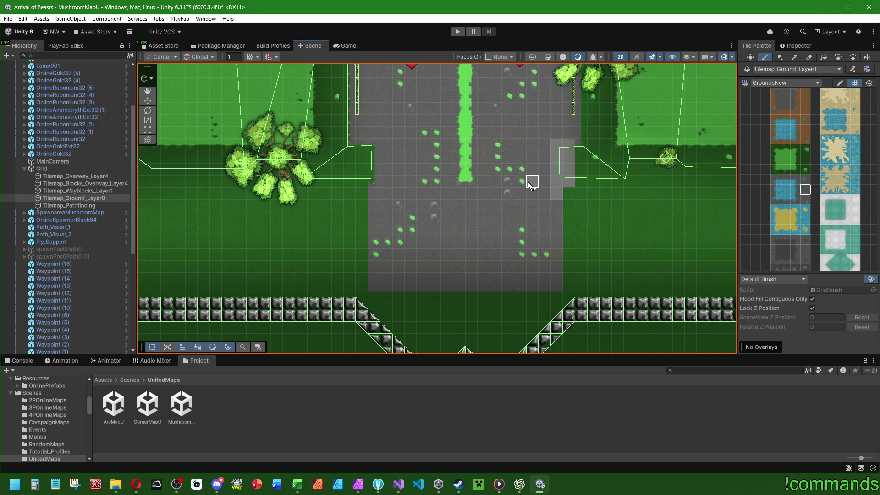
pyautogui.hotkey('ctrl', 'z')
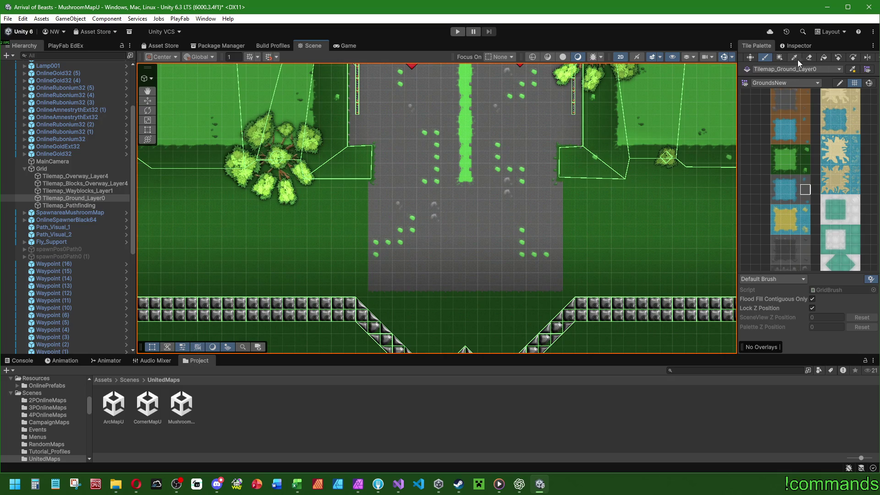
pyautogui.moveTo(568, 151)
pyautogui.mouseDown()
pyautogui.moveTo(572, 291)
pyautogui.moveTo(387, 293)
pyautogui.moveTo(362, 279)
pyautogui.moveTo(372, 158)
pyautogui.mouseUp()
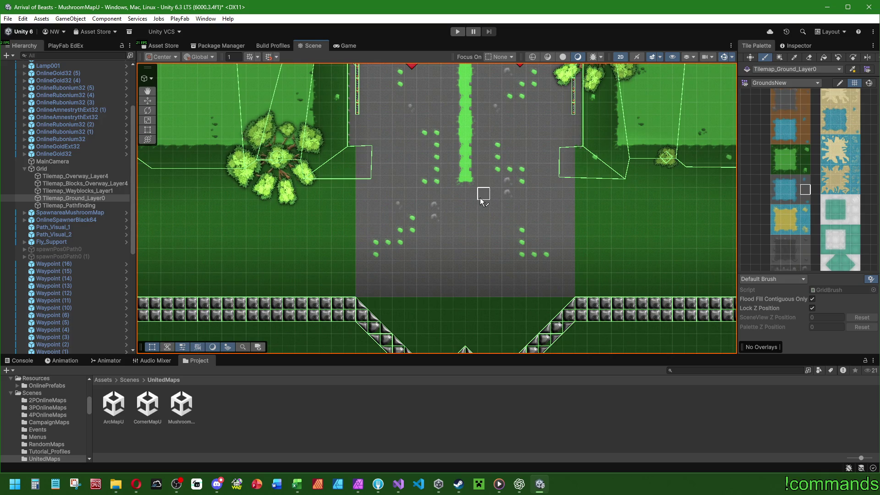
pyautogui.press('Down')
pyautogui.press('Right')
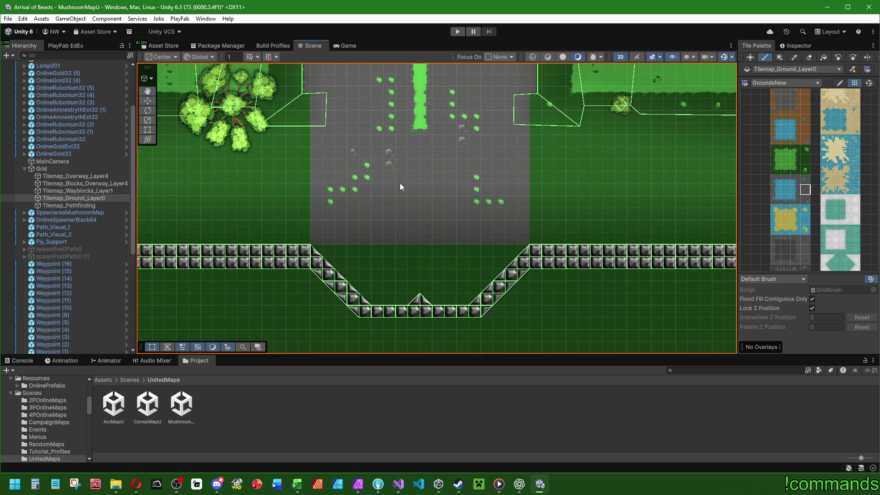
pyautogui.moveTo(419, 219); pyautogui.dragTo(356, 312)
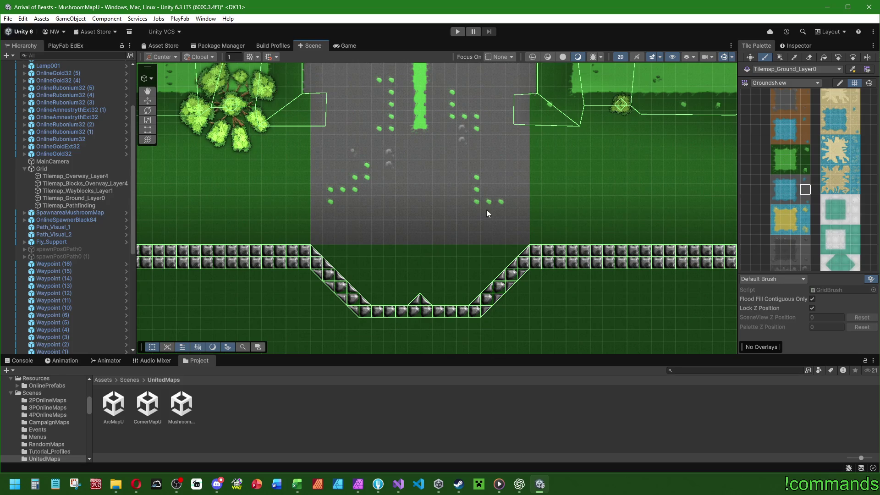
# Paint three progressively narrower grey rows below the road, undoing a stray trail
pyautogui.moveTo(411, 237)
pyautogui.mouseDown()
pyautogui.moveTo(384, 170)
pyautogui.moveTo(487, 206)
pyautogui.mouseUp()
pyautogui.hotkey('ctrl', 'z')
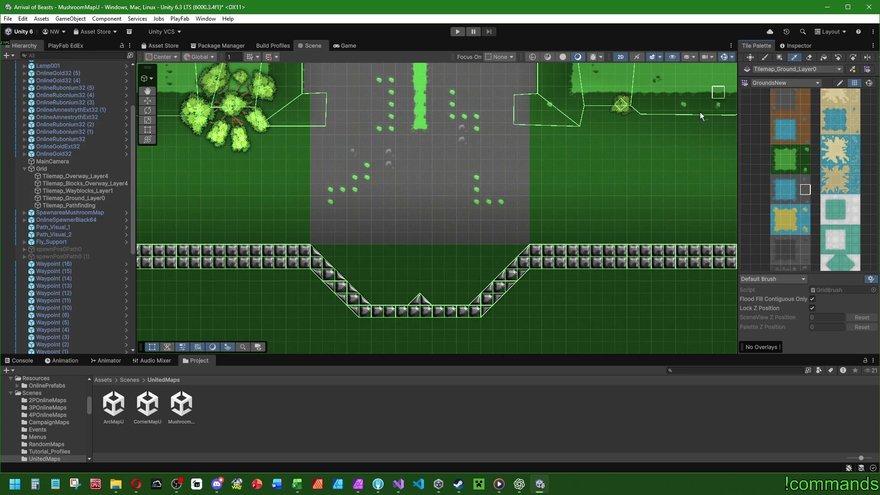
pyautogui.moveTo(341, 251); pyautogui.dragTo(499, 250)
pyautogui.moveTo(365, 264); pyautogui.dragTo(474, 266)
pyautogui.moveTo(386, 275); pyautogui.dragTo(456, 275)
# Box-fill a rectangle over the road area with grey ground tiles
pyautogui.moveTo(482, 186)
pyautogui.mouseDown()
pyautogui.moveTo(477, 283)
pyautogui.moveTo(474, 255)
pyautogui.mouseUp()
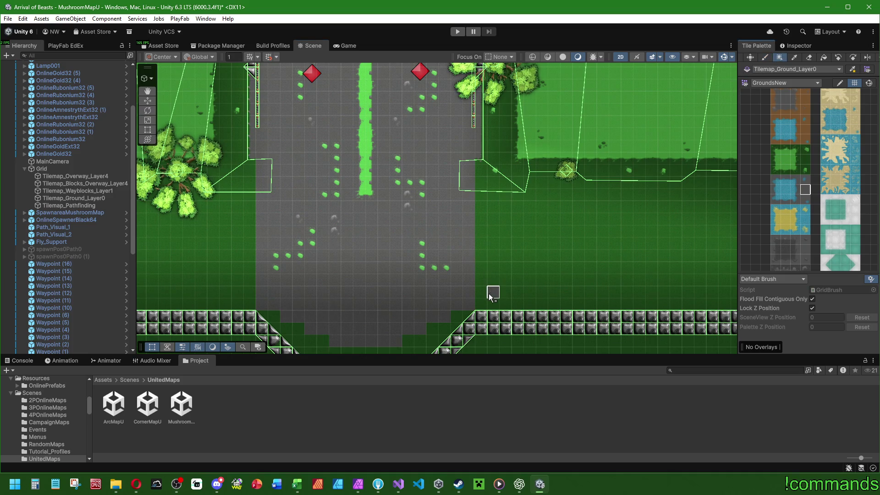
pyautogui.moveTo(480, 280)
pyautogui.mouseDown()
pyautogui.moveTo(271, 283)
pyautogui.moveTo(249, 175)
pyautogui.moveTo(249, 183)
pyautogui.mouseUp()
pyautogui.moveTo(493, 206)
pyautogui.mouseDown()
pyautogui.moveTo(241, 227)
pyautogui.moveTo(242, 259)
pyautogui.mouseUp()
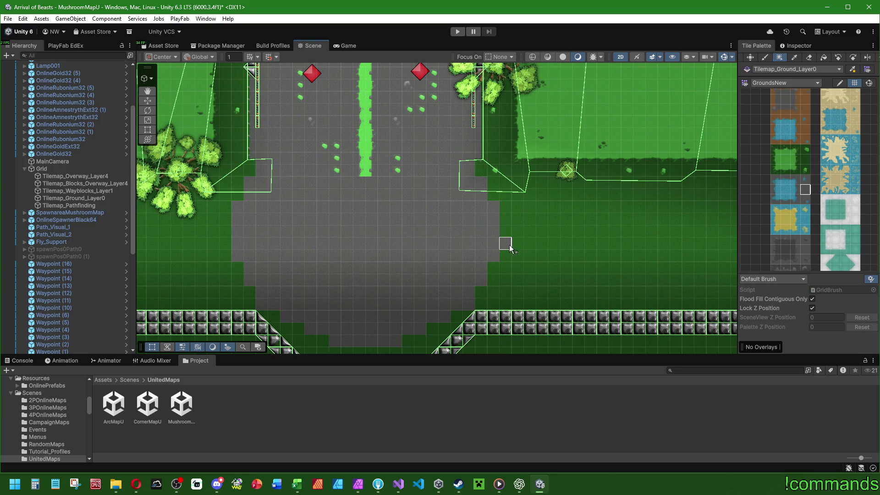
pyautogui.moveTo(432, 216)
pyautogui.mouseDown()
pyautogui.moveTo(534, 199)
pyautogui.moveTo(516, 257)
pyautogui.moveTo(472, 220)
pyautogui.moveTo(485, 169)
pyautogui.moveTo(521, 198)
pyautogui.moveTo(494, 222)
pyautogui.mouseUp()
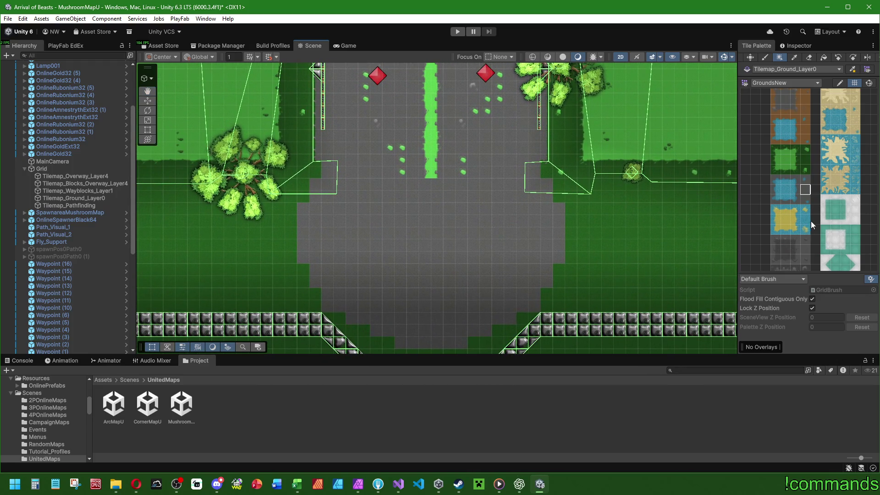
pyautogui.moveTo(805, 159)
pyautogui.mouseDown()
pyautogui.moveTo(797, 49)
pyautogui.moveTo(797, 229)
pyautogui.moveTo(801, 159)
pyautogui.moveTo(845, 234)
pyautogui.moveTo(854, 208)
pyautogui.moveTo(833, 213)
pyautogui.moveTo(816, 161)
pyautogui.moveTo(815, 180)
pyautogui.mouseUp()
pyautogui.scroll(2, 596, 160)
# Paint dark-green tiles near the tree
pyautogui.scroll(2, 596, 161)
pyautogui.click(815, 193)
pyautogui.moveTo(818, 218)
pyautogui.mouseDown()
pyautogui.moveTo(821, 137)
pyautogui.moveTo(816, 229)
pyautogui.moveTo(827, 227)
pyautogui.moveTo(797, 81)
pyautogui.moveTo(820, 144)
pyautogui.moveTo(816, 107)
pyautogui.moveTo(793, 172)
pyautogui.moveTo(785, 114)
pyautogui.moveTo(797, 217)
pyautogui.moveTo(816, 216)
pyautogui.mouseUp()
pyautogui.click(807, 185)
pyautogui.click(503, 193)
pyautogui.click(789, 203)
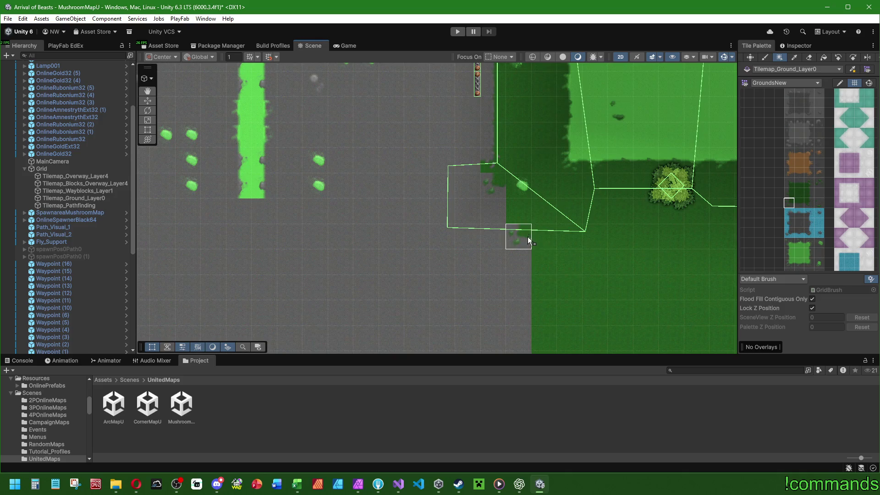
# Try several ground tiles from the set while moving to the grass edge beside the road
pyautogui.scroll(-3, 527, 236)
pyautogui.click(789, 183)
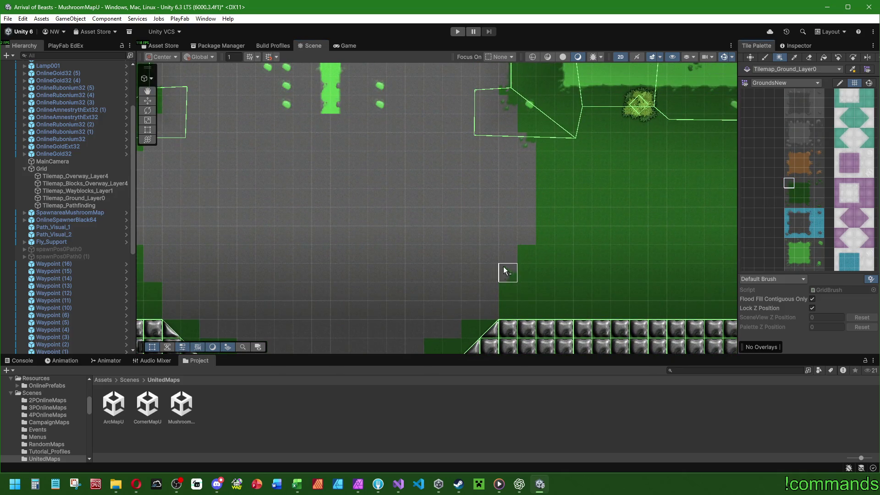
pyautogui.moveTo(514, 291); pyautogui.dragTo(601, 176)
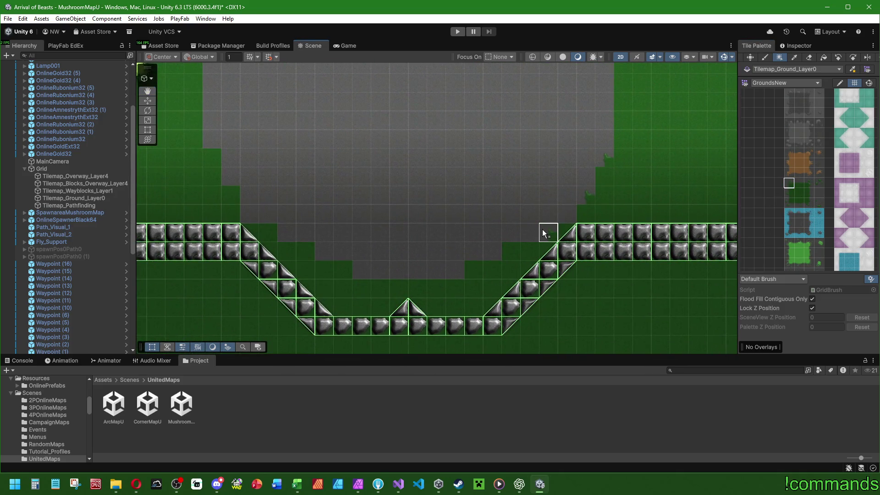
pyautogui.click(809, 183)
pyautogui.click(344, 271)
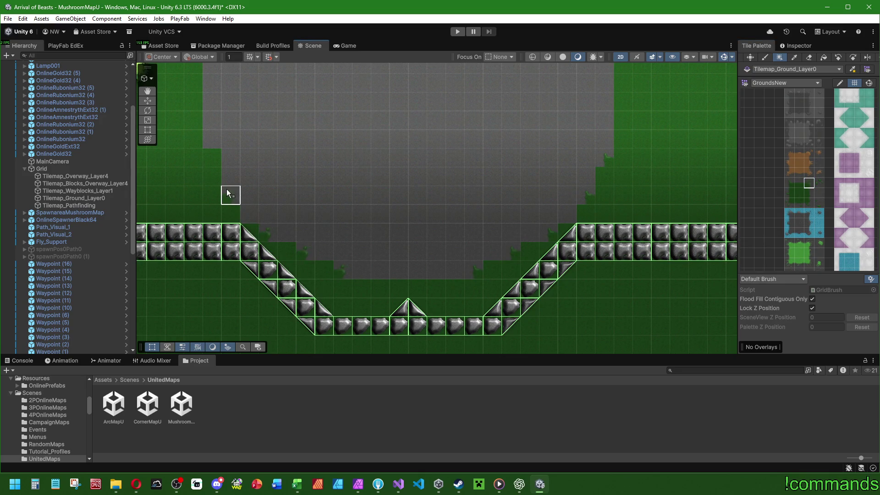
pyautogui.moveTo(213, 155)
pyautogui.mouseDown()
pyautogui.moveTo(504, 275)
pyautogui.moveTo(559, 249)
pyautogui.mouseUp()
pyautogui.click(814, 202)
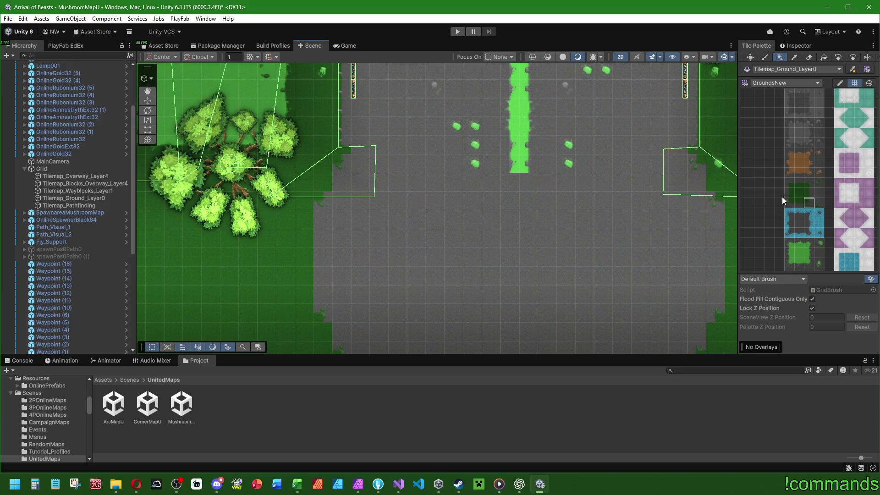
pyautogui.moveTo(604, 179); pyautogui.dragTo(503, 190)
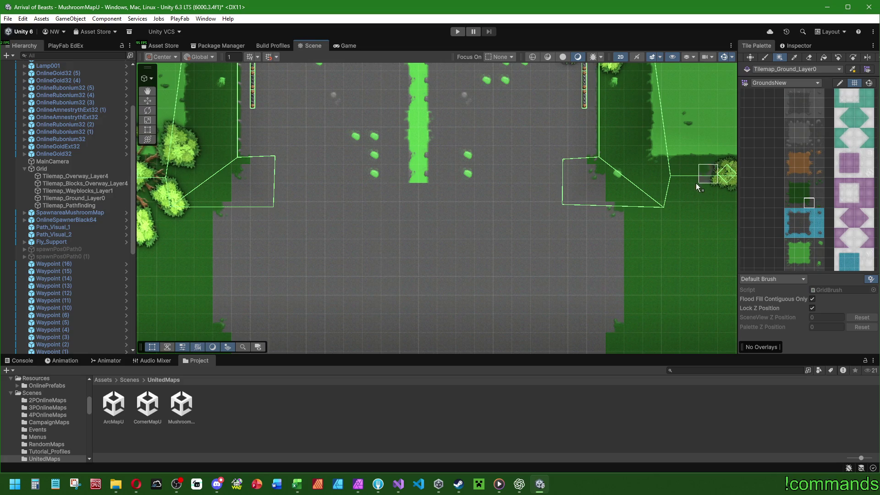
pyautogui.click(789, 193)
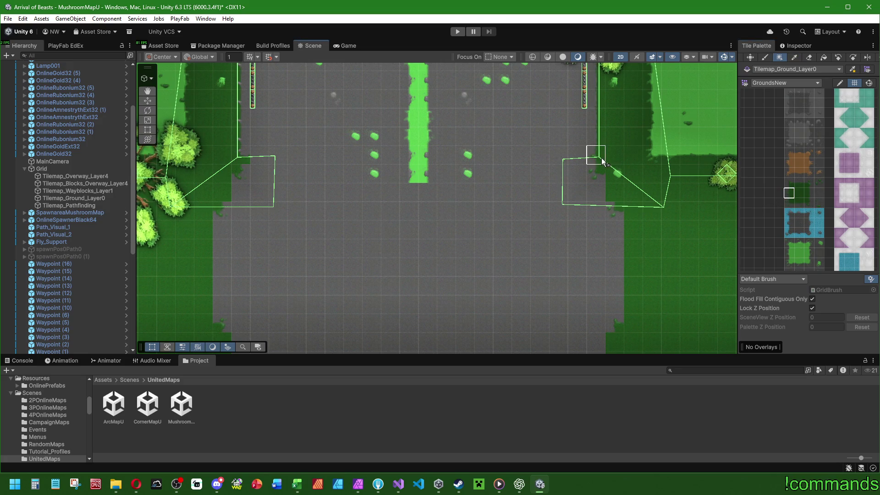
pyautogui.click(810, 192)
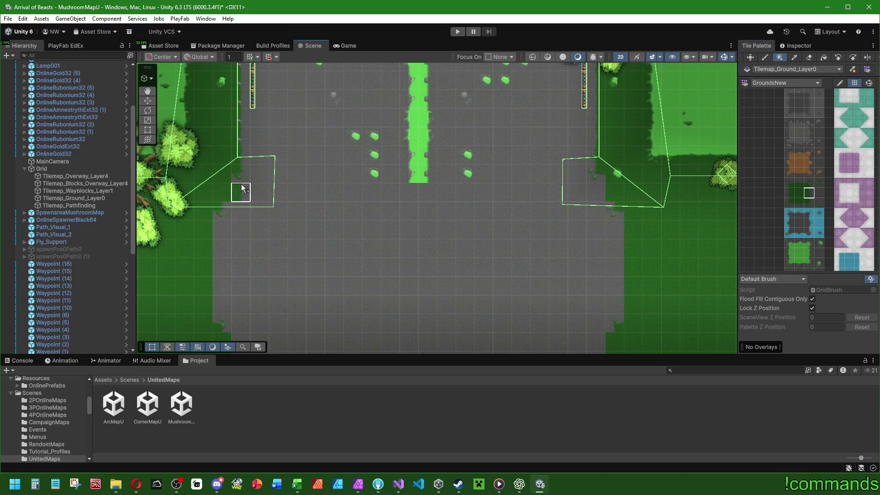
# Paint individual grass cells at the road edge with grey ground
pyautogui.moveTo(229, 194); pyautogui.dragTo(330, 136)
pyautogui.scroll(-5, 802, 229)
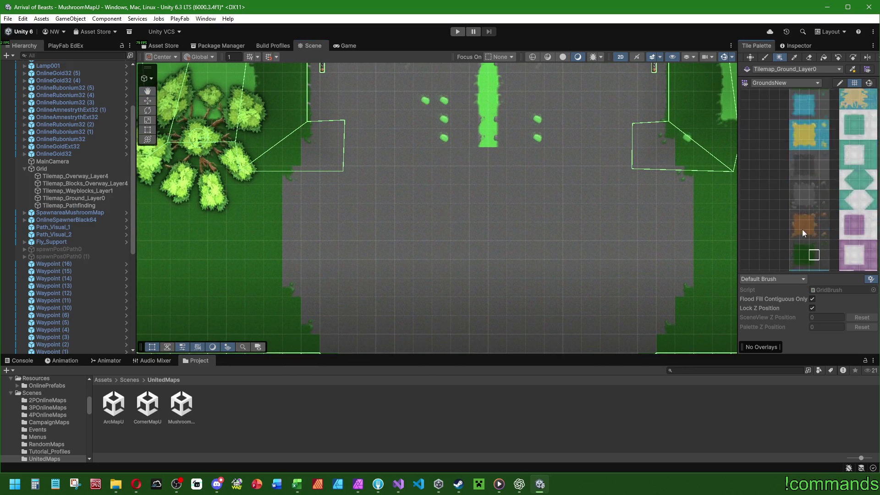
pyautogui.scroll(-5, 792, 225)
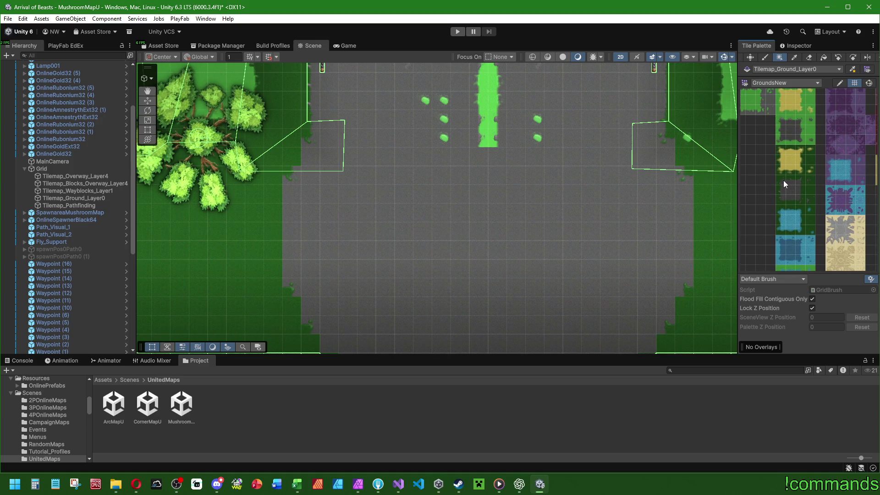
pyautogui.click(295, 140)
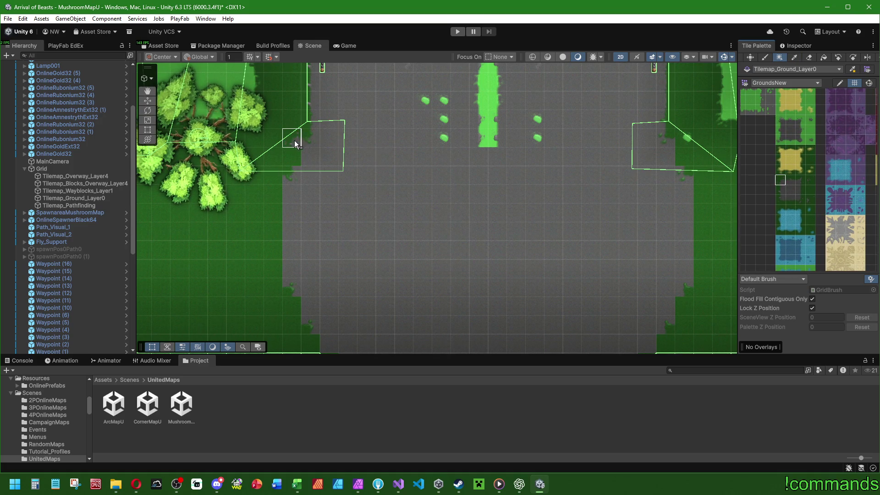
pyautogui.click(275, 176)
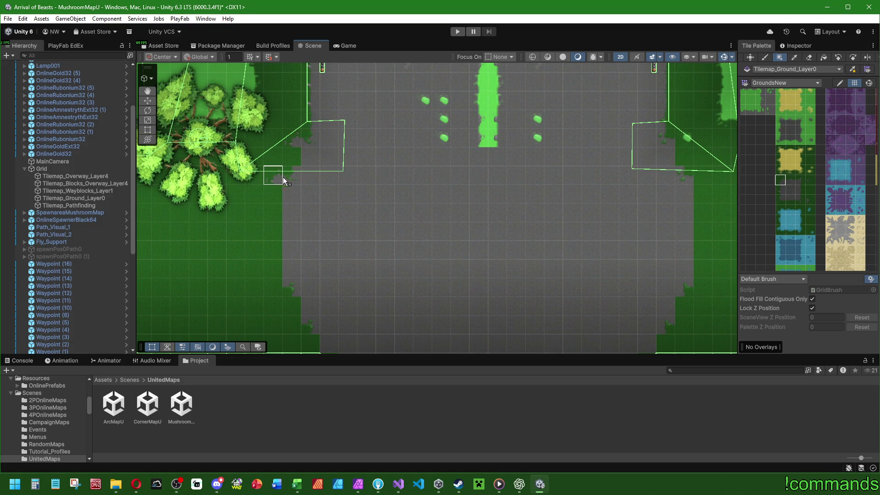
pyautogui.click(780, 200)
pyautogui.scroll(-4, 267, 202)
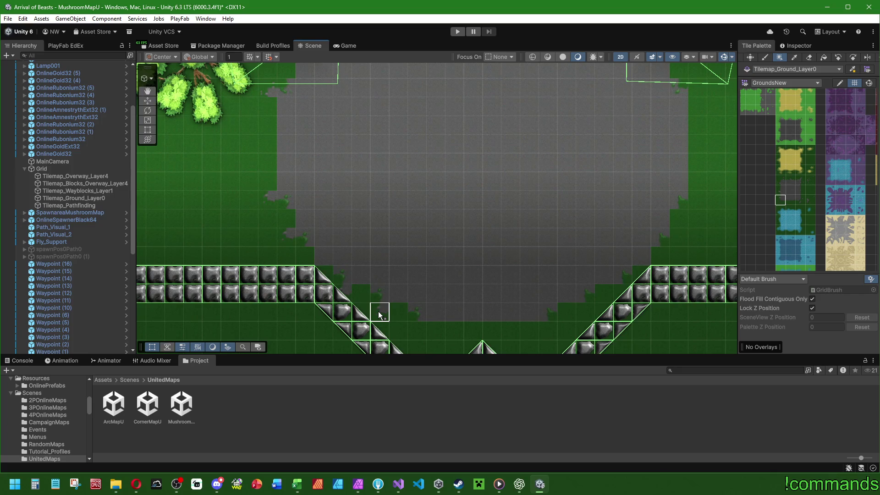
# Paint grey ground along the diagonal wall edge, the right grass edge and the bottom strip
pyautogui.click(799, 201)
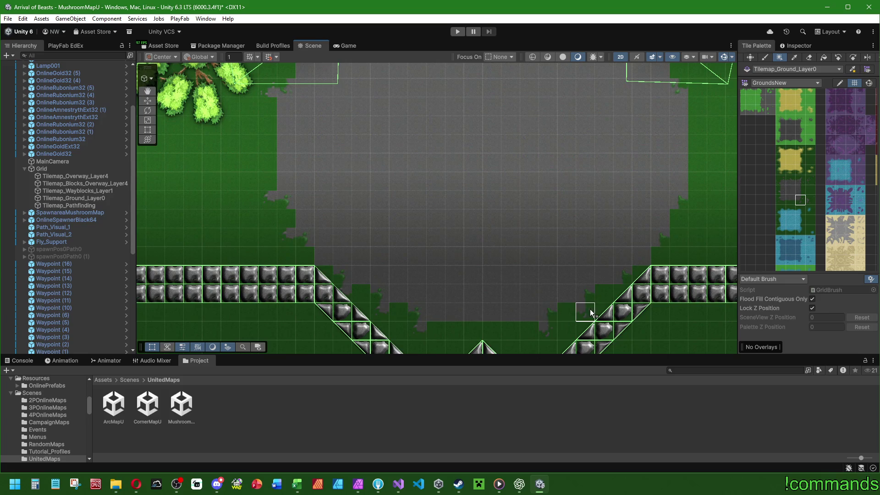
pyautogui.moveTo(601, 295); pyautogui.dragTo(631, 298)
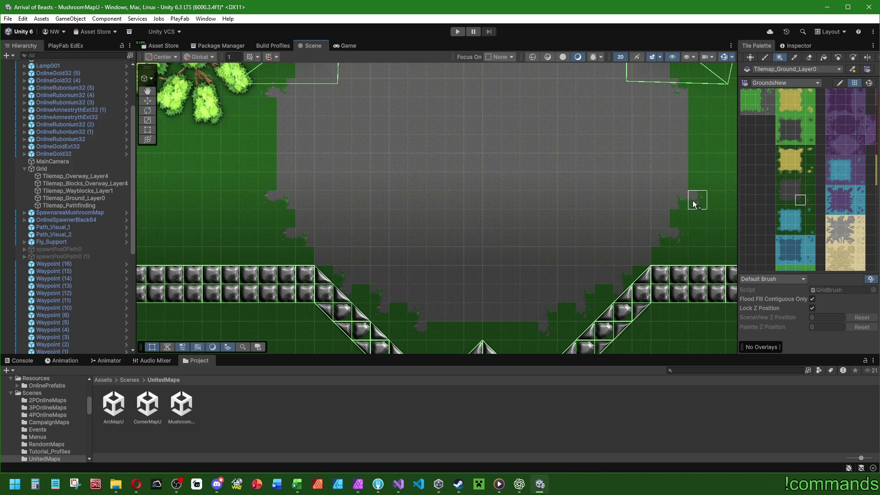
pyautogui.click(800, 180)
pyautogui.press('Up')
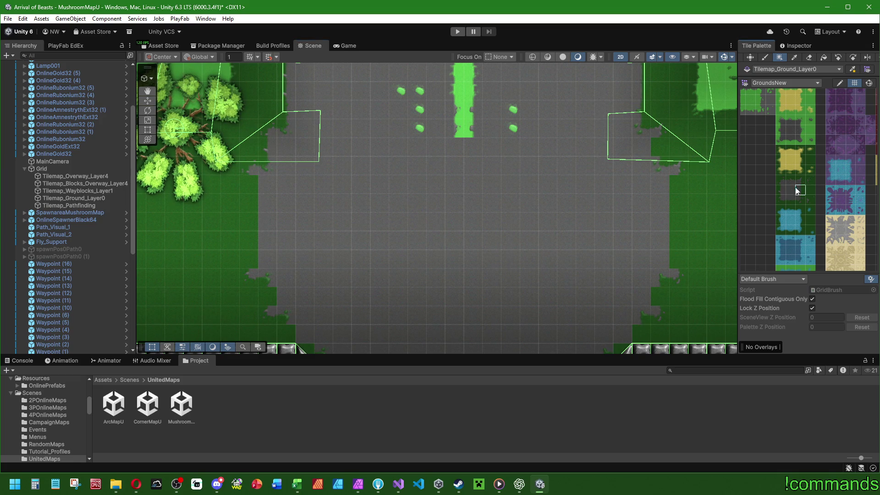
pyautogui.moveTo(681, 185); pyautogui.dragTo(683, 258)
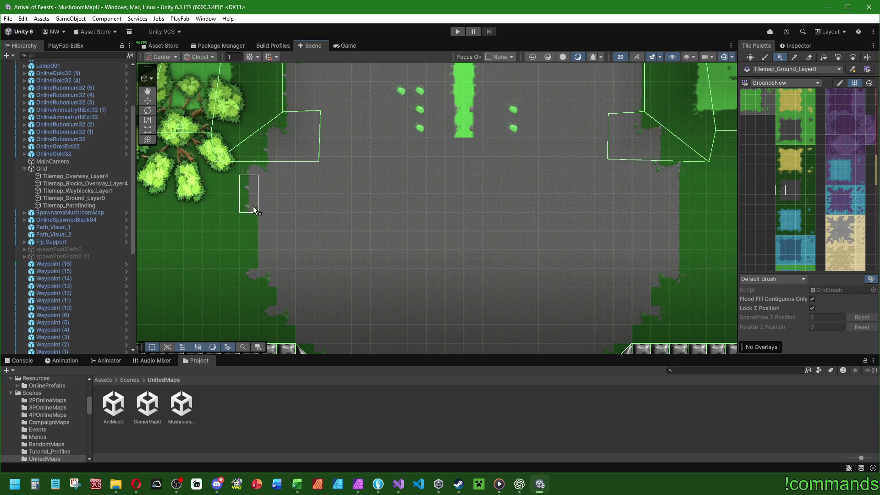
pyautogui.moveTo(358, 201); pyautogui.dragTo(378, 139)
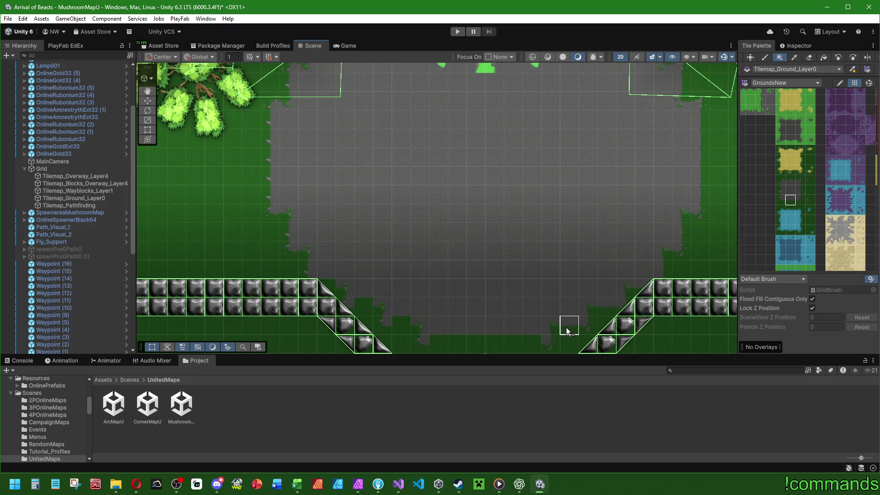
pyautogui.moveTo(532, 344); pyautogui.dragTo(438, 345)
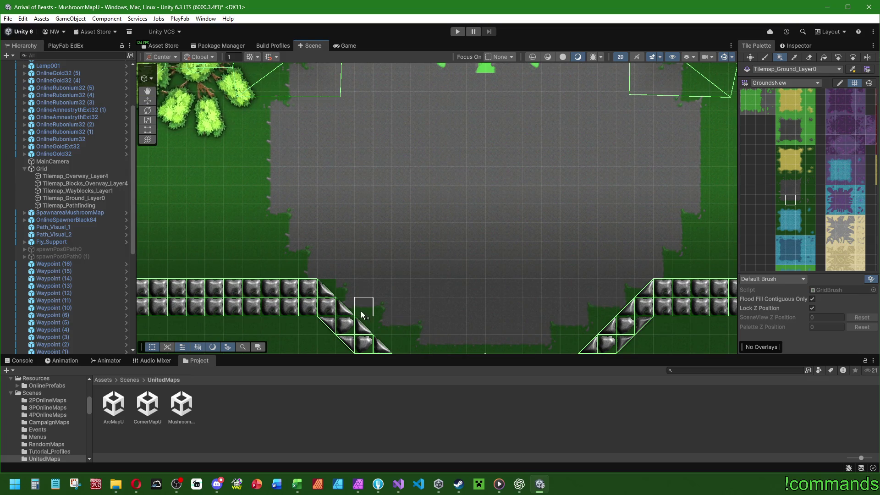
pyautogui.scroll(-3, 472, 224)
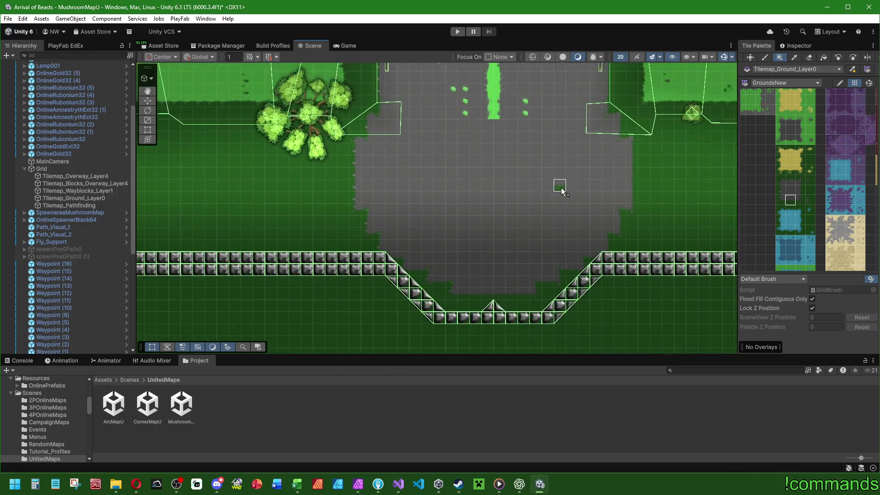
# Pan the Scene view across the map to the lower-right side field
pyautogui.moveTo(560, 188); pyautogui.dragTo(513, 213)
pyautogui.scroll(-2, 513, 243)
pyautogui.scroll(2, 522, 231)
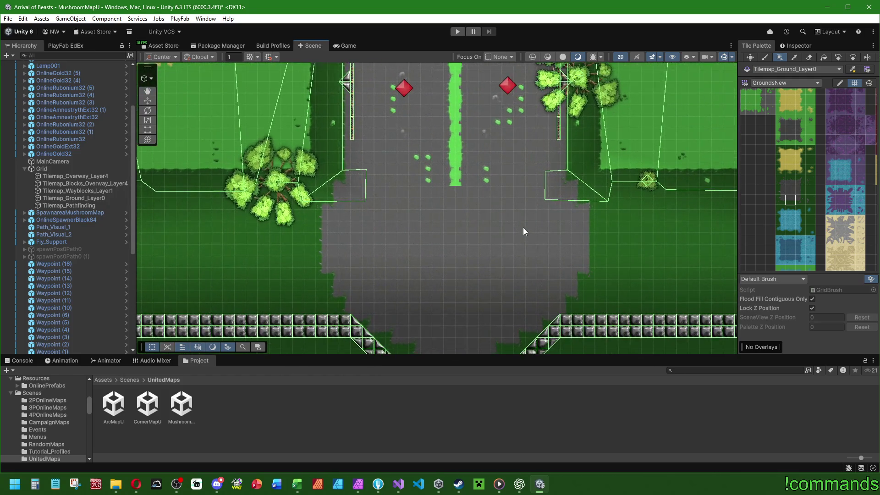
pyautogui.press('Right')
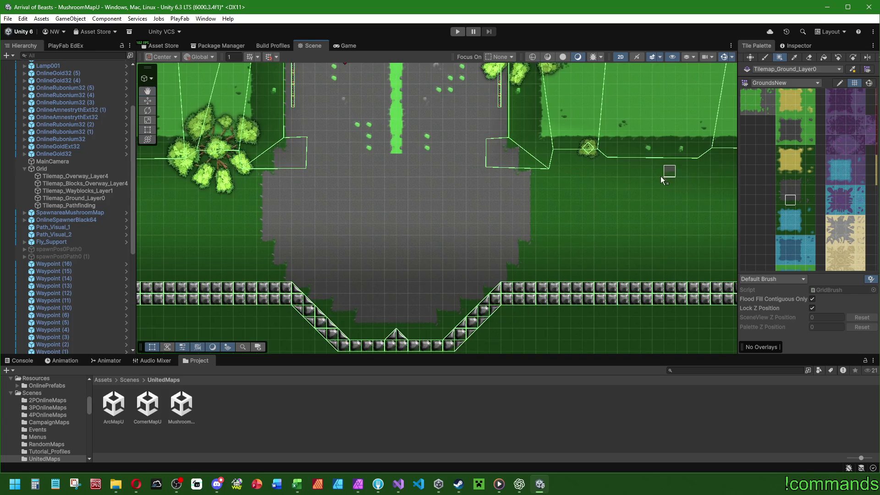
pyautogui.scroll(-4, 496, 194)
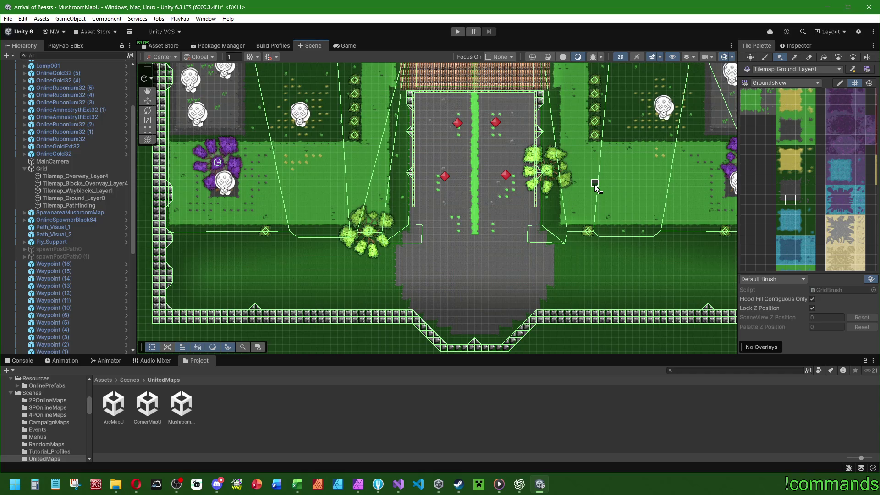
pyautogui.scroll(5, 527, 275)
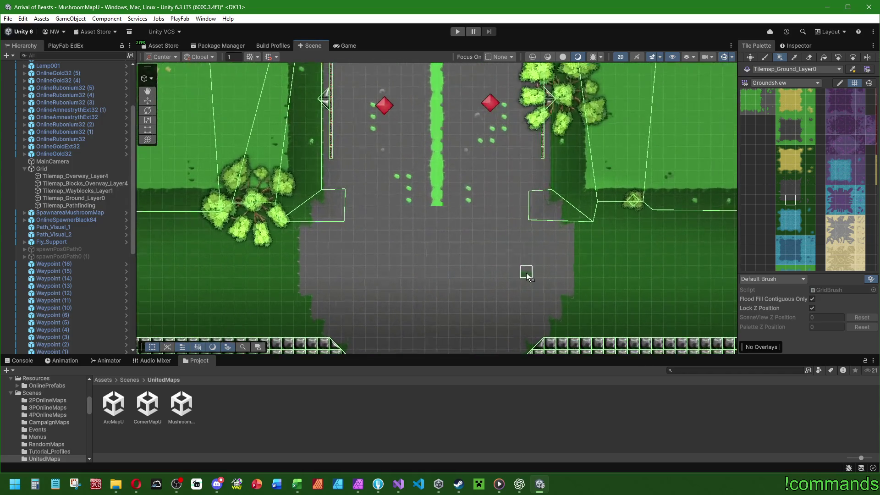
pyautogui.press('Right')
pyautogui.press('Down')
pyautogui.press('Right')
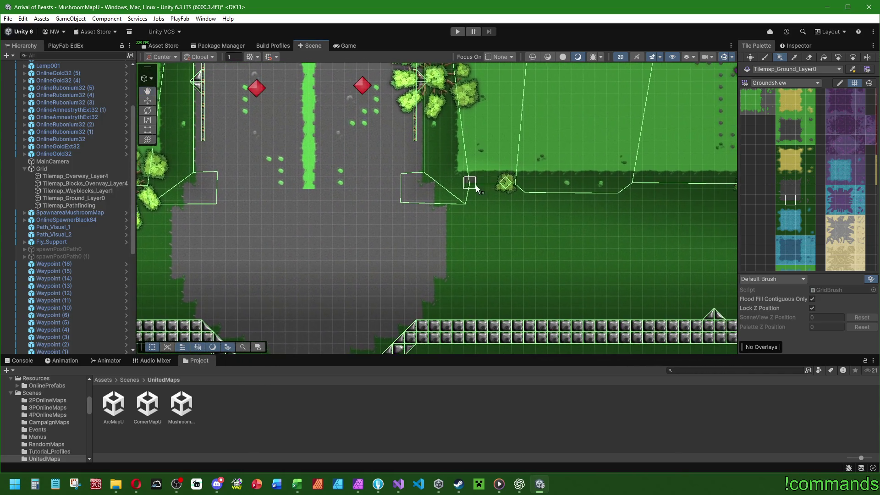
# Box-fill a grass rectangle in the lower-right field beneath the tree line
pyautogui.moveTo(796, 158); pyautogui.dragTo(847, 199)
pyautogui.scroll(-2, 466, 230)
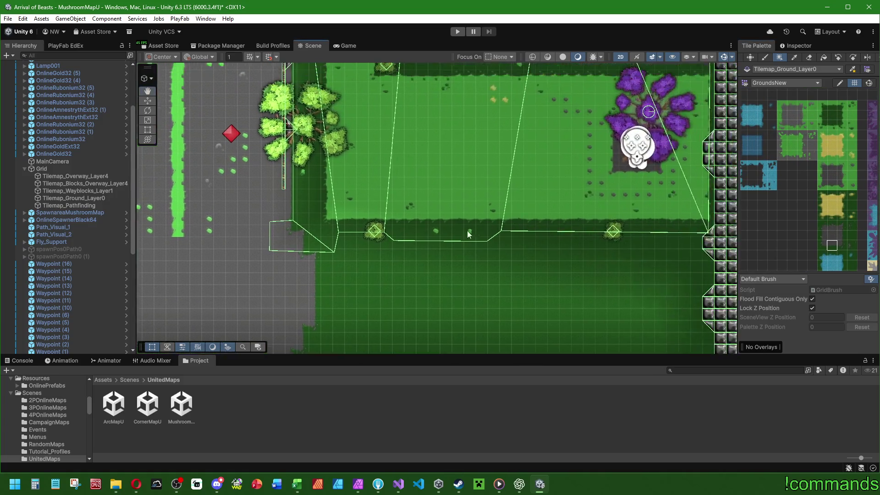
pyautogui.scroll(-3, 477, 234)
pyautogui.scroll(4, 560, 167)
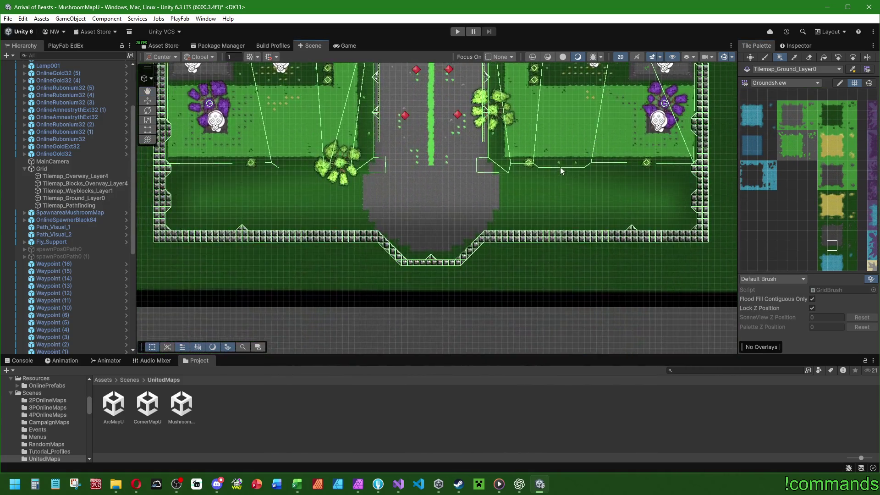
pyautogui.scroll(2, 567, 162)
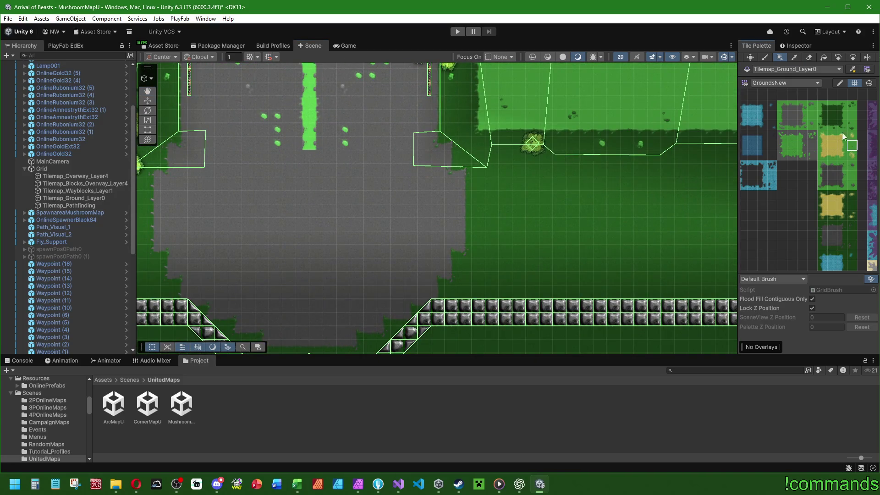
pyautogui.scroll(-3, 475, 208)
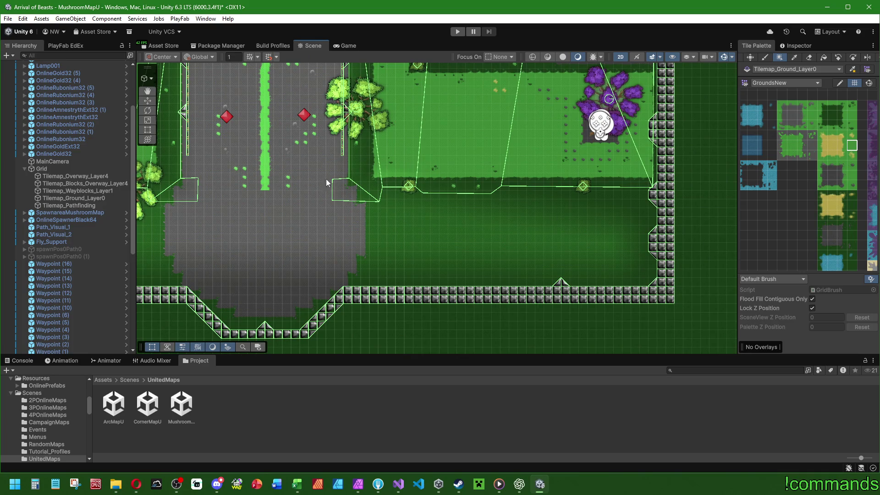
pyautogui.moveTo(432, 199)
pyautogui.mouseDown()
pyautogui.moveTo(318, 206)
pyautogui.moveTo(481, 215)
pyautogui.mouseUp()
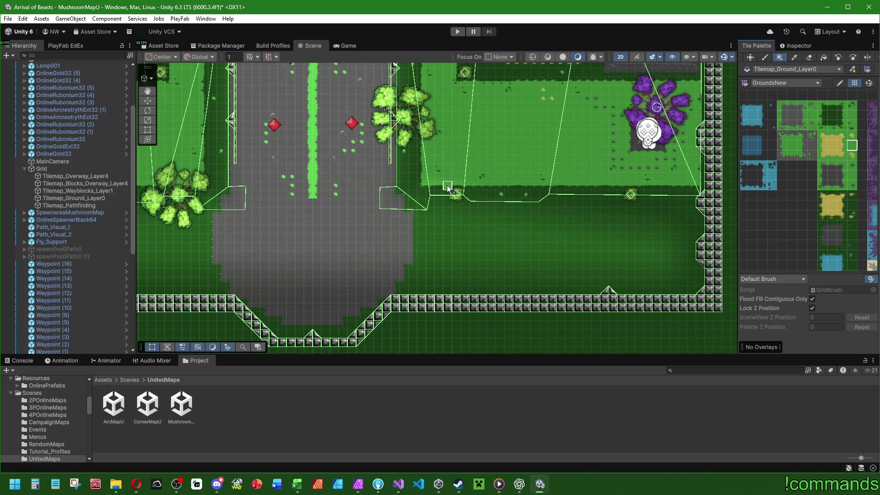
pyautogui.moveTo(448, 186)
pyautogui.mouseDown()
pyautogui.moveTo(587, 282)
pyautogui.moveTo(462, 285)
pyautogui.moveTo(579, 282)
pyautogui.mouseUp()
# Start box-filling a vertical grass strip below the tree cluster in the left field
pyautogui.press('Left')
pyautogui.scroll(1, 459, 171)
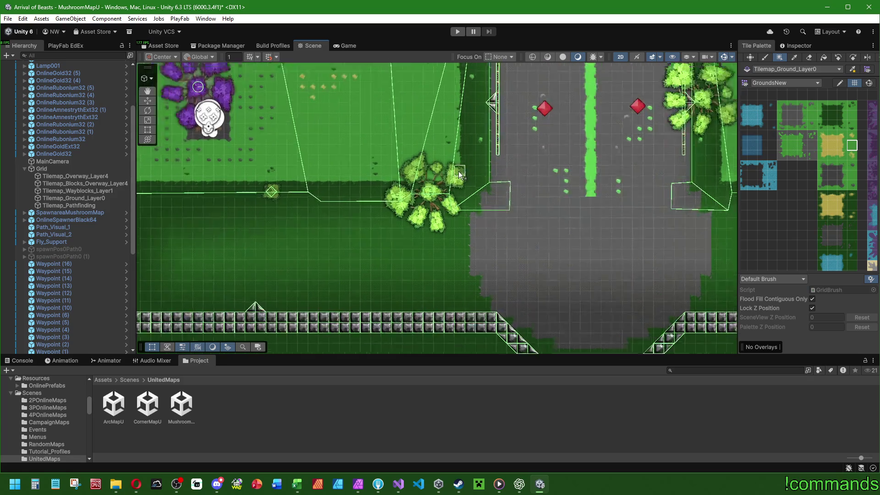
pyautogui.scroll(3, 458, 172)
pyautogui.scroll(-3, 409, 180)
pyautogui.moveTo(409, 179)
pyautogui.mouseDown()
pyautogui.moveTo(406, 291)
pyautogui.moveTo(259, 293)
pyautogui.mouseUp()
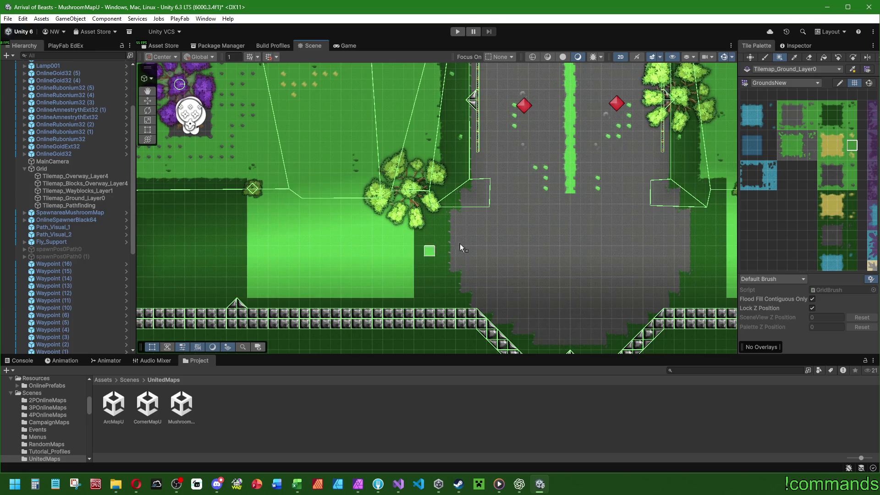
# Fill a tall column of dark green edge tiles beside the grass field
pyautogui.scroll(-3, 329, 236)
pyautogui.scroll(5, 509, 214)
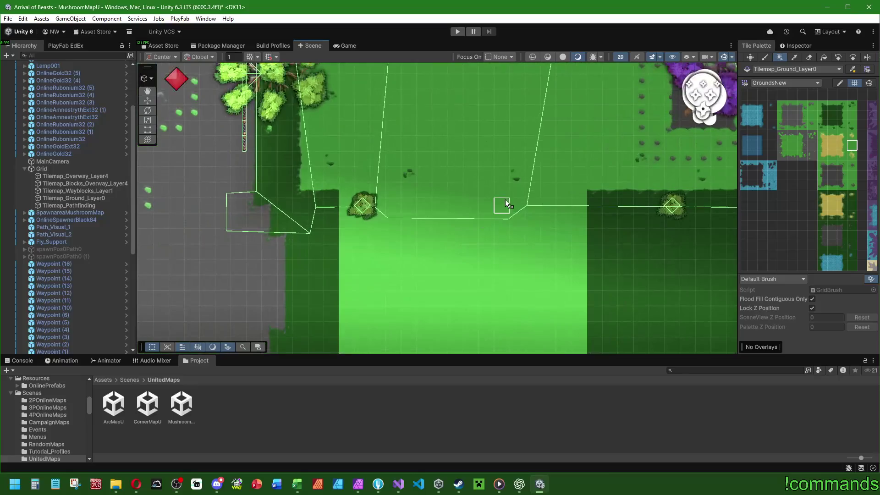
pyautogui.hscroll(-3, 505, 200)
pyautogui.scroll(-1, 595, 237)
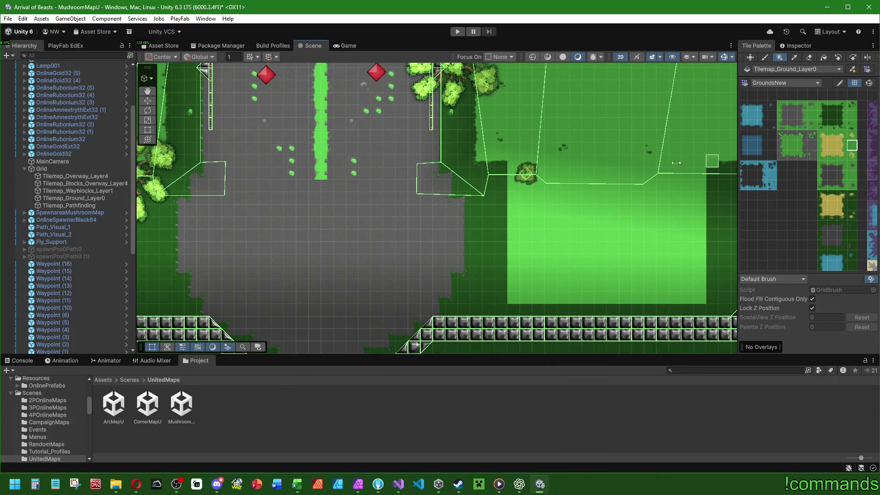
pyautogui.scroll(3, 601, 182)
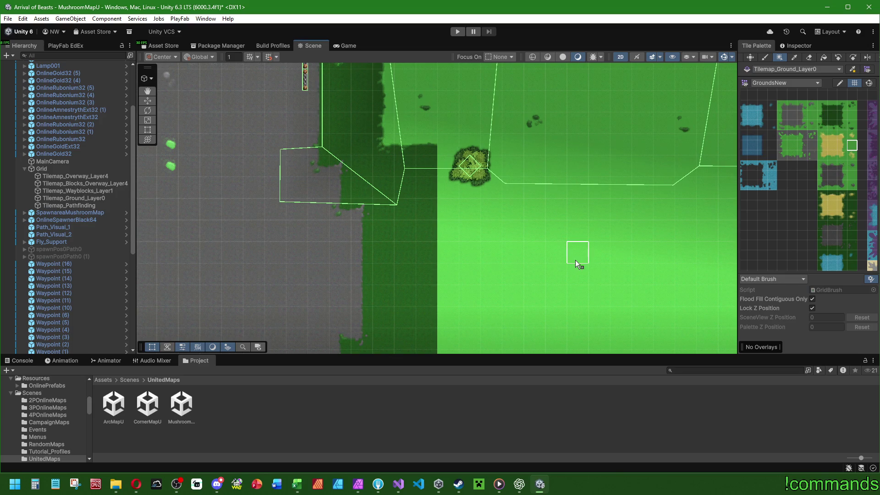
pyautogui.scroll(2, 541, 210)
pyautogui.scroll(-4, 540, 210)
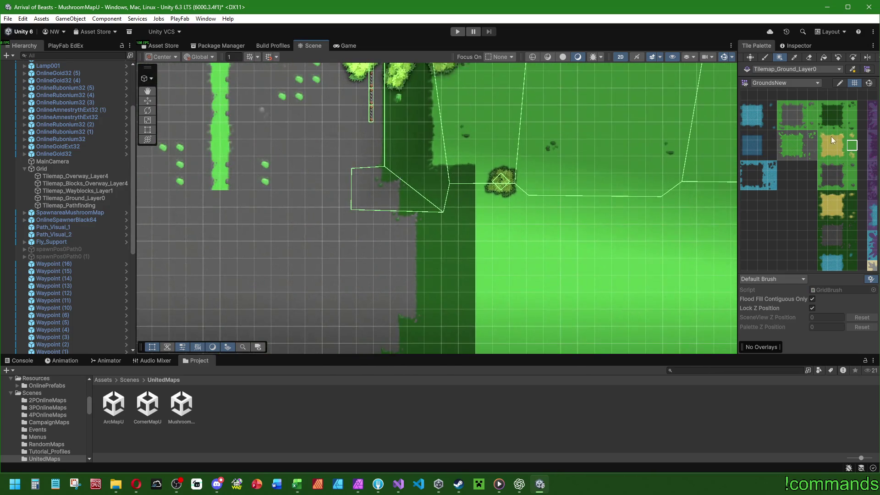
pyautogui.click(846, 106)
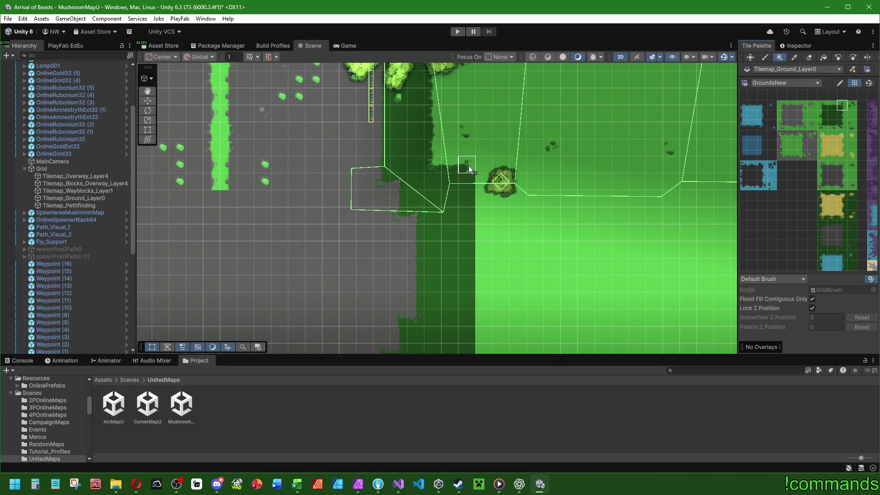
pyautogui.click(842, 116)
pyautogui.moveTo(524, 208); pyautogui.dragTo(502, 172)
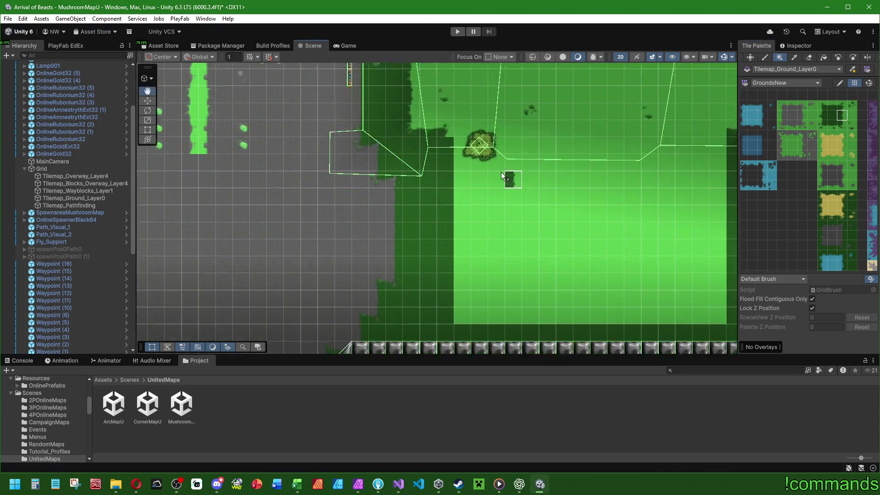
pyautogui.scroll(-2, 501, 172)
pyautogui.moveTo(378, 280); pyautogui.dragTo(377, 279)
# Fill a wide row of dark green tiles and add a corner tile at the field's edge
pyautogui.click(832, 105)
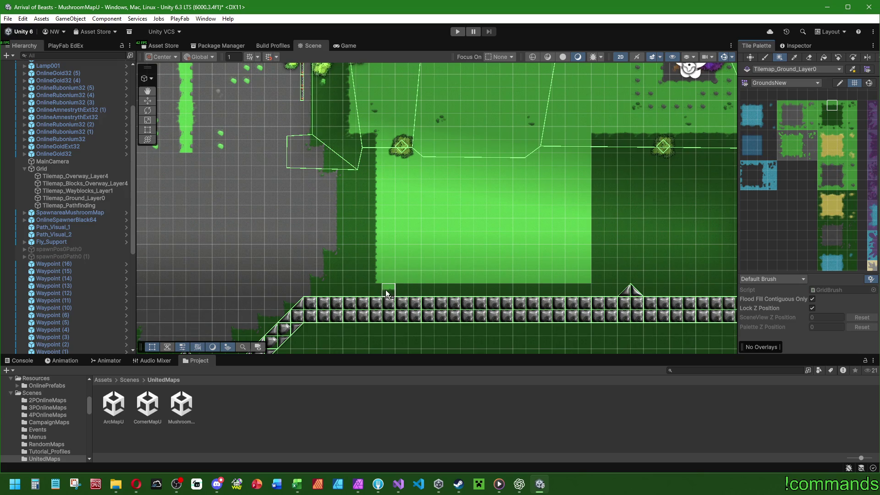
pyautogui.moveTo(386, 289)
pyautogui.mouseDown()
pyautogui.moveTo(582, 290)
pyautogui.moveTo(599, 150)
pyautogui.mouseUp()
pyautogui.click(822, 115)
pyautogui.click(823, 105)
pyautogui.click(604, 133)
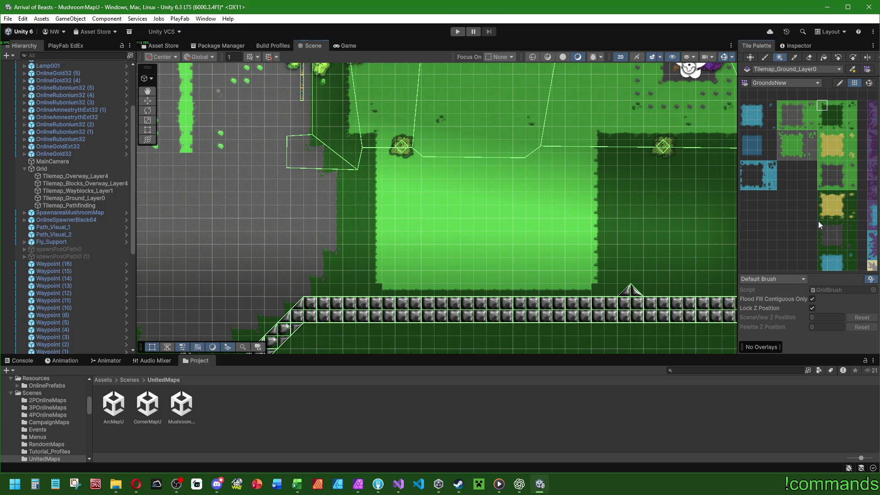
pyautogui.scroll(-3, 819, 221)
pyautogui.scroll(3, 806, 196)
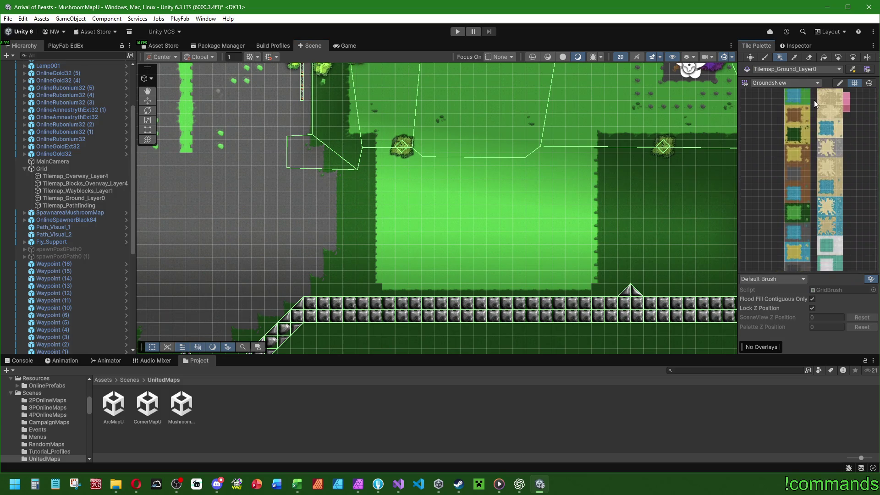
# Fill the dark one-cell column below the tree in the lower-left field with plain centre grass
pyautogui.click(804, 196)
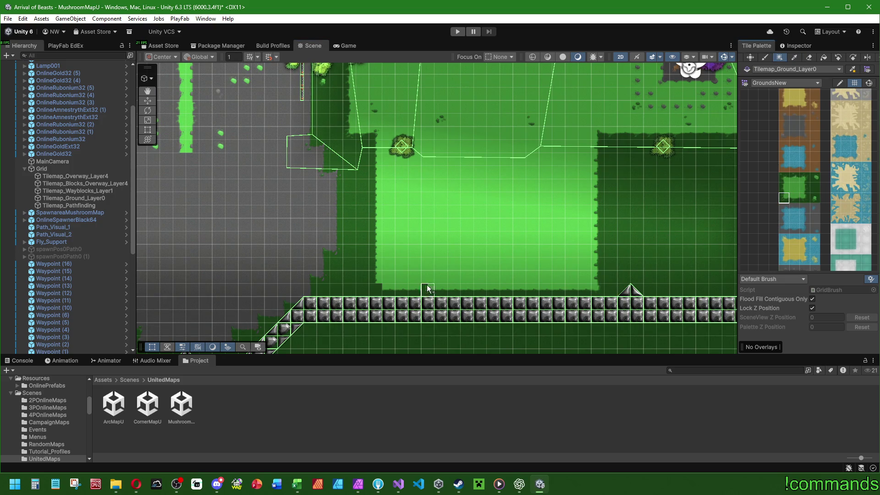
pyautogui.moveTo(607, 230)
pyautogui.mouseDown()
pyautogui.moveTo(440, 218)
pyautogui.moveTo(651, 224)
pyautogui.mouseUp()
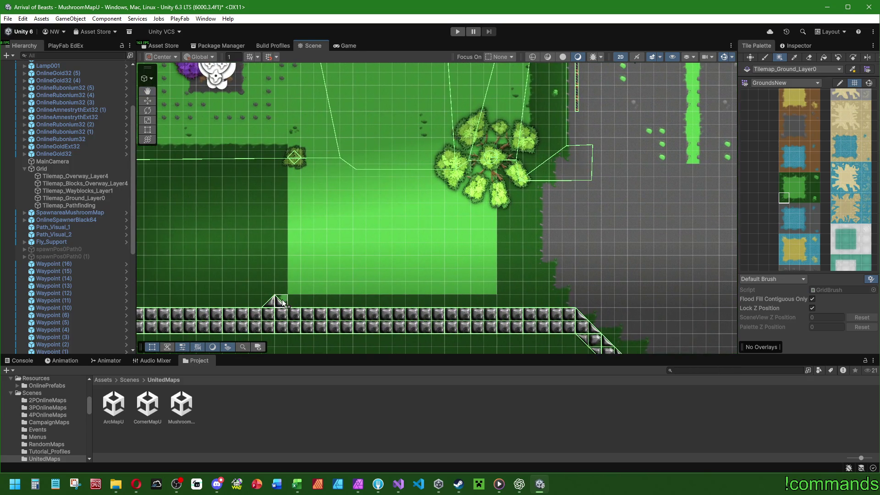
pyautogui.click(803, 188)
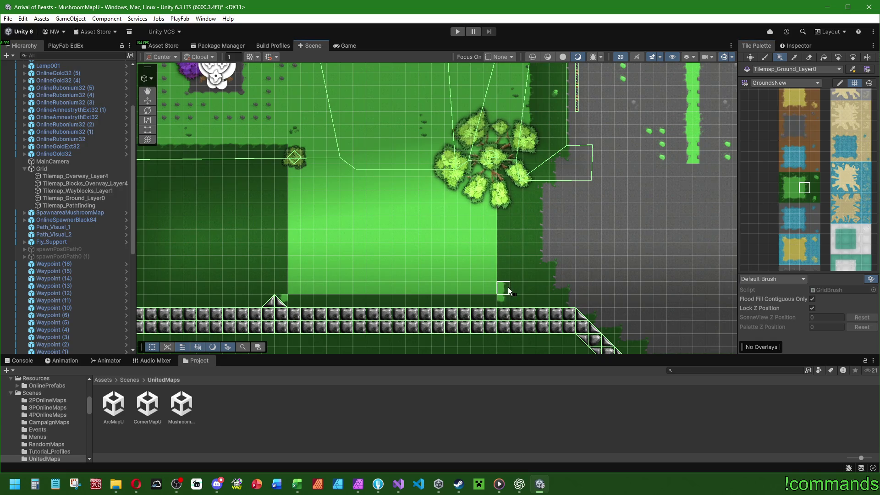
pyautogui.moveTo(508, 287); pyautogui.dragTo(505, 194)
pyautogui.moveTo(505, 159); pyautogui.dragTo(505, 159)
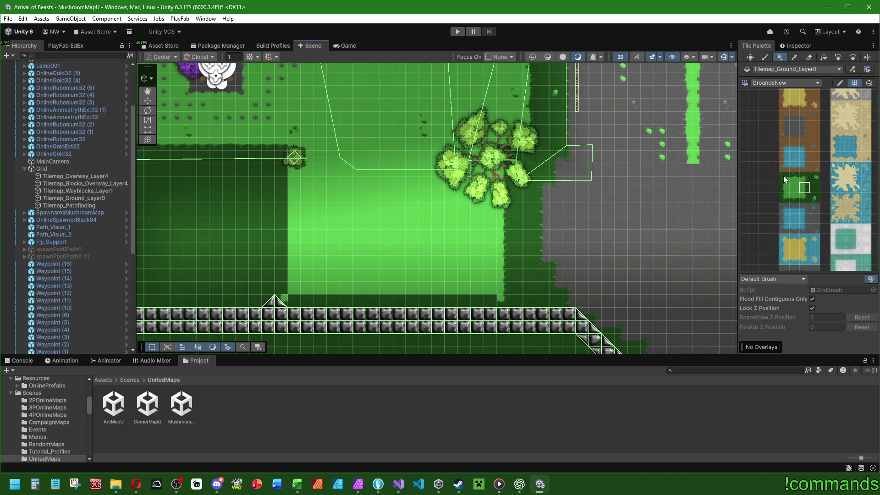
# Paint a column of left-edge grass tiles and a bottom-edge grass strip along the field
pyautogui.click(783, 189)
pyautogui.moveTo(284, 289); pyautogui.dragTo(281, 159)
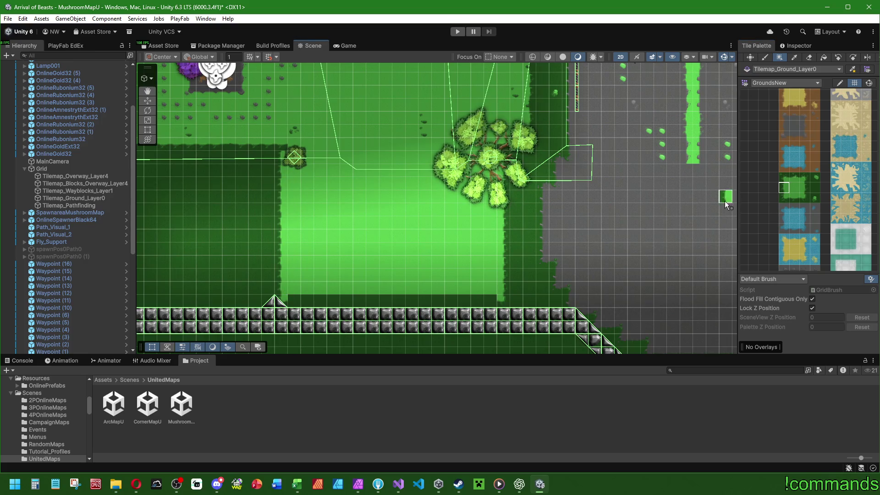
pyautogui.click(794, 199)
pyautogui.moveTo(291, 301); pyautogui.dragTo(459, 301)
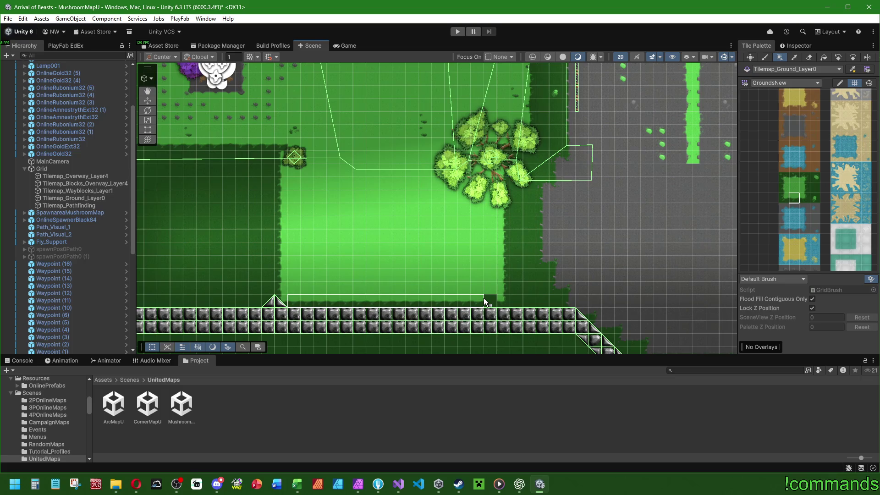
# Stamp a single green tile beside the path
pyautogui.scroll(-3, 809, 122)
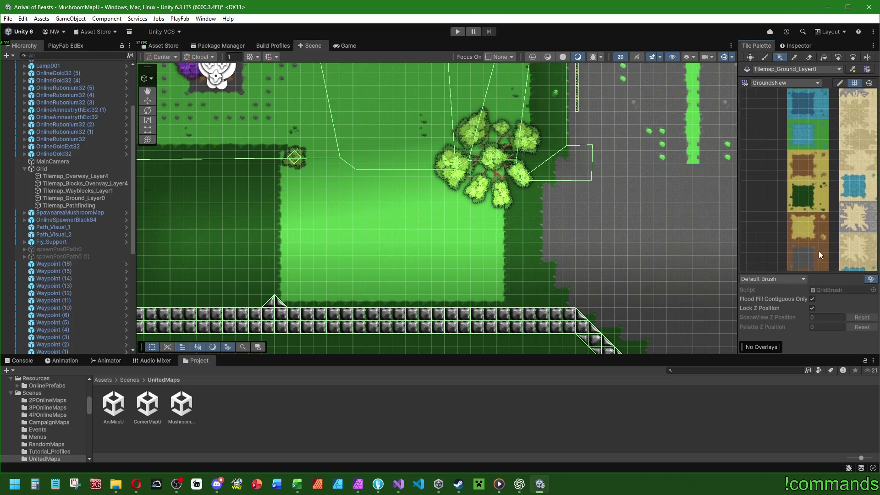
pyautogui.scroll(3, 805, 137)
pyautogui.click(787, 120)
pyautogui.click(621, 157)
pyautogui.click(807, 120)
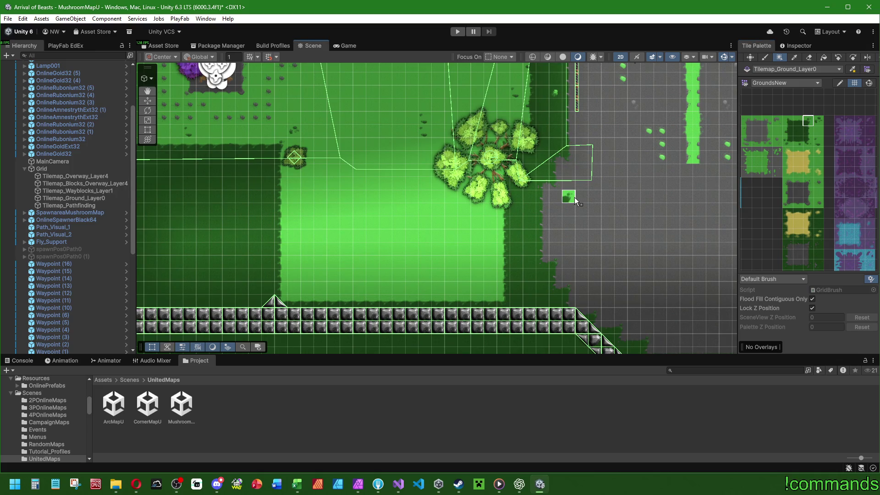
# Bring the lower garden with the tree and flower bed into view, with the yellow sand tile selected
pyautogui.moveTo(574, 197)
pyautogui.mouseDown()
pyautogui.moveTo(566, 196)
pyautogui.moveTo(596, 192)
pyautogui.moveTo(511, 183)
pyautogui.moveTo(356, 267)
pyautogui.mouseUp()
pyautogui.scroll(-10, 370, 213)
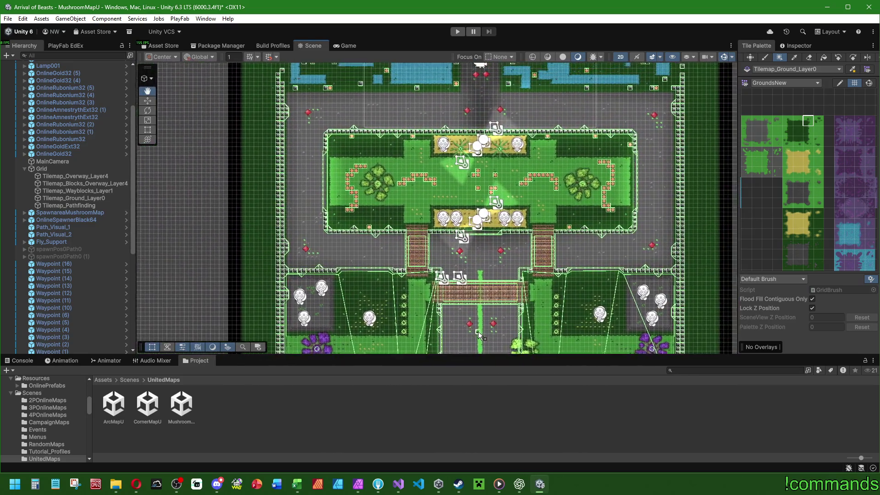
pyautogui.moveTo(480, 335); pyautogui.dragTo(504, 120)
pyautogui.scroll(8, 504, 119)
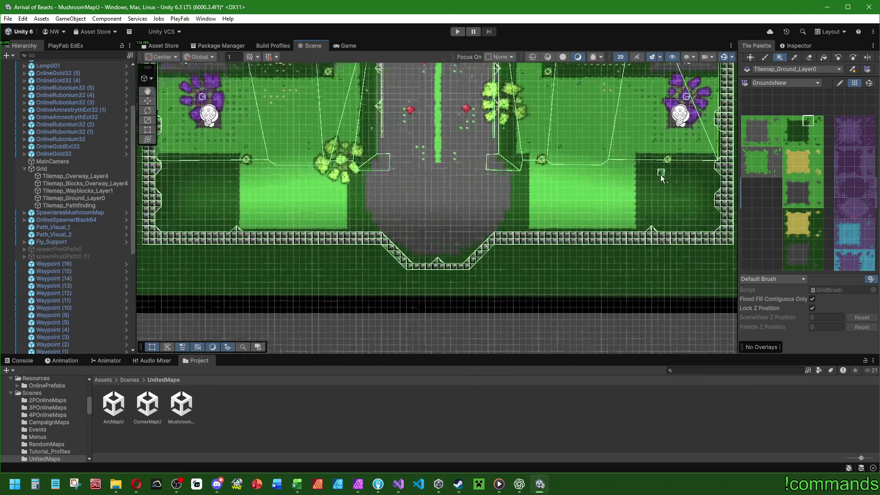
pyautogui.scroll(1, 565, 230)
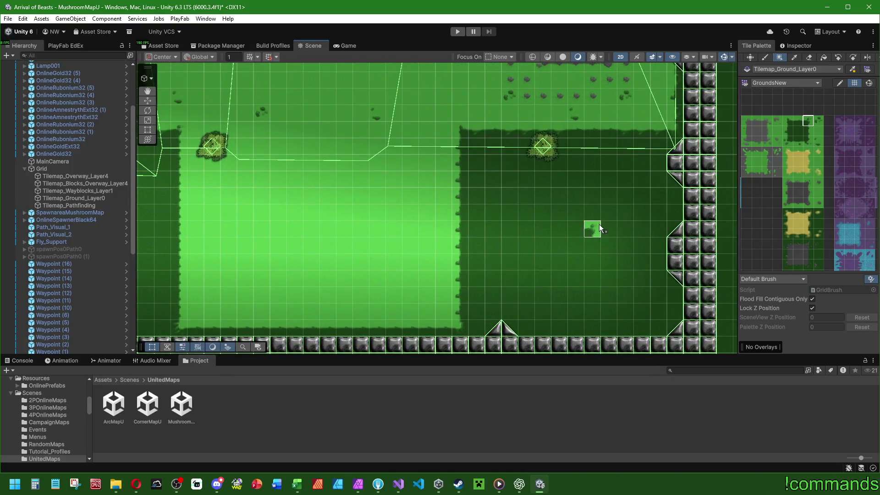
pyautogui.scroll(-5, 599, 224)
pyautogui.scroll(2, 605, 285)
pyautogui.moveTo(605, 286)
pyautogui.mouseDown()
pyautogui.moveTo(573, 303)
pyautogui.moveTo(448, 259)
pyautogui.moveTo(509, 262)
pyautogui.moveTo(507, 248)
pyautogui.mouseUp()
pyautogui.scroll(3, 508, 247)
pyautogui.moveTo(500, 322)
pyautogui.mouseDown()
pyautogui.moveTo(519, 182)
pyautogui.moveTo(374, 188)
pyautogui.mouseUp()
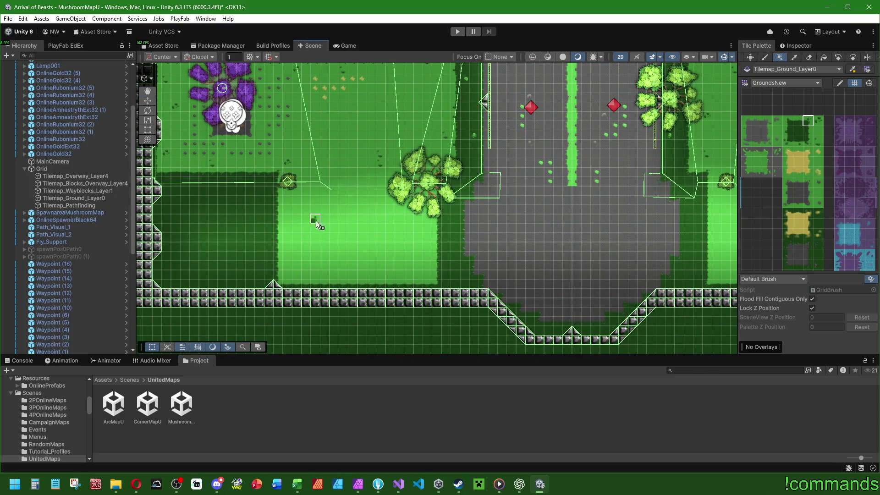
pyautogui.moveTo(316, 221); pyautogui.dragTo(426, 234)
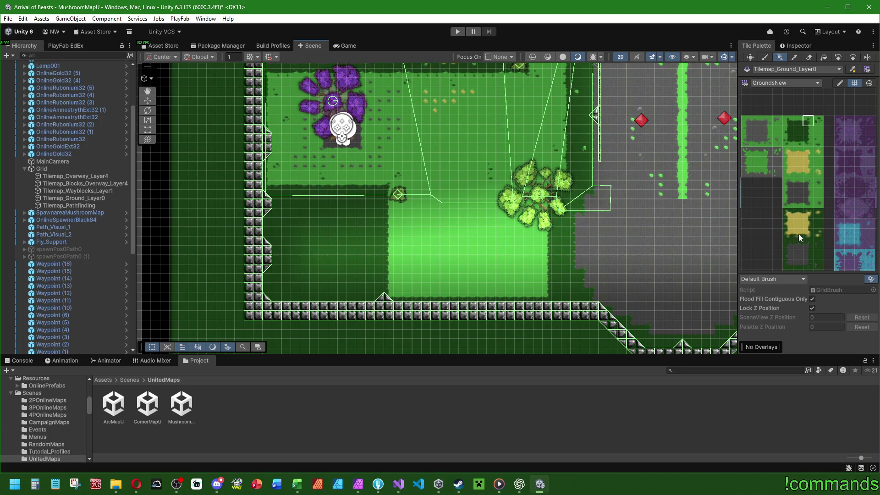
pyautogui.scroll(-10, 530, 265)
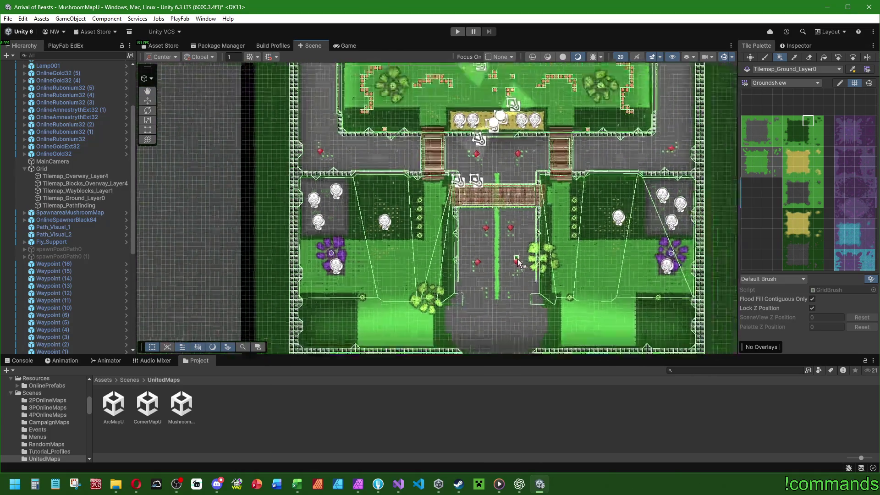
pyautogui.scroll(10, 396, 304)
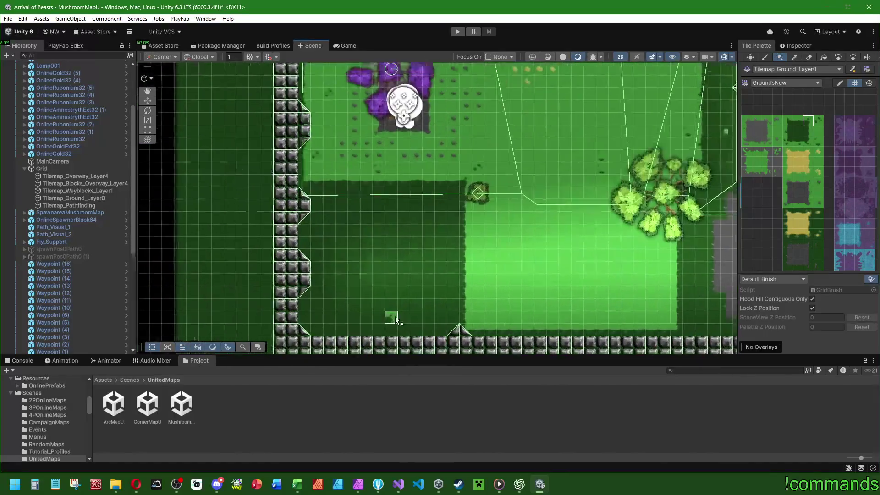
pyautogui.click(807, 234)
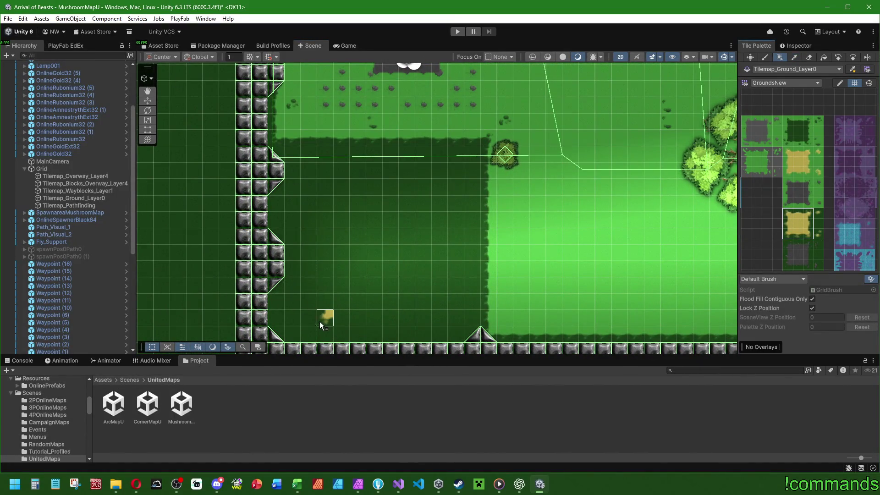
# Paint a yellow sand corner tile, a horizontal sand strip and the L's upright column beside the left wall
pyautogui.click(768, 55)
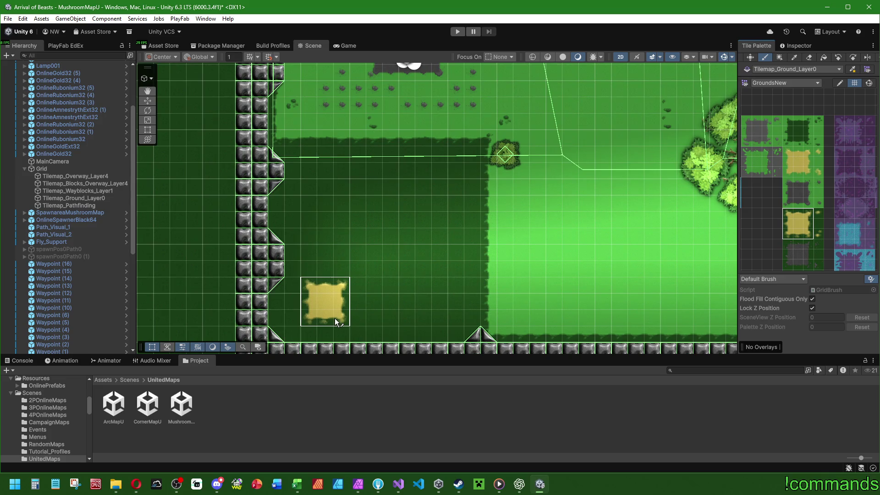
pyautogui.click(355, 278)
pyautogui.press('i')
pyautogui.moveTo(355, 255)
pyautogui.mouseDown()
pyautogui.moveTo(436, 252)
pyautogui.moveTo(385, 251)
pyautogui.moveTo(386, 189)
pyautogui.mouseUp()
pyautogui.press('i')
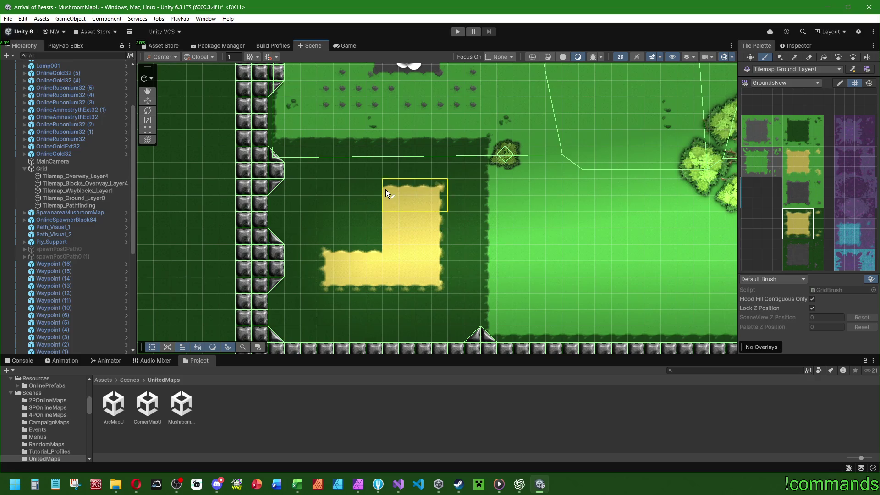
pyautogui.click(788, 214)
pyautogui.click(788, 224)
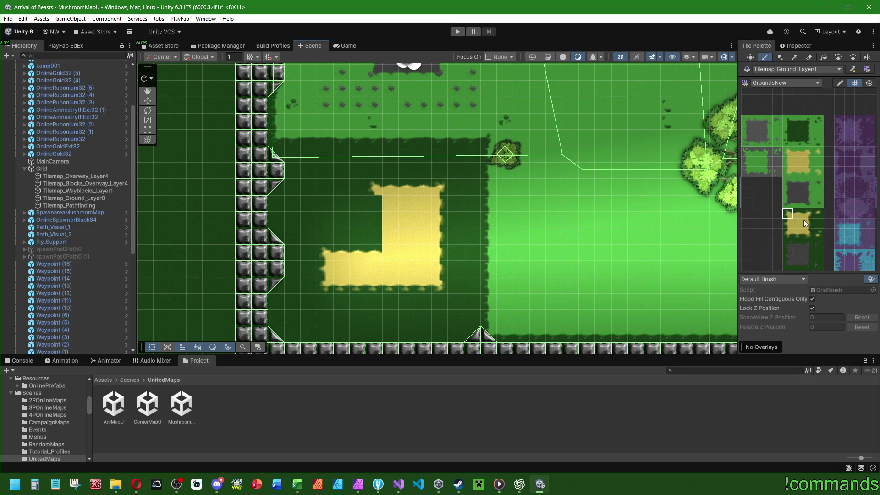
pyautogui.moveTo(374, 188); pyautogui.dragTo(374, 203)
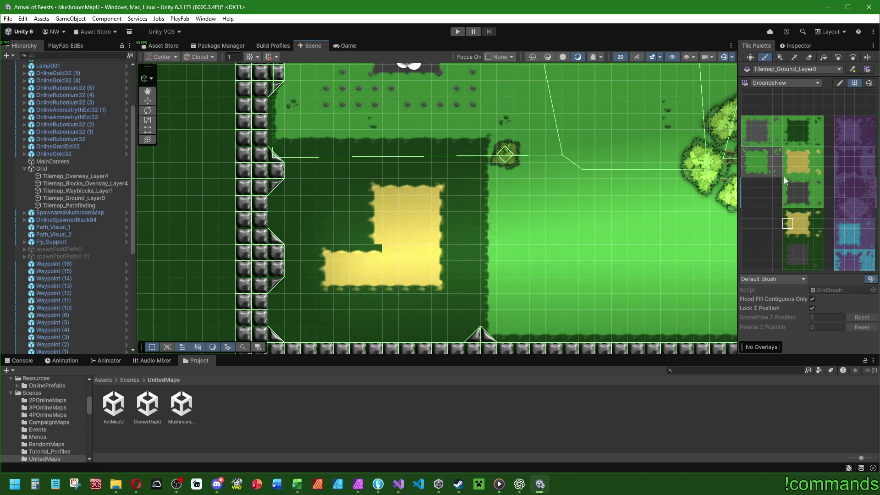
# Fill the inside corner of the yellow L, then zoom out and move to the right-hand field
pyautogui.scroll(-10, 798, 188)
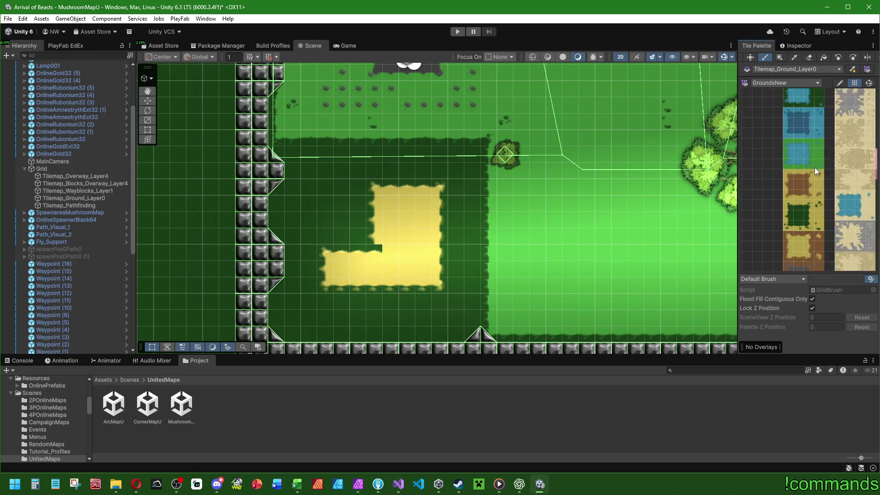
pyautogui.scroll(-4, 815, 176)
pyautogui.click(810, 186)
pyautogui.click(379, 252)
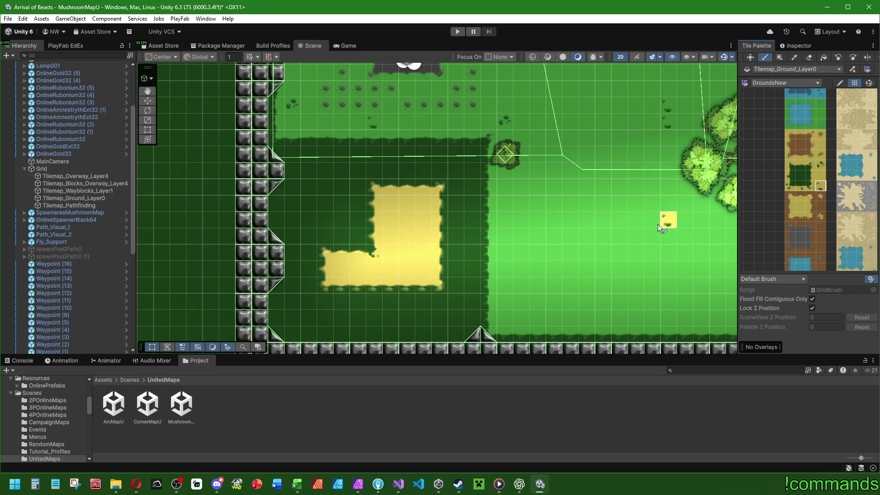
pyautogui.scroll(-2, 370, 249)
pyautogui.scroll(-2, 370, 249)
pyautogui.press('Right')
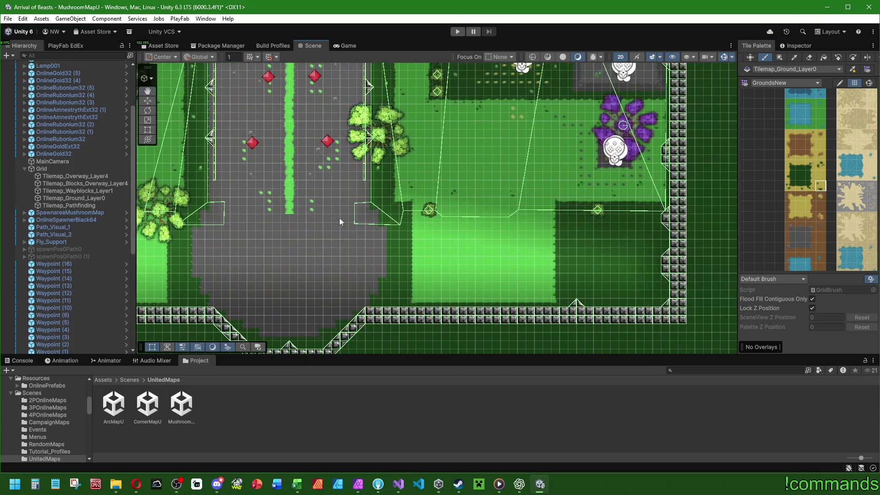
# Paint yellow sand rows along the right field's upper edge, undoing an extra stamped row
pyautogui.scroll(6, 807, 129)
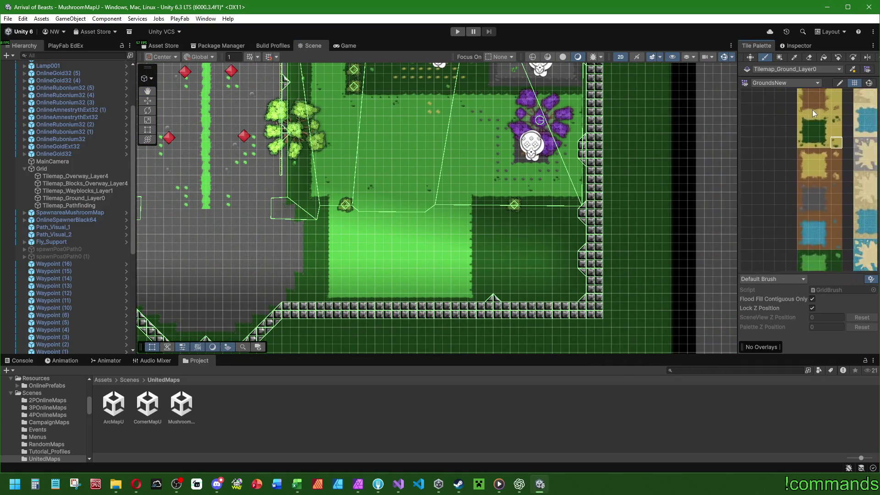
pyautogui.scroll(-3, 811, 160)
pyautogui.click(813, 168)
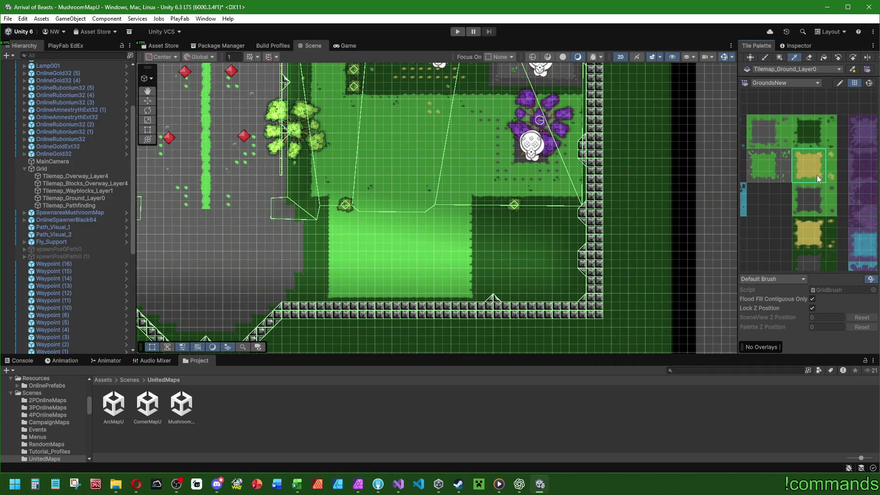
pyautogui.press('Right')
pyautogui.press('Left')
pyautogui.scroll(2, 401, 216)
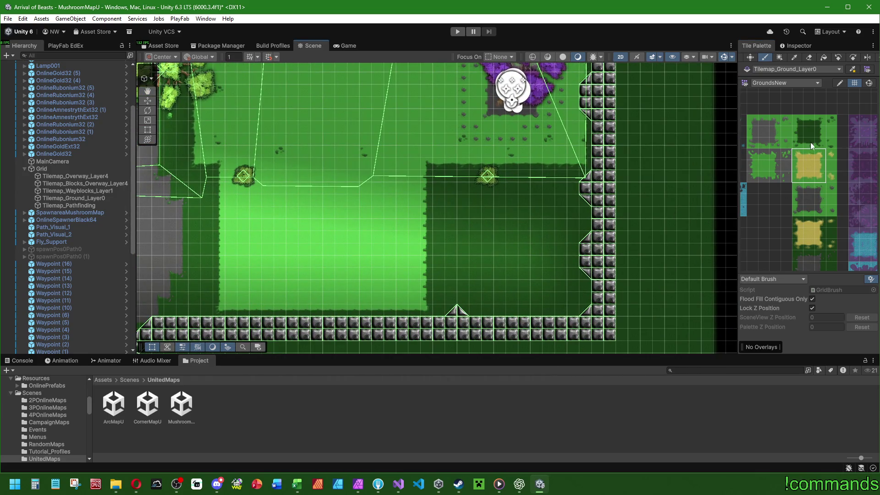
pyautogui.click(802, 221)
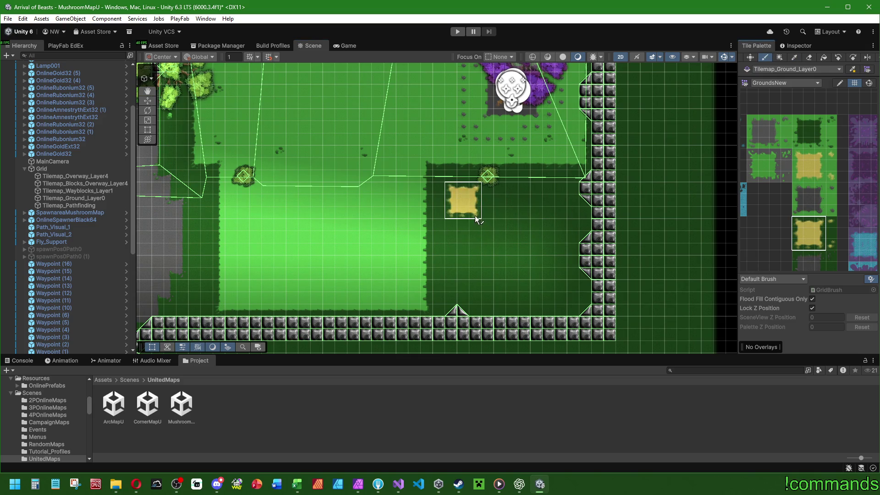
pyautogui.moveTo(476, 219)
pyautogui.mouseDown()
pyautogui.moveTo(565, 215)
pyautogui.moveTo(451, 202)
pyautogui.mouseUp()
pyautogui.click(452, 212)
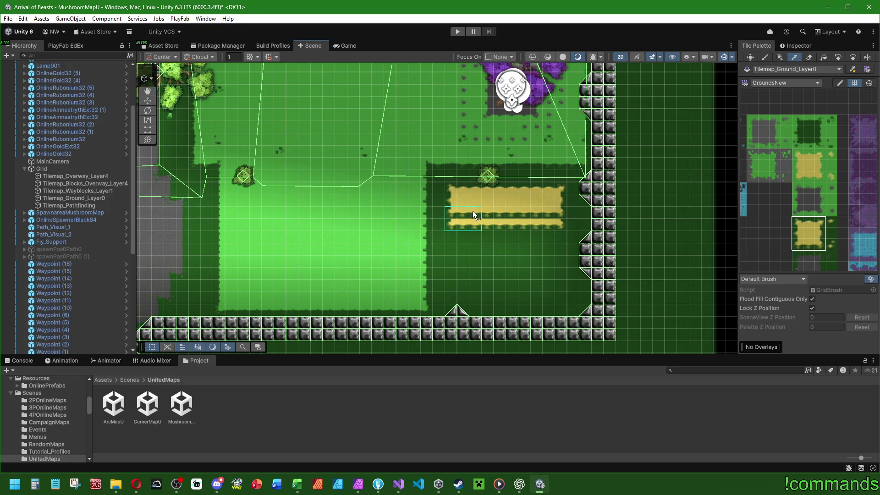
pyautogui.moveTo(453, 213); pyautogui.dragTo(561, 203)
pyautogui.click(558, 219)
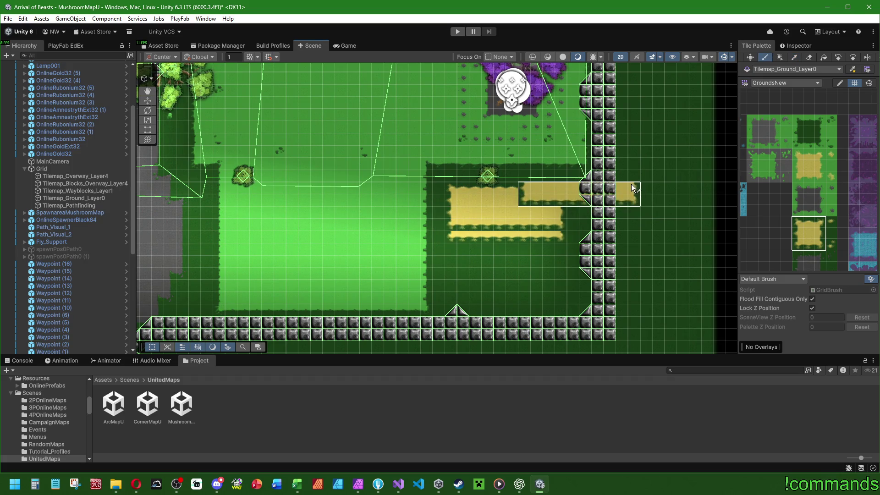
pyautogui.hotkey('ctrl', 'z')
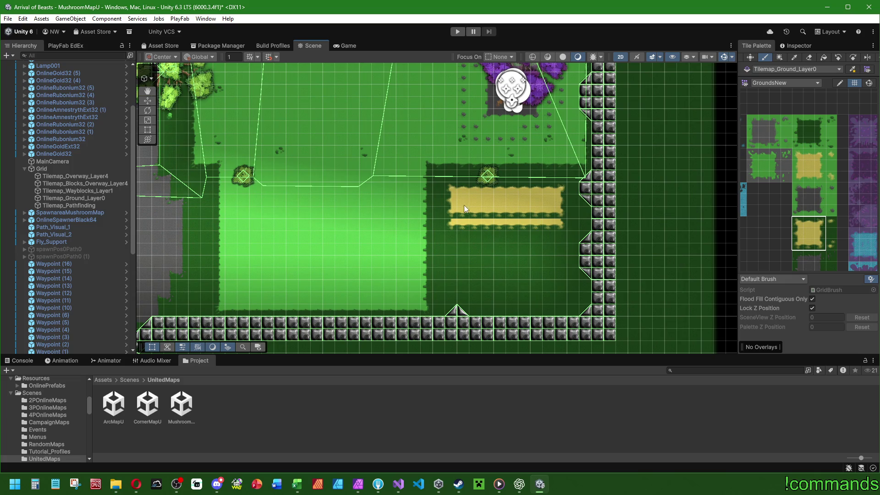
# Copy the painted sand block and stamp it to fill the gap into one solid block
pyautogui.click(794, 57)
pyautogui.moveTo(449, 198); pyautogui.dragTo(553, 216)
pyautogui.click(766, 57)
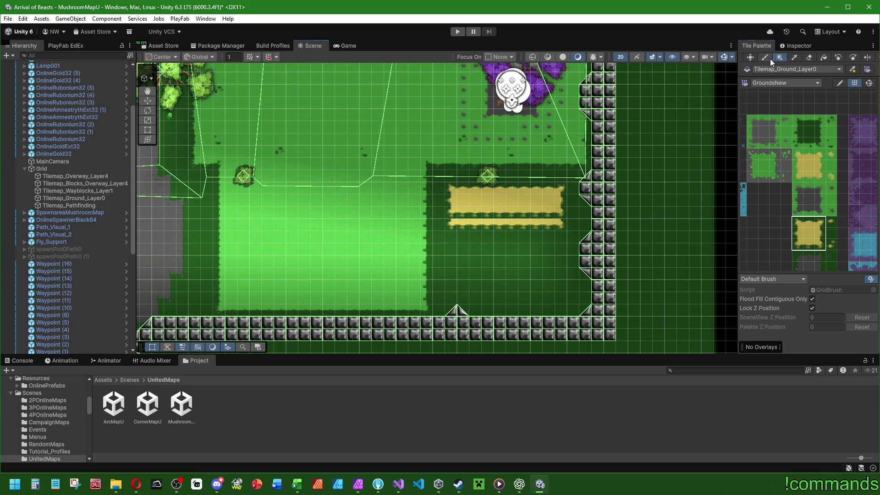
pyautogui.click(559, 224)
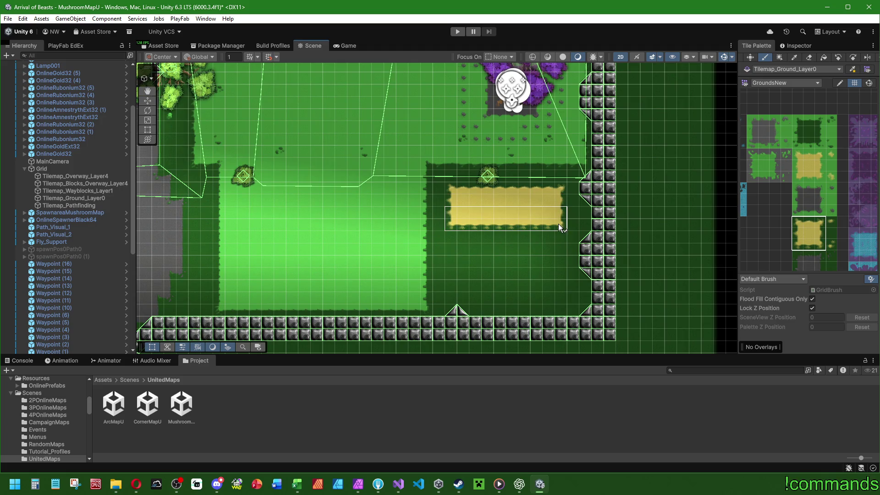
pyautogui.press('i')
pyautogui.moveTo(453, 228)
pyautogui.mouseDown()
pyautogui.moveTo(464, 194)
pyautogui.moveTo(472, 216)
pyautogui.moveTo(509, 219)
pyautogui.moveTo(505, 237)
pyautogui.mouseUp()
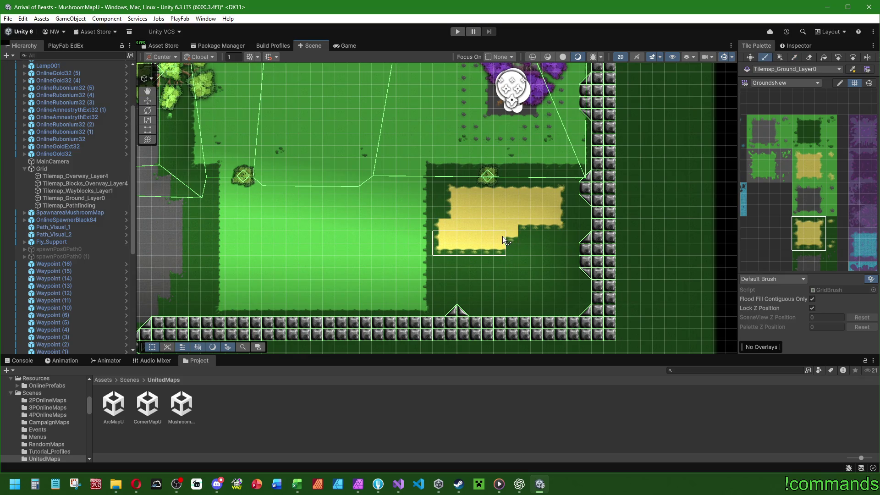
pyautogui.hotkey('ctrl', 'z')
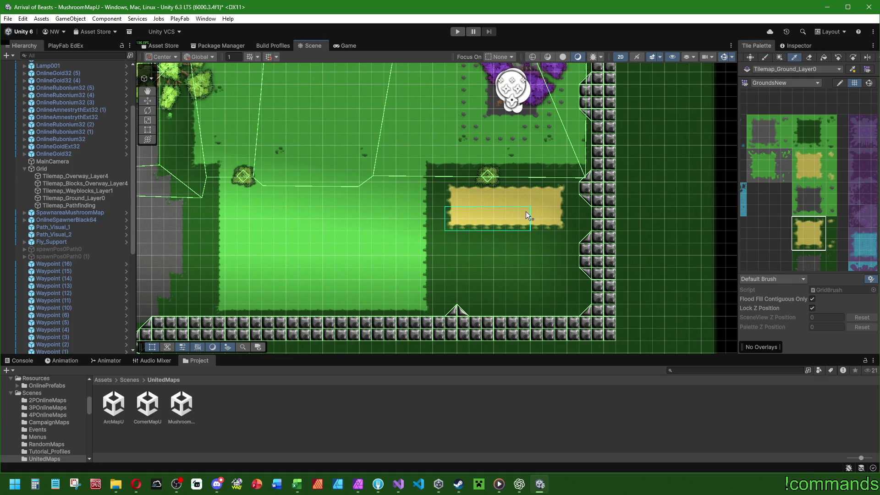
# Extend the sand downward from the block into the L-shape's leg, retrying with undo
pyautogui.moveTo(510, 216); pyautogui.dragTo(513, 269)
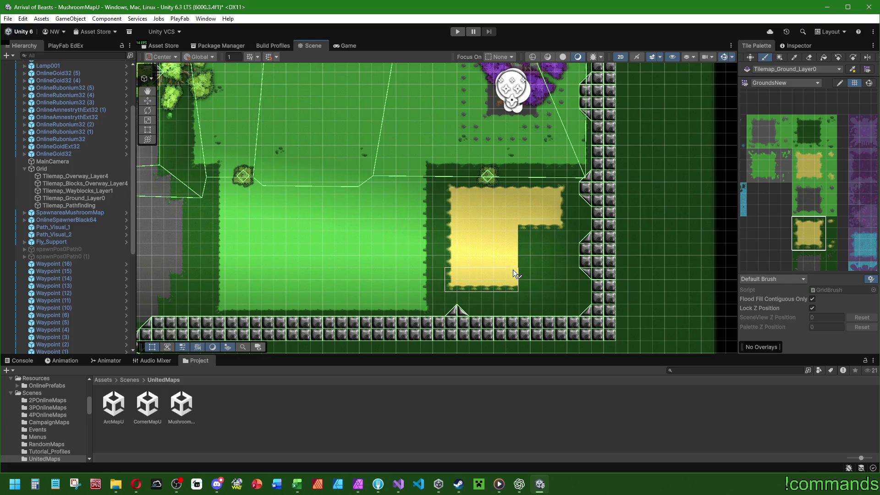
pyautogui.click(820, 234)
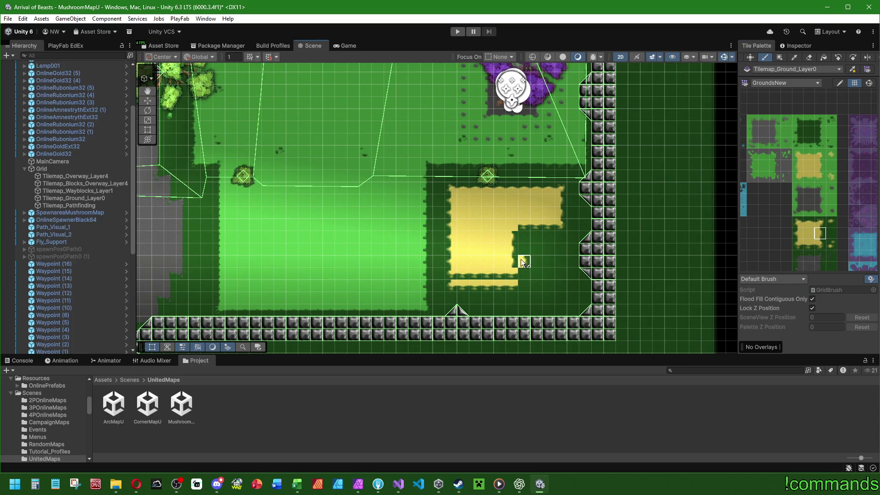
pyautogui.hotkey('ctrl', 'z')
pyautogui.moveTo(448, 222)
pyautogui.keyDown('ctrl'); pyautogui.mouseDown()
pyautogui.moveTo(509, 216)
pyautogui.moveTo(511, 273)
pyautogui.mouseUp(); pyautogui.keyUp('ctrl')
pyautogui.hotkey('ctrl', 'z')
pyautogui.moveTo(508, 215); pyautogui.dragTo(510, 273)
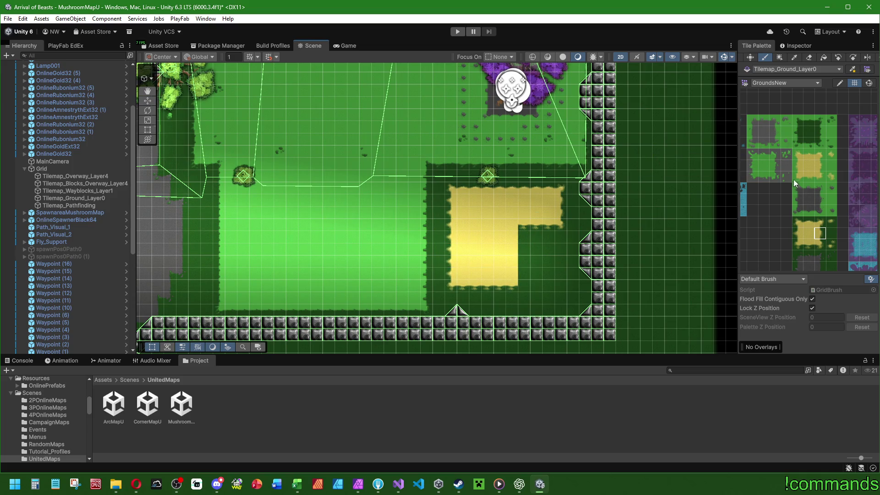
# Fix the sand leg's lower-right corner and right edge with single sand edge tiles
pyautogui.click(819, 235)
pyautogui.click(521, 275)
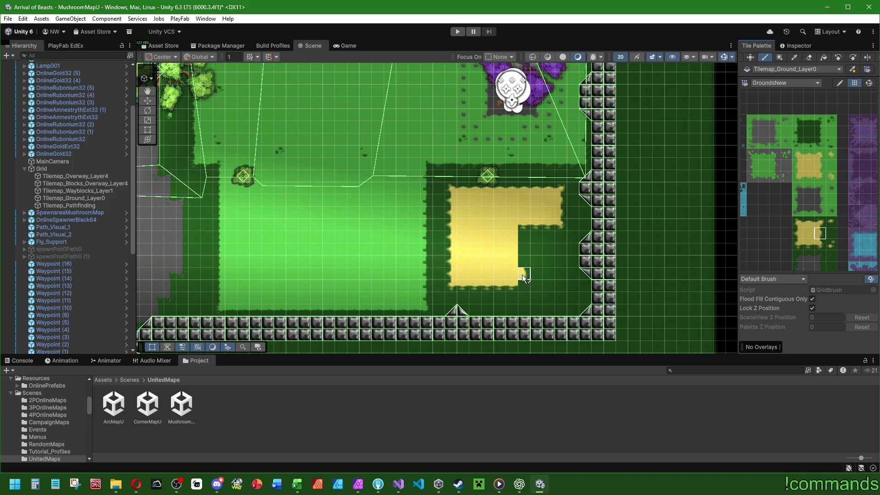
pyautogui.moveTo(519, 274); pyautogui.dragTo(513, 237)
pyautogui.click(821, 244)
pyautogui.click(507, 283)
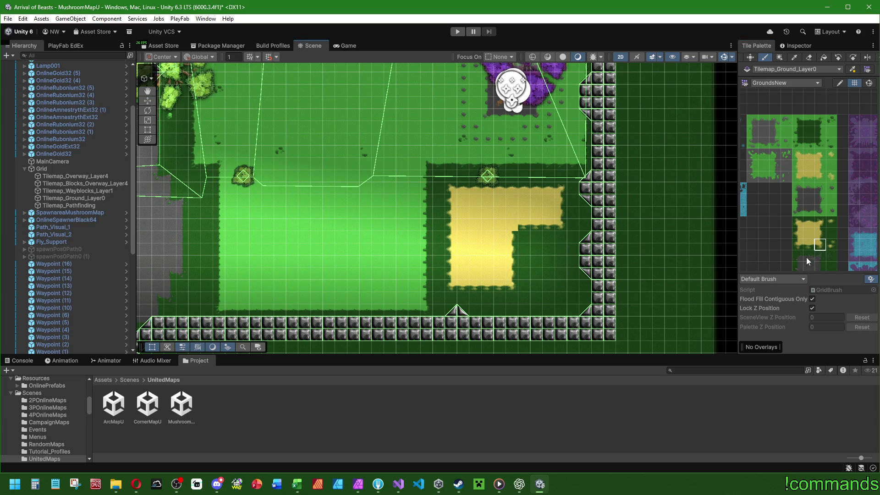
# Select the green grass edge tile and then the dark green grass tile in the palette
pyautogui.scroll(-5, 807, 257)
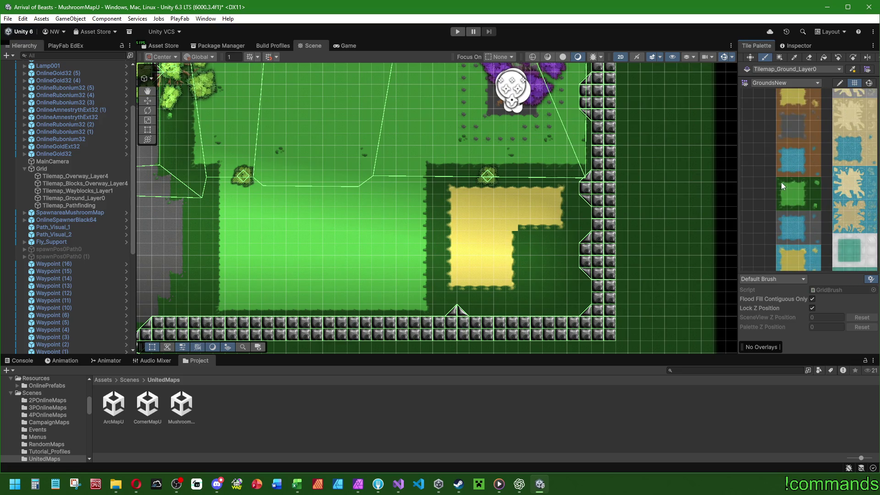
pyautogui.click(782, 183)
pyautogui.scroll(3, 802, 151)
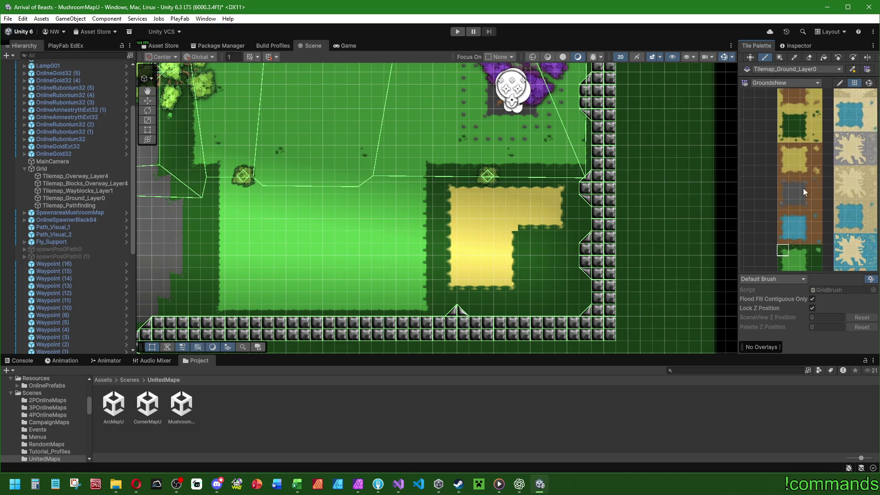
pyautogui.click(783, 115)
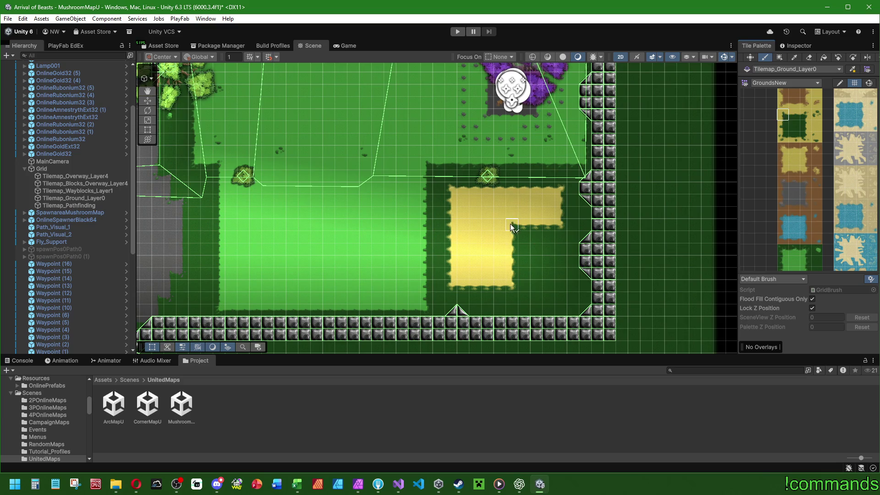
pyautogui.scroll(-2, 510, 224)
pyautogui.scroll(-2, 506, 222)
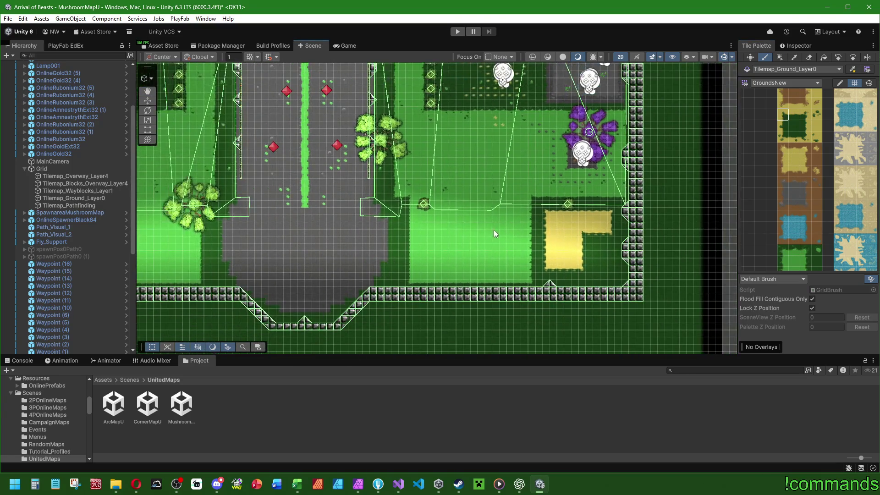
# Zoom out and pan to review both lower fields' mirrored sand patches
pyautogui.scroll(-3, 638, 244)
pyautogui.moveTo(504, 233)
pyautogui.mouseDown()
pyautogui.moveTo(492, 295)
pyautogui.moveTo(507, 314)
pyautogui.moveTo(574, 202)
pyautogui.mouseUp()
pyautogui.moveTo(601, 241); pyautogui.dragTo(522, 287)
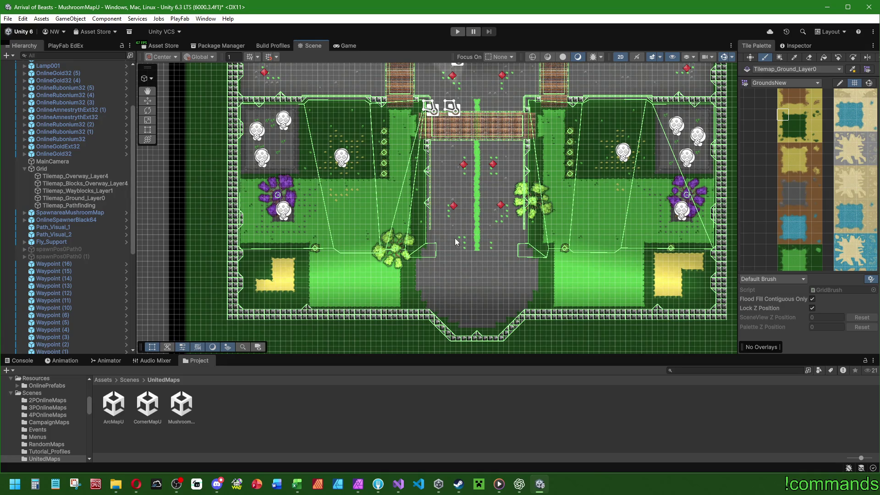
pyautogui.scroll(5, 487, 244)
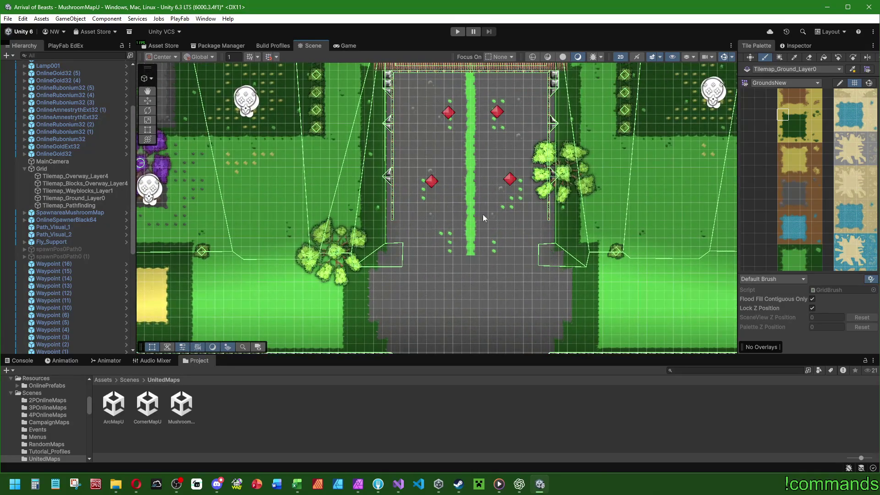
# Make Tilemap_Wayblocks_Layer1 the painting target and frame it, bringing the top bridge area into view
pyautogui.click(84, 191)
pyautogui.press('f')
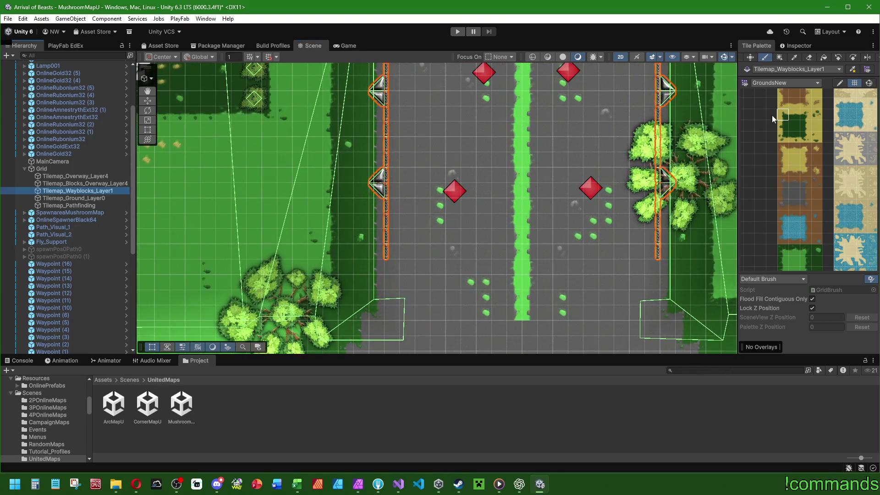
pyautogui.scroll(-5, 451, 142)
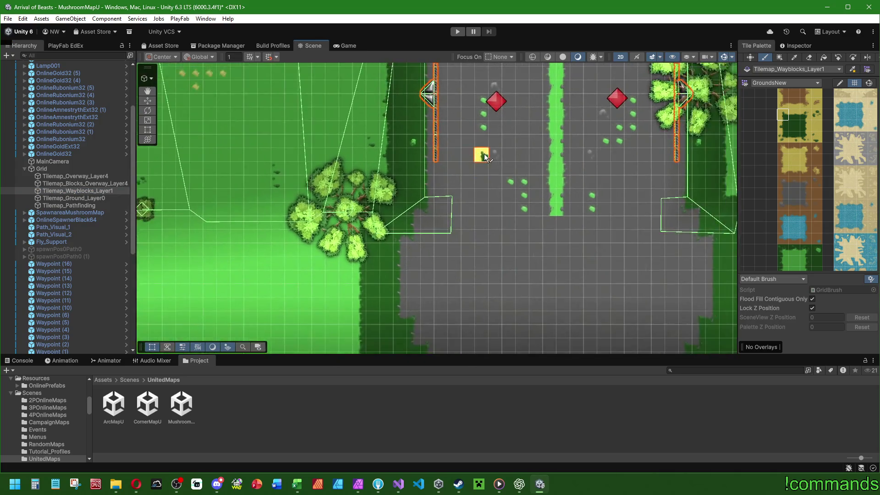
pyautogui.moveTo(487, 174); pyautogui.dragTo(443, 233)
pyautogui.scroll(-1, 454, 233)
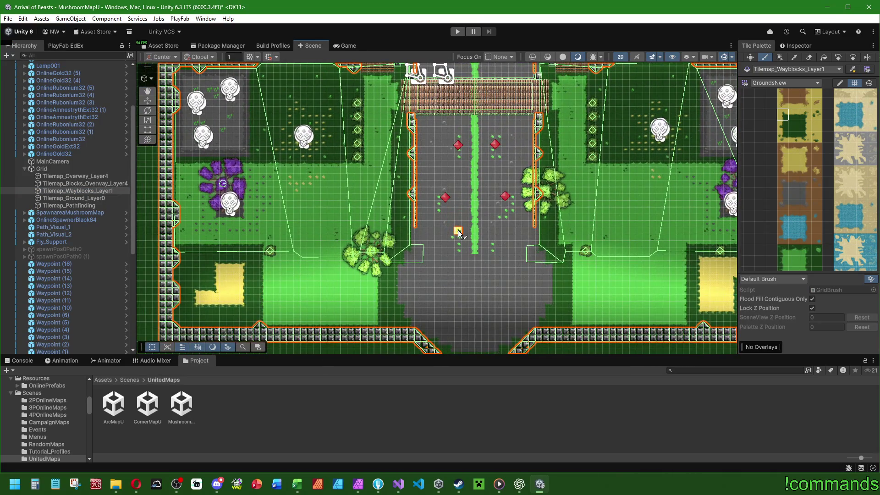
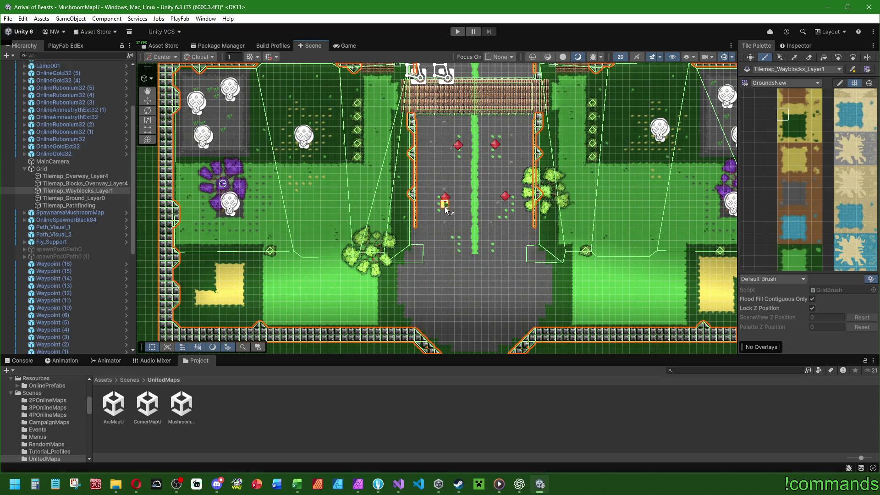
# Switch the Tile Palette brush to the Eraser tool
pyautogui.scroll(6, 472, 146)
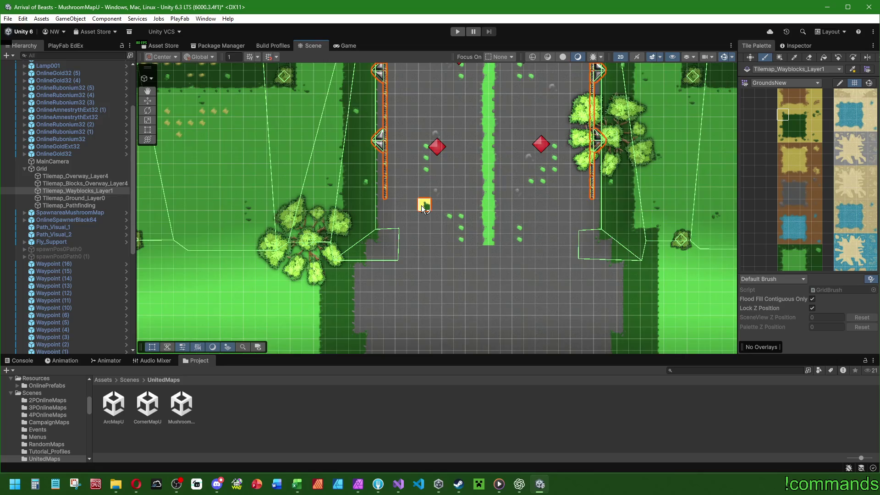
pyautogui.scroll(2, 448, 205)
pyautogui.scroll(-7, 524, 146)
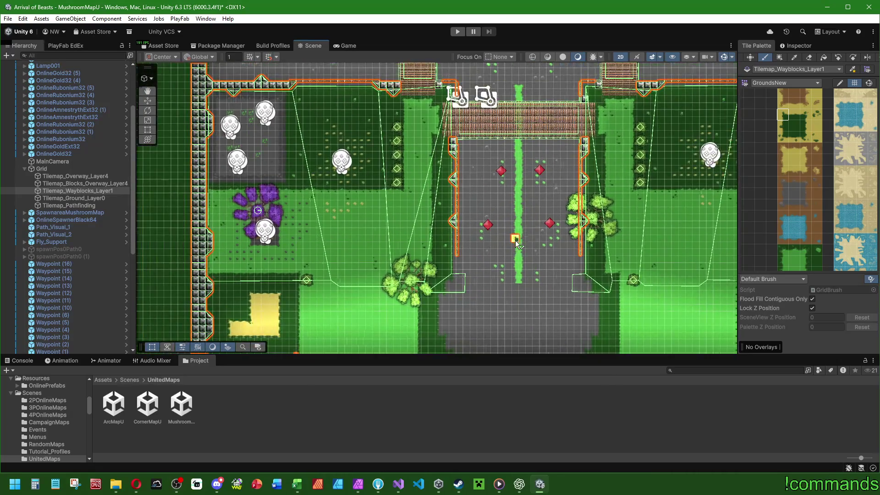
pyautogui.scroll(5, 469, 142)
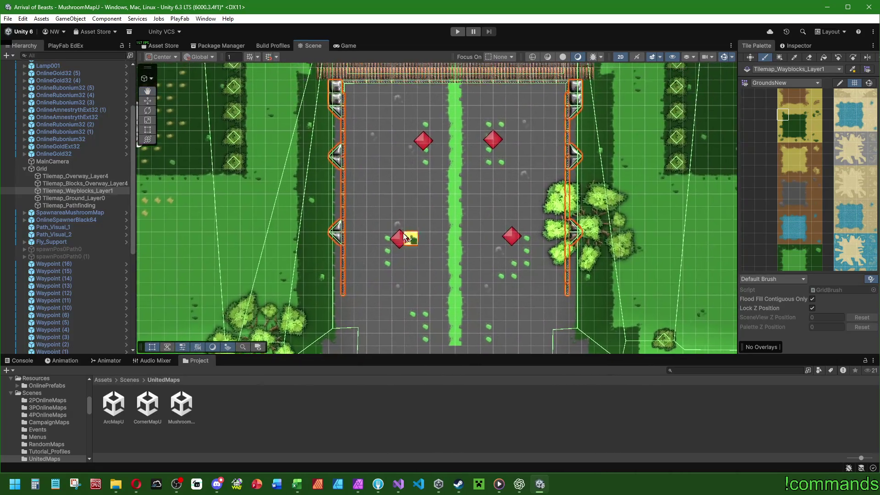
pyautogui.scroll(-2, 407, 250)
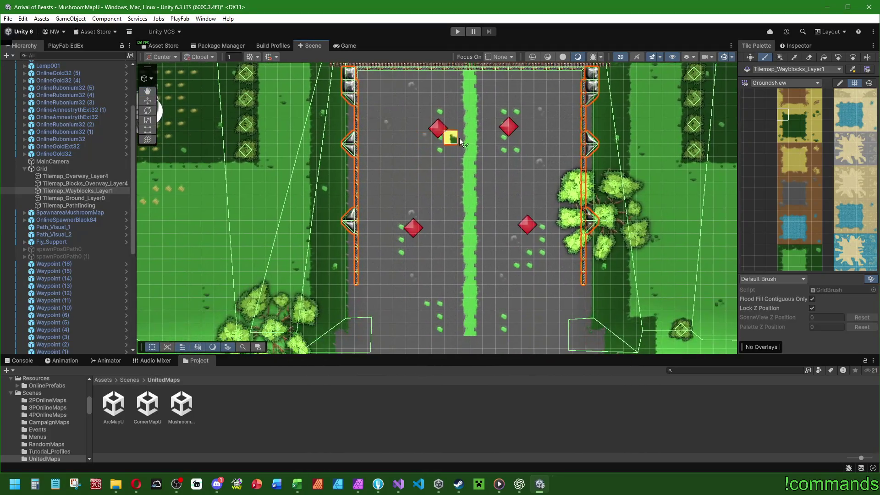
pyautogui.scroll(2, 689, 113)
pyautogui.click(808, 57)
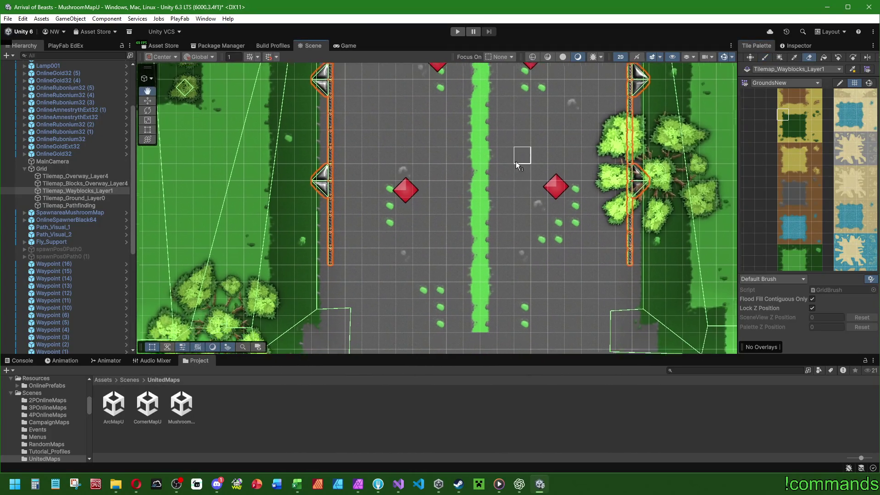
# Bring the road's gates and left fence into view and show the Objects tile set
pyautogui.scroll(-2, 624, 237)
pyautogui.moveTo(547, 245)
pyautogui.mouseDown()
pyautogui.moveTo(521, 117)
pyautogui.moveTo(522, 268)
pyautogui.mouseUp()
pyautogui.moveTo(524, 235)
pyautogui.mouseDown()
pyautogui.moveTo(523, 191)
pyautogui.moveTo(521, 238)
pyautogui.moveTo(509, 230)
pyautogui.mouseUp()
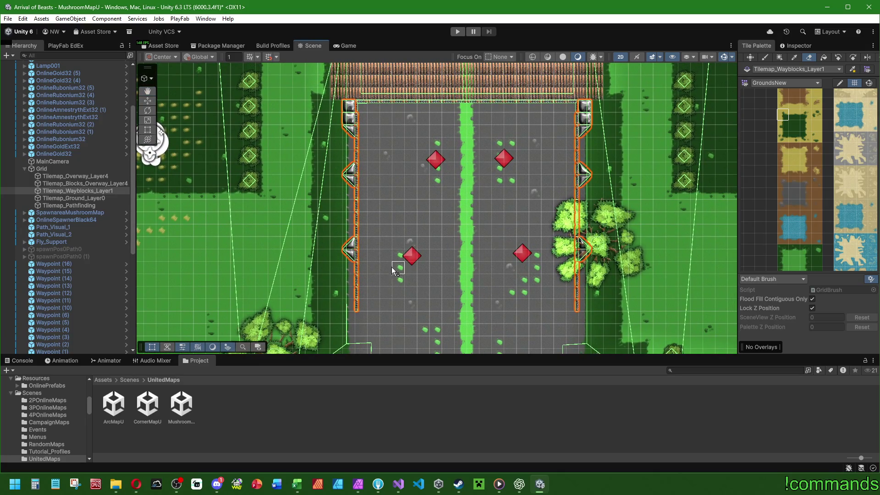
pyautogui.moveTo(391, 267); pyautogui.dragTo(492, 227)
pyautogui.scroll(2, 563, 202)
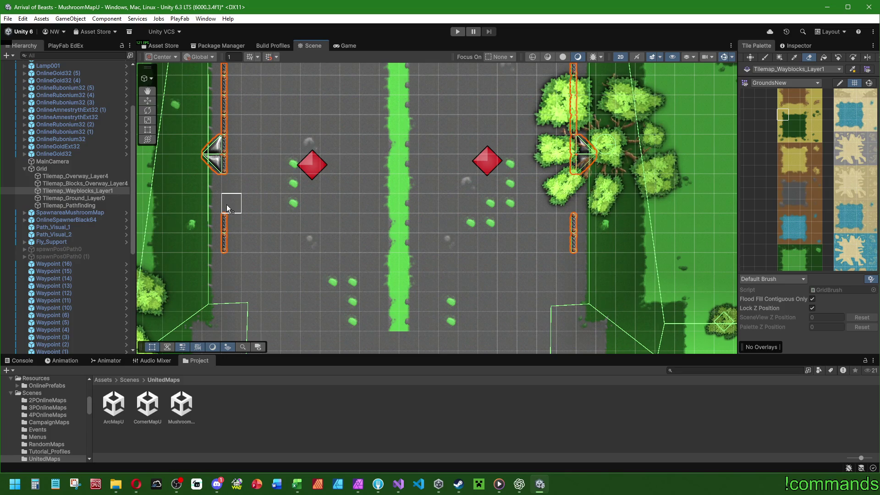
pyautogui.press('Left')
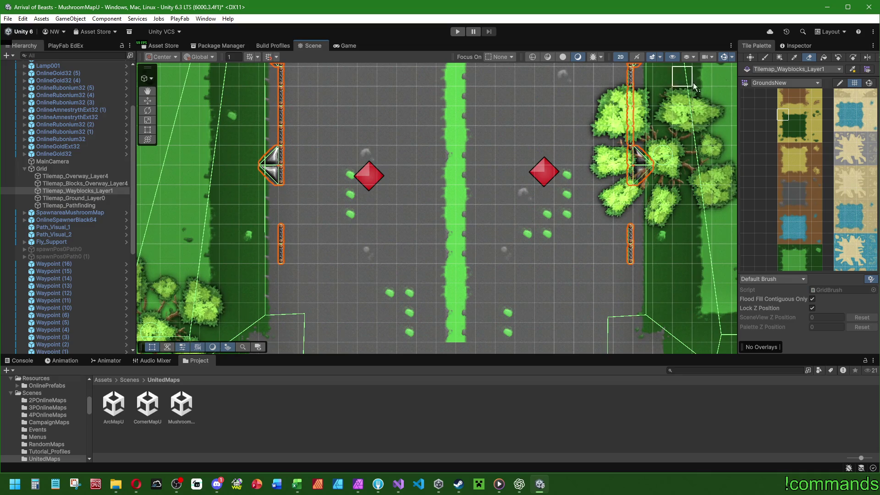
pyautogui.click(782, 83)
# Switch to the Objects tile set and paint a straight chain piece beside the left gate
pyautogui.click(778, 95)
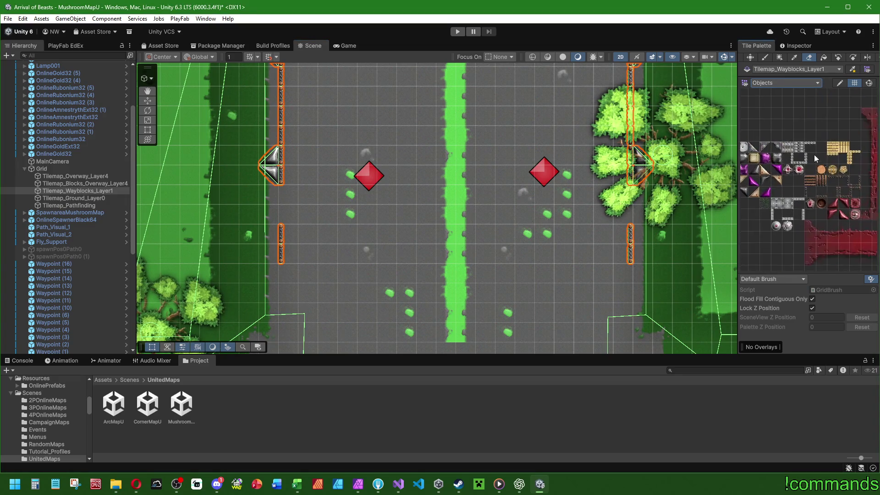
pyautogui.click(825, 163)
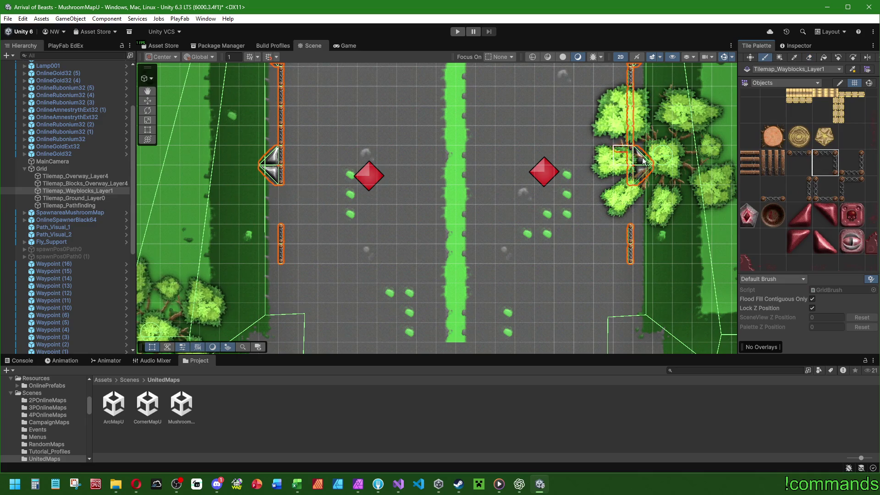
pyautogui.click(828, 192)
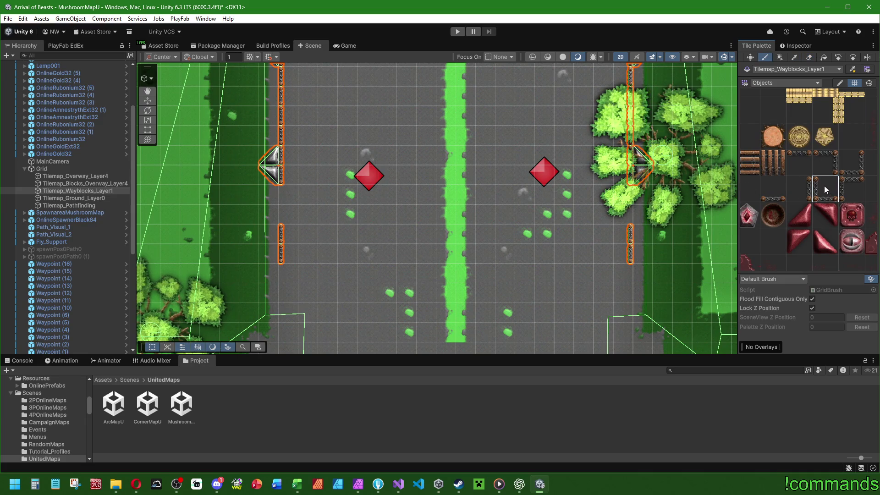
pyautogui.click(285, 178)
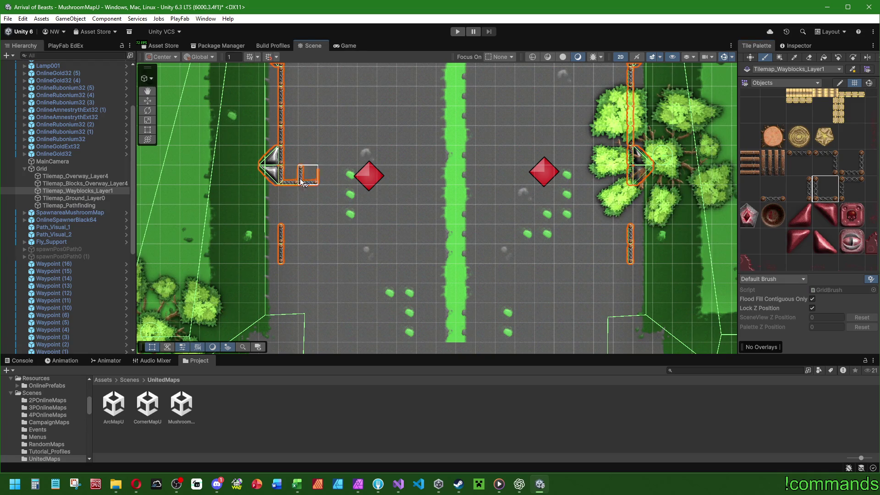
pyautogui.scroll(3, 472, 195)
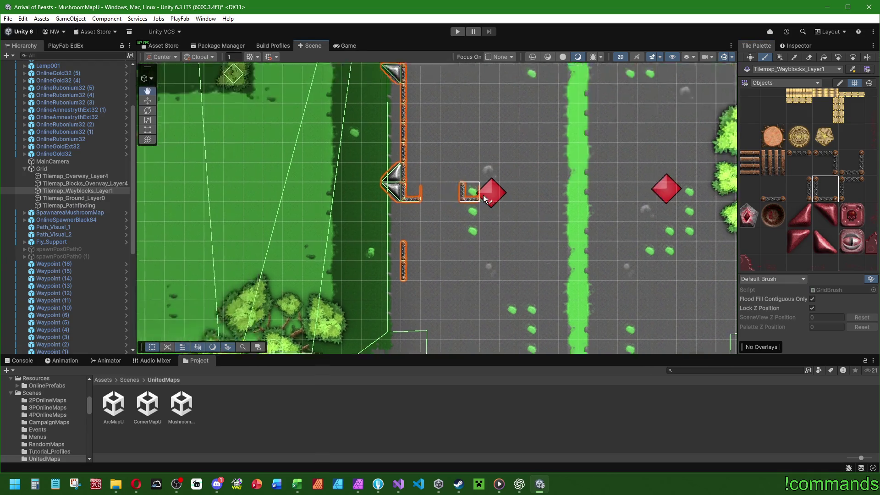
pyautogui.scroll(2, 488, 205)
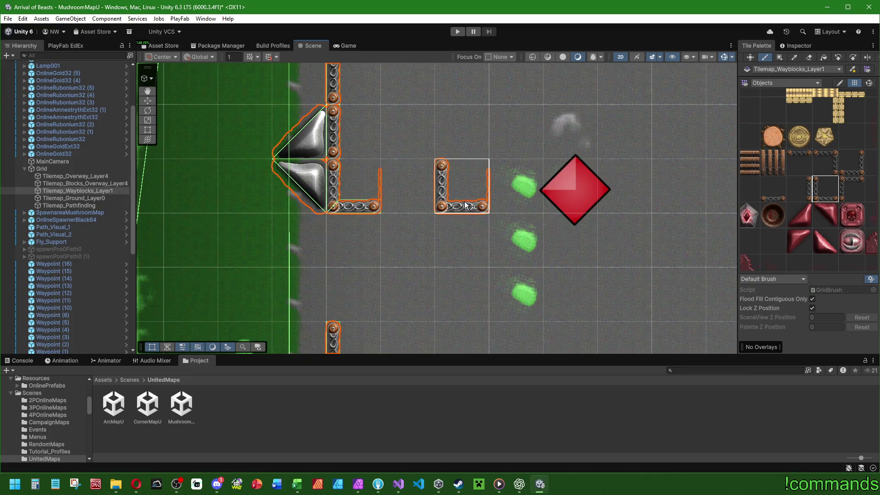
pyautogui.scroll(-1, 473, 201)
pyautogui.scroll(-4, 473, 202)
pyautogui.scroll(4, 508, 205)
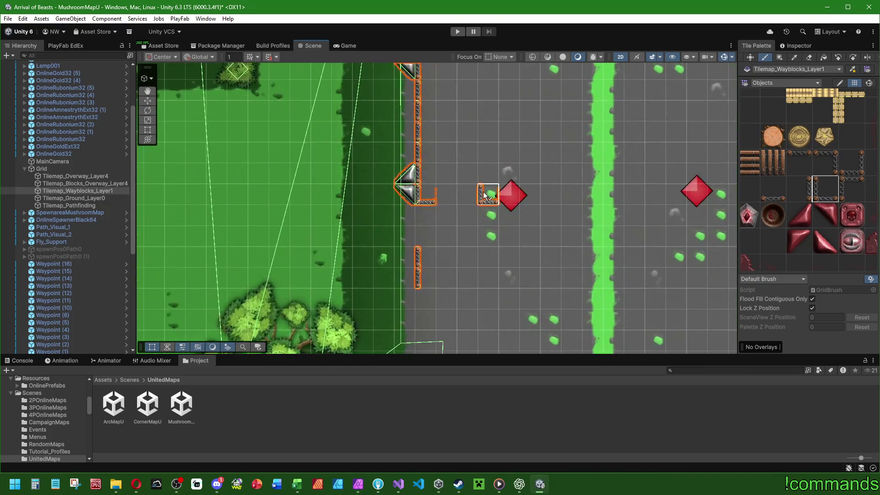
# Paint chain corner tiles, extending the chain right of the top corner
pyautogui.click(833, 167)
pyautogui.click(848, 191)
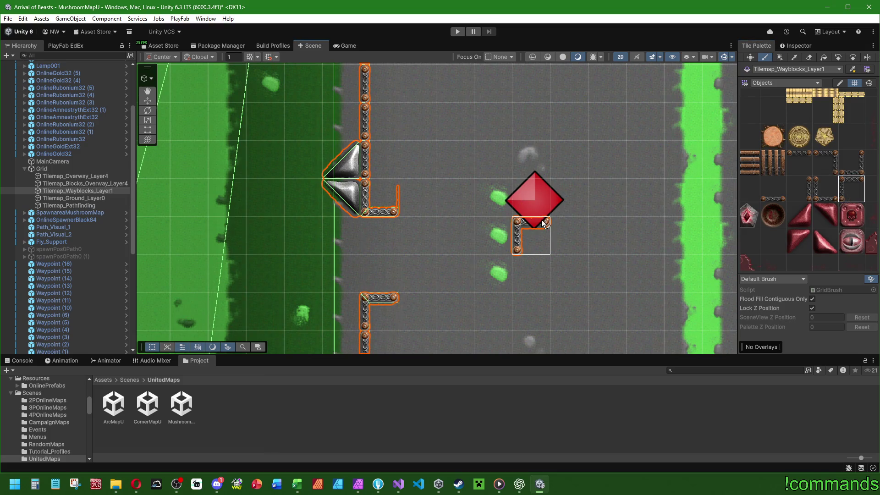
pyautogui.scroll(5, 465, 205)
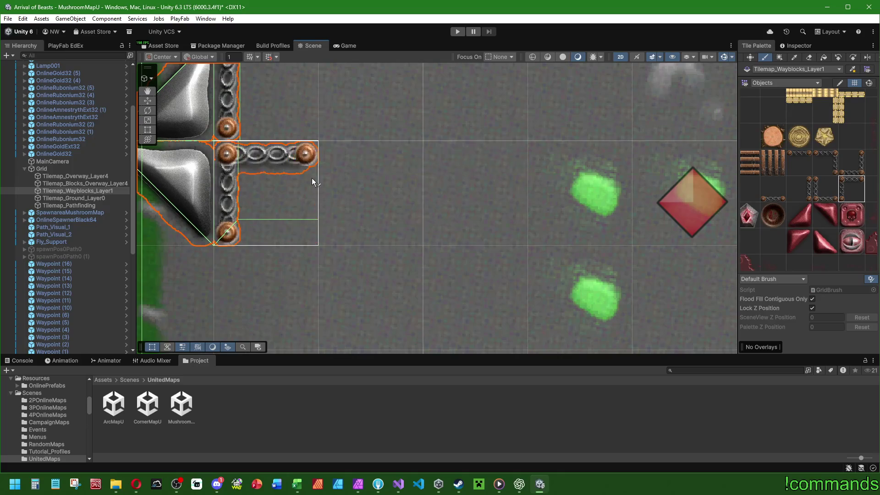
pyautogui.scroll(-5, 527, 175)
pyautogui.scroll(-1, 549, 158)
pyautogui.click(815, 171)
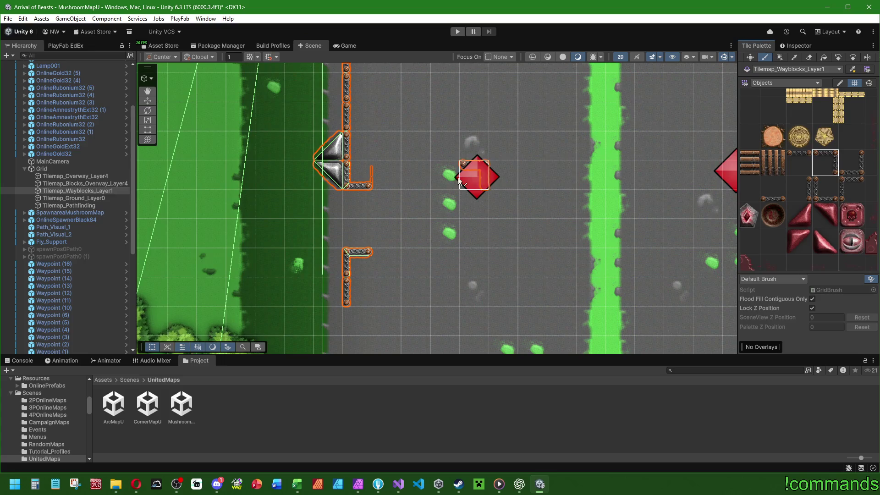
pyautogui.click(771, 196)
pyautogui.click(387, 177)
# Paint a vertical chain tile joining both corners to close the fence bracket
pyautogui.click(799, 163)
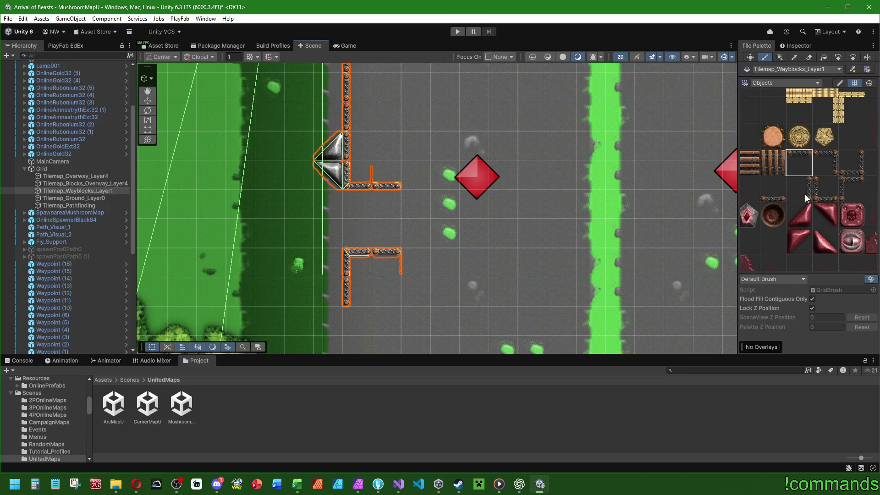
pyautogui.moveTo(779, 193); pyautogui.dragTo(806, 192)
pyautogui.click(772, 193)
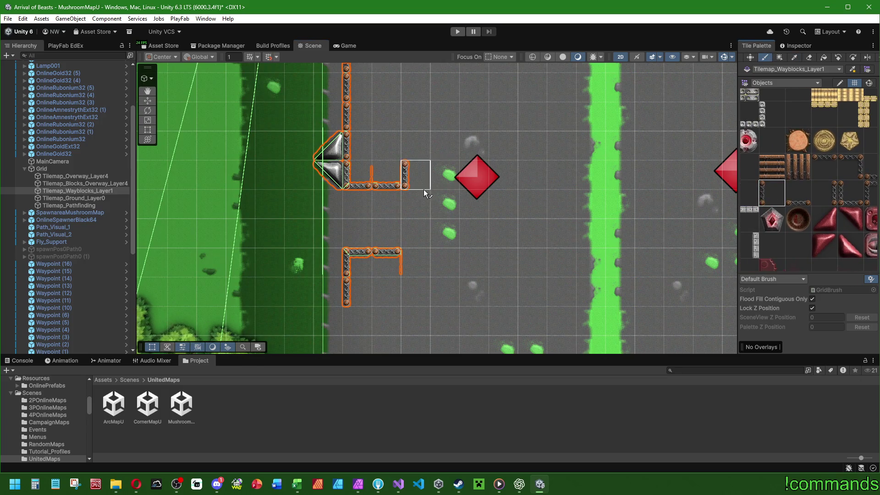
pyautogui.moveTo(422, 204); pyautogui.dragTo(425, 225)
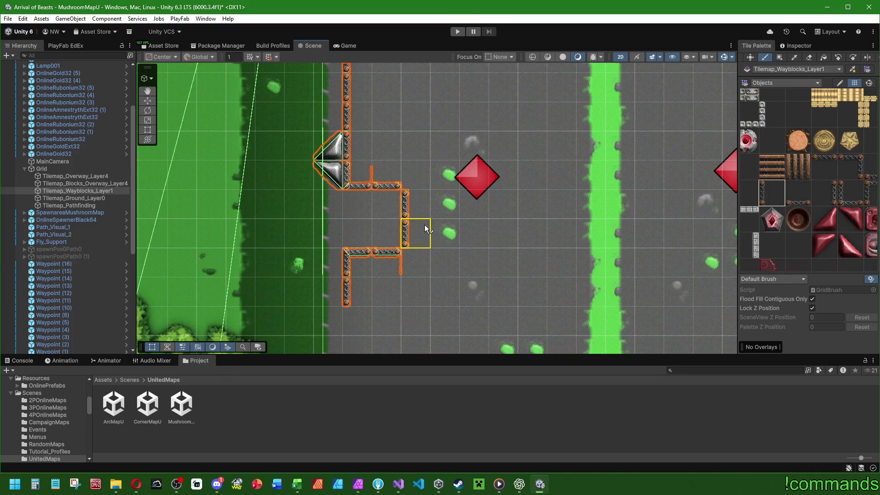
pyautogui.scroll(-3, 468, 232)
pyautogui.moveTo(543, 224); pyautogui.dragTo(458, 234)
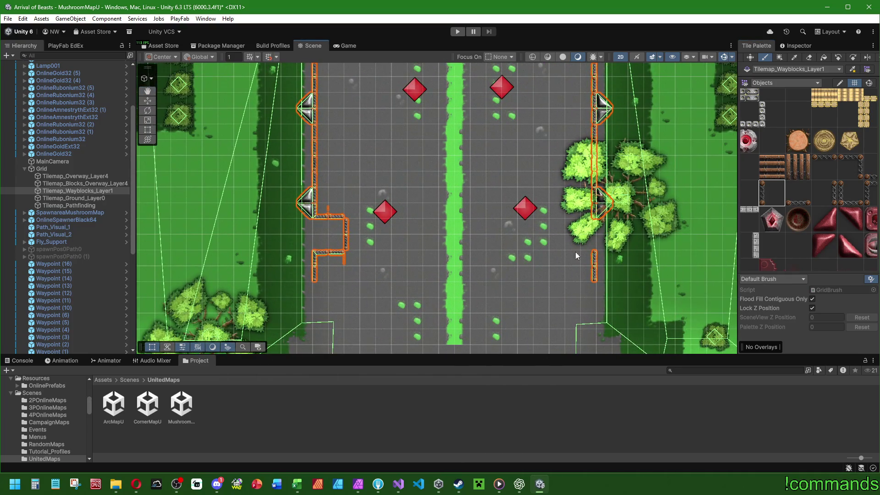
pyautogui.scroll(2, 575, 252)
pyautogui.click(826, 191)
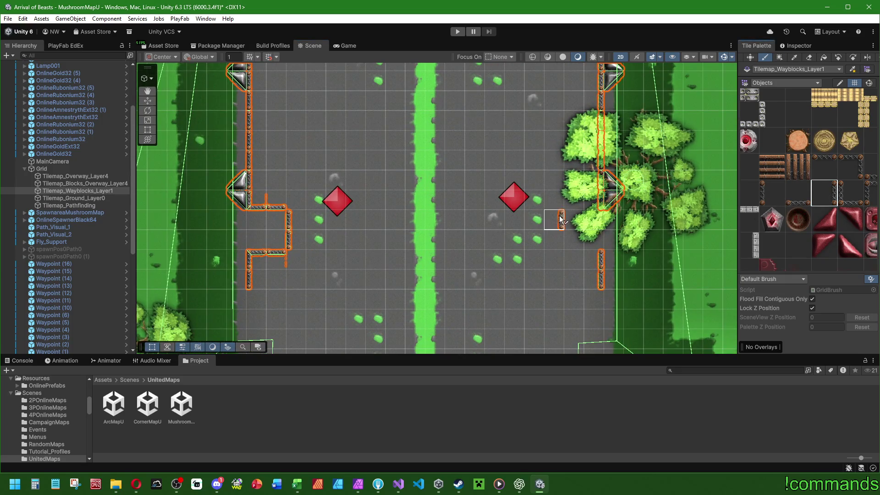
pyautogui.moveTo(556, 220); pyautogui.dragTo(556, 239)
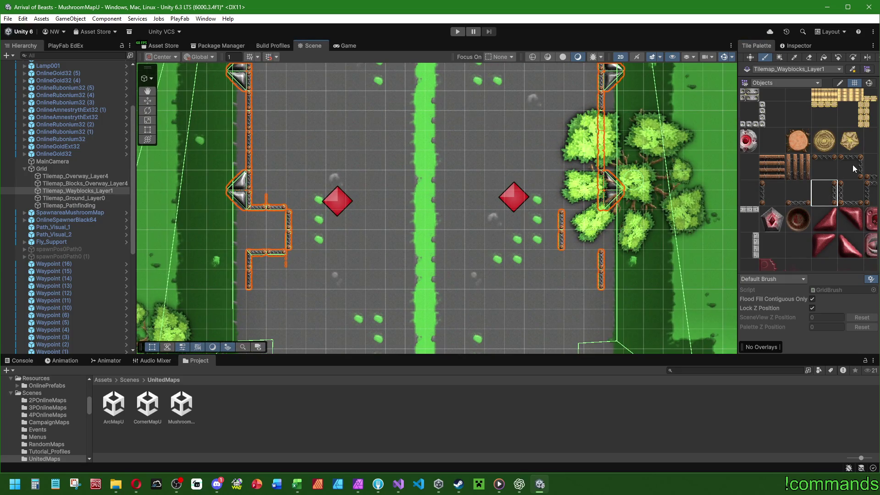
pyautogui.moveTo(857, 174); pyautogui.dragTo(835, 180)
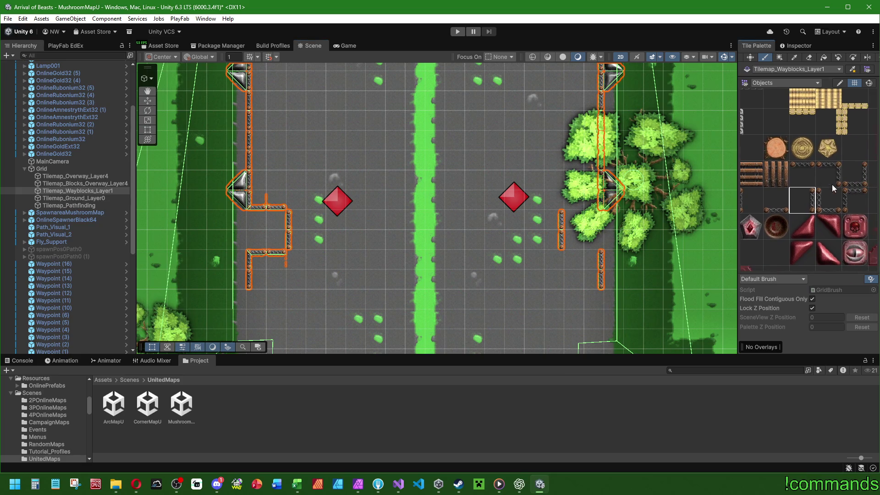
pyautogui.click(832, 174)
pyautogui.click(859, 174)
pyautogui.click(592, 208)
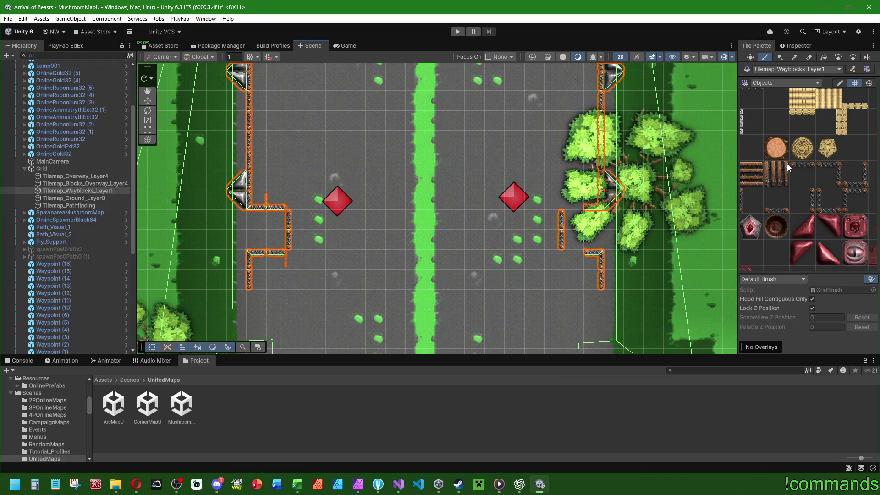
pyautogui.click(802, 175)
pyautogui.click(574, 259)
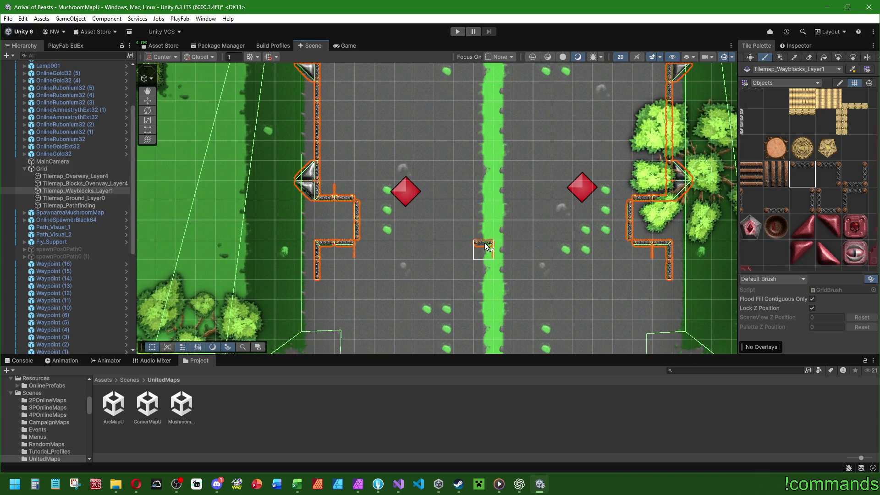
pyautogui.scroll(-2, 491, 234)
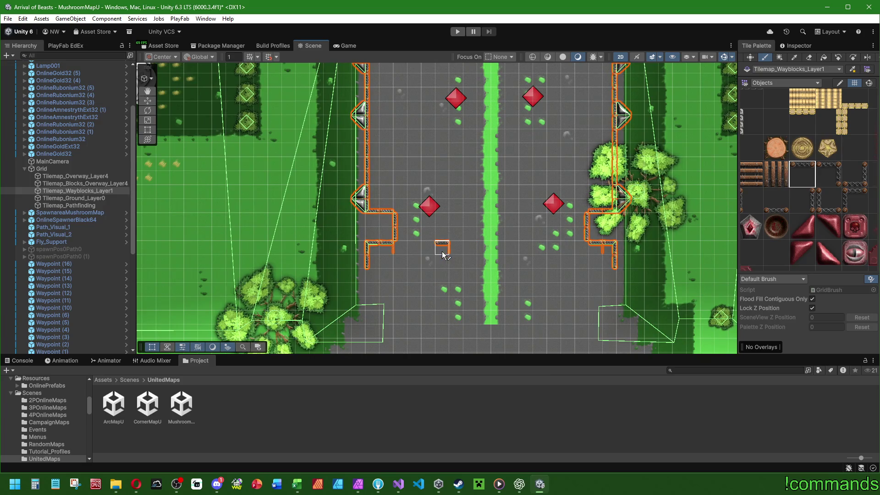
pyautogui.scroll(-2, 444, 255)
pyautogui.moveTo(444, 255); pyautogui.dragTo(427, 173)
pyautogui.scroll(3, 427, 172)
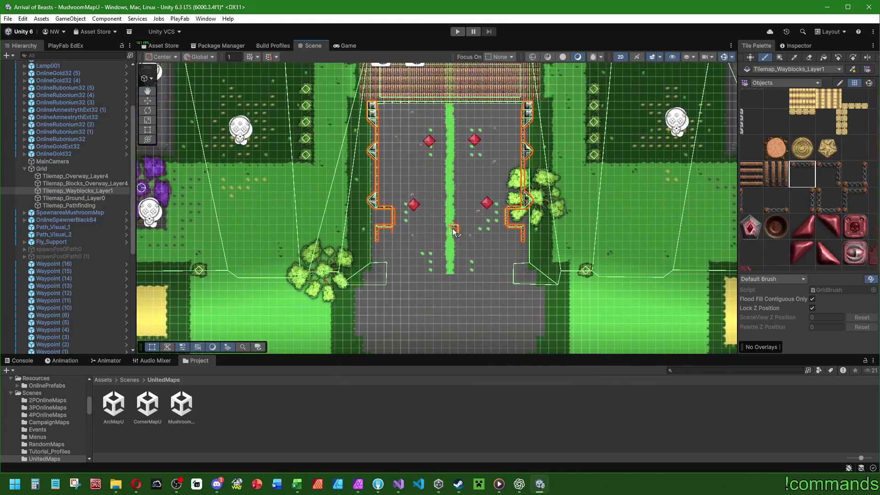
pyautogui.scroll(1, 404, 180)
pyautogui.scroll(-3, 405, 181)
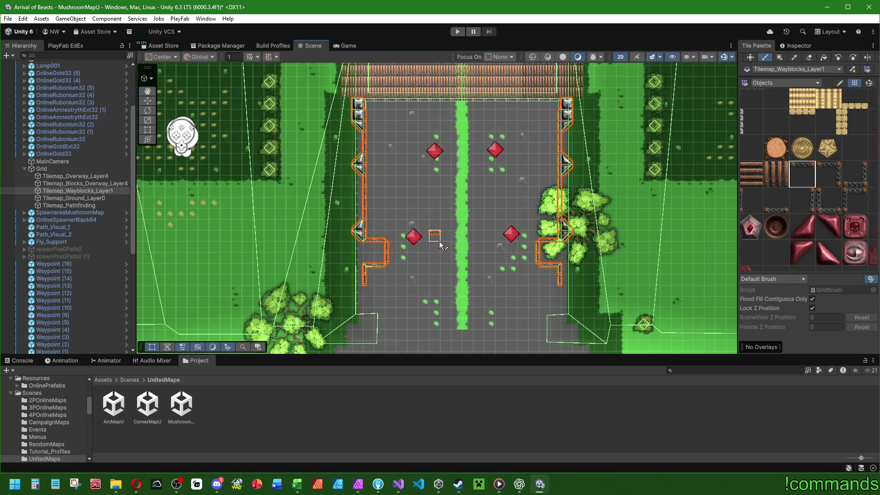
pyautogui.scroll(4, 381, 250)
pyautogui.scroll(2, 380, 249)
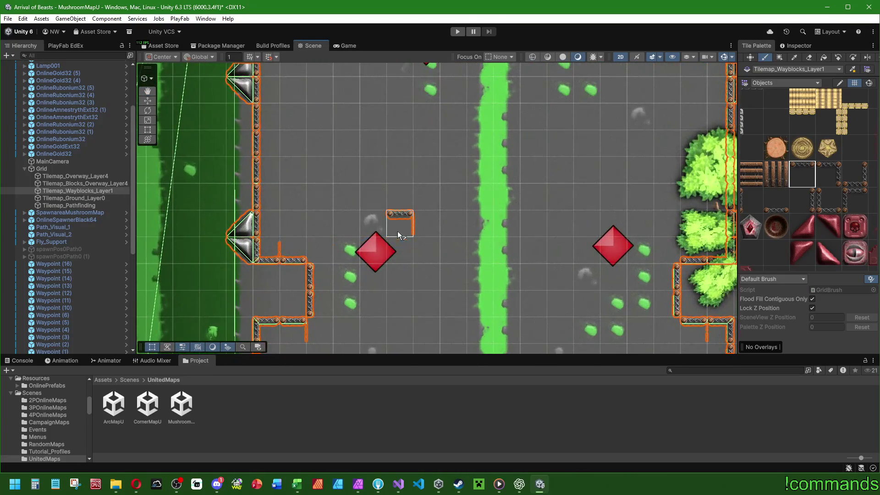
pyautogui.scroll(-4, 399, 229)
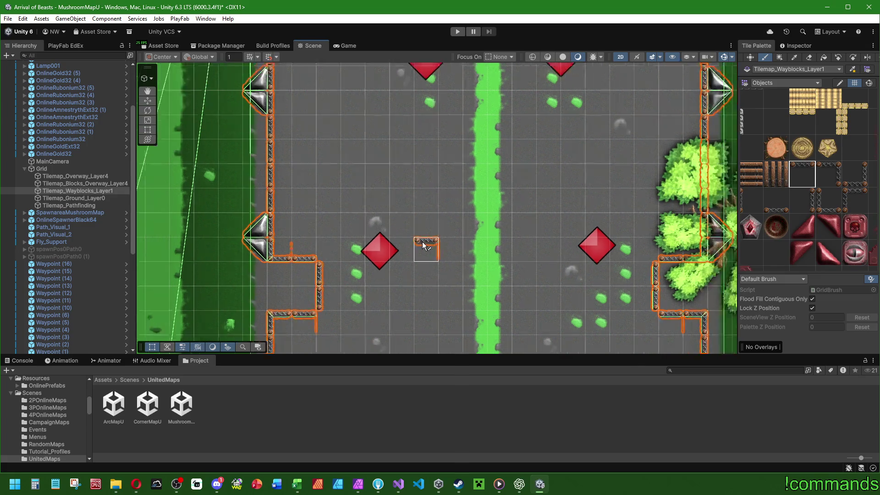
pyautogui.scroll(-1, 624, 152)
pyautogui.scroll(-2, 866, 211)
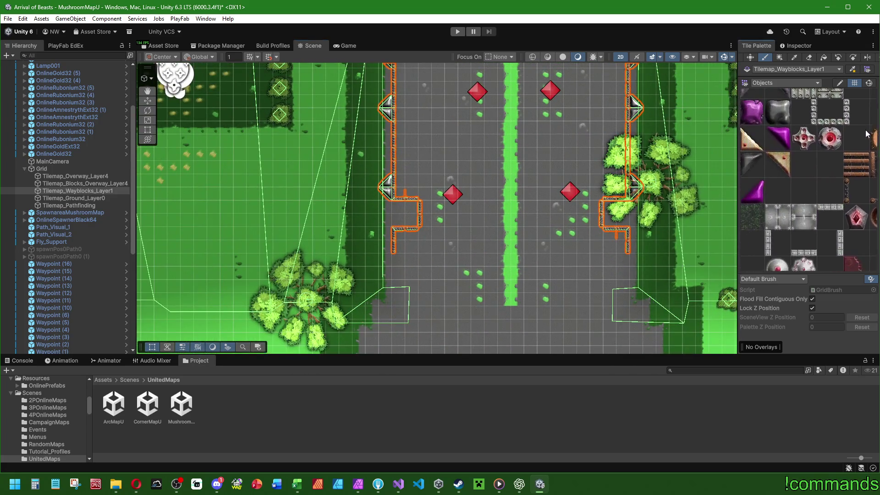
pyautogui.click(843, 171)
# Paint a winding wall of rounded blocks on the right side down to the bottom wall
pyautogui.moveTo(698, 293); pyautogui.dragTo(496, 202)
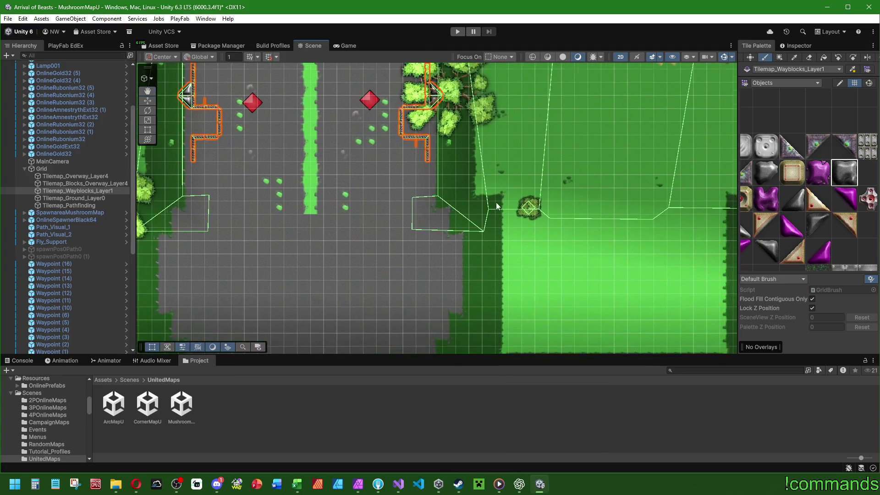
pyautogui.scroll(-2, 502, 199)
pyautogui.scroll(2, 468, 194)
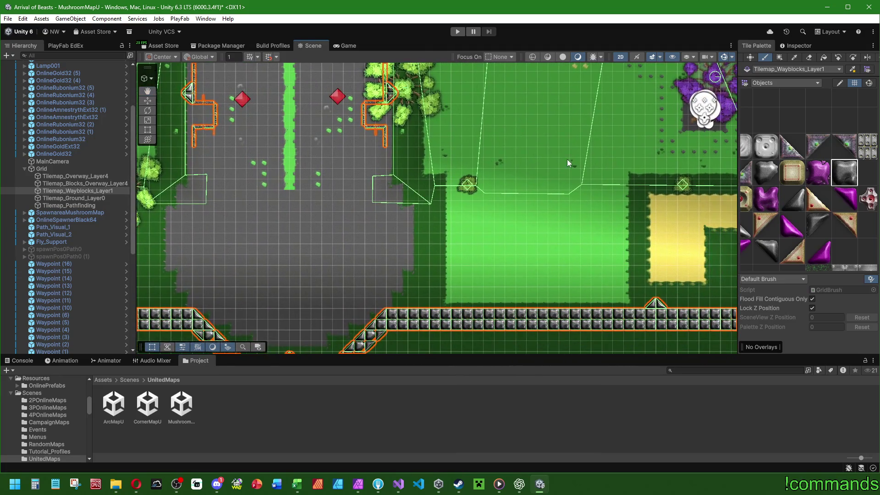
pyautogui.click(766, 251)
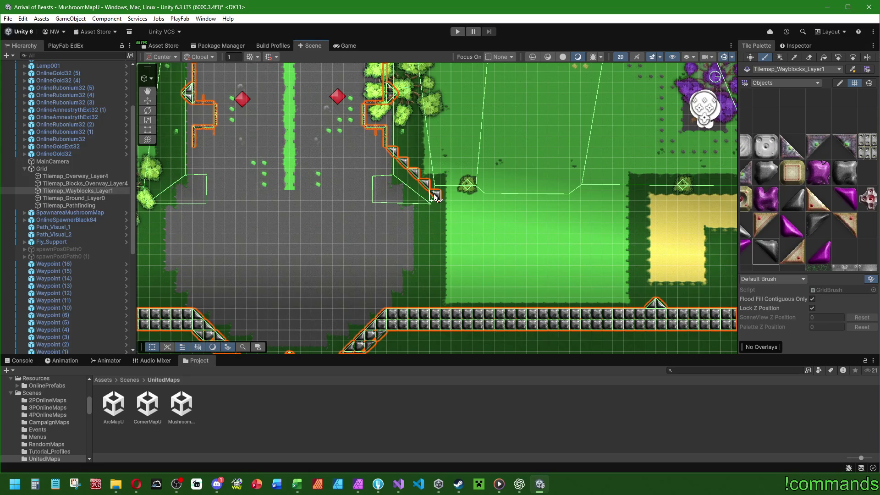
pyautogui.click(770, 178)
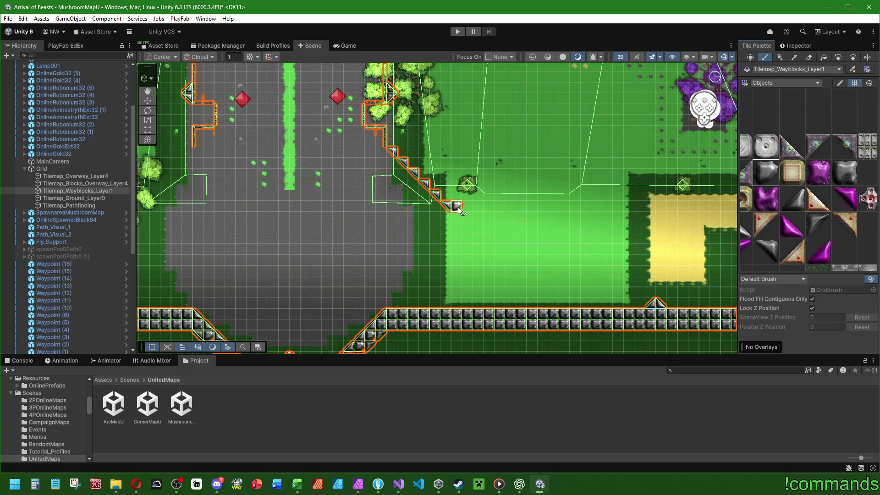
pyautogui.moveTo(459, 209)
pyautogui.mouseDown()
pyautogui.moveTo(478, 271)
pyautogui.moveTo(435, 310)
pyautogui.mouseUp()
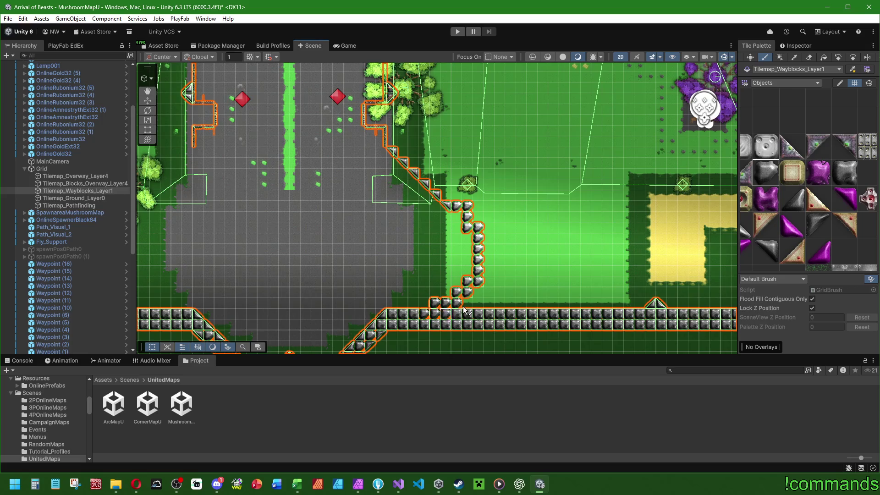
# Paint a slope tile and a diagonal wall running down-left from the road's left side
pyautogui.click(767, 251)
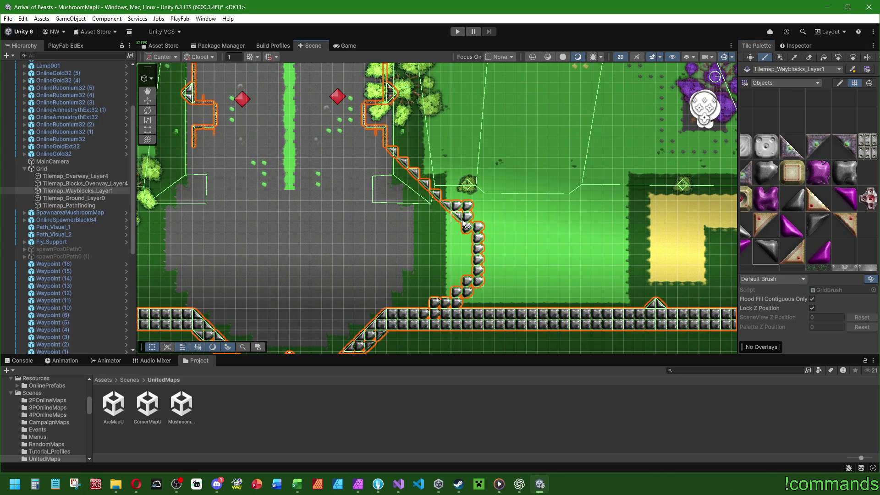
pyautogui.click(791, 199)
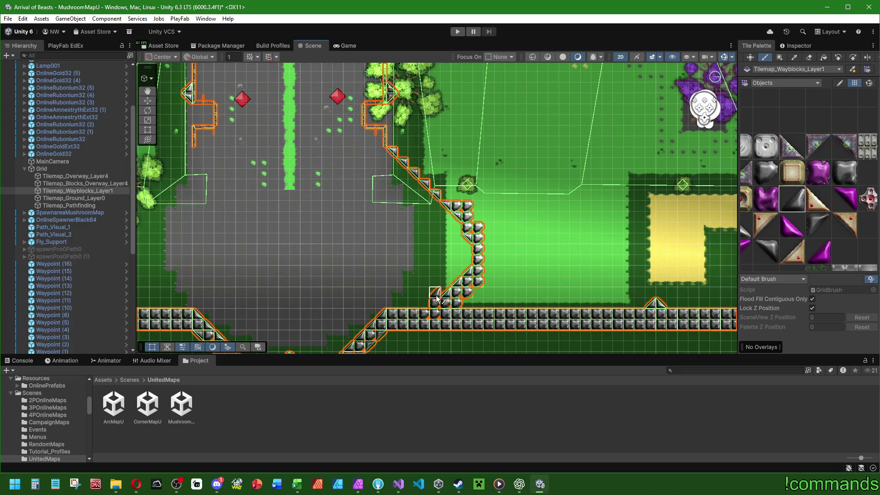
pyautogui.moveTo(393, 291); pyautogui.dragTo(584, 255)
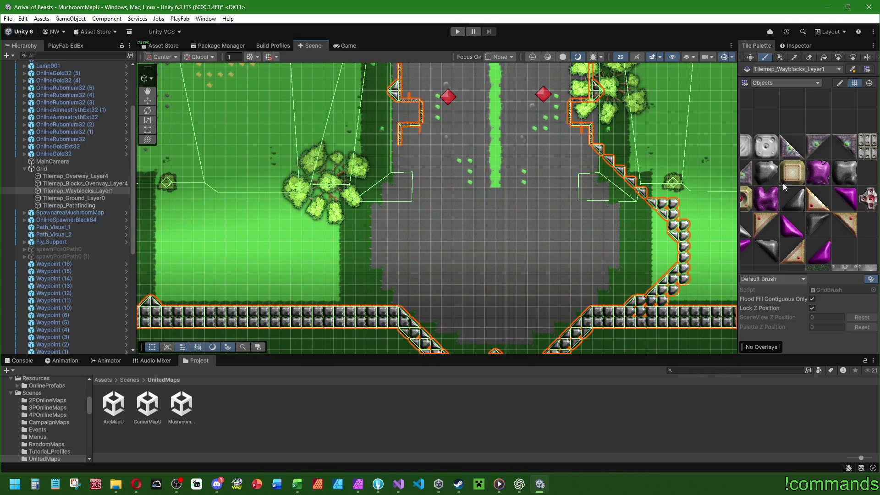
pyautogui.click(808, 225)
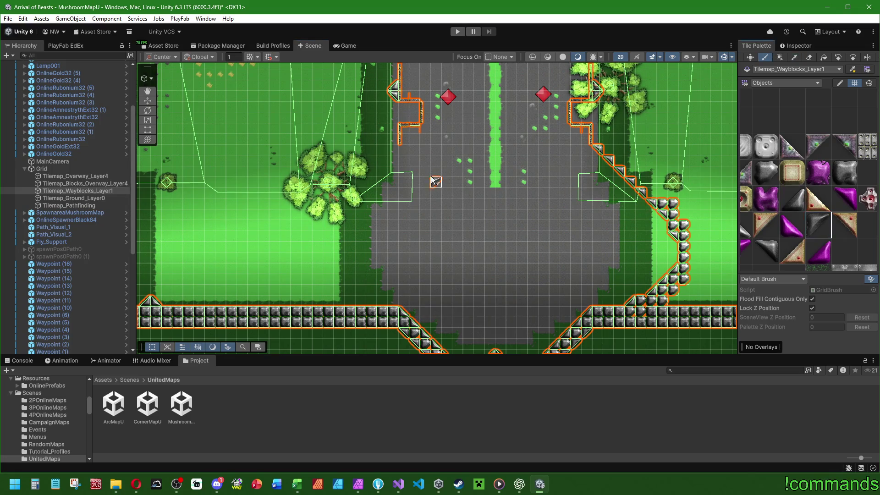
pyautogui.click(406, 151)
pyautogui.moveTo(381, 169); pyautogui.dragTo(239, 315)
# Paint diagonal slope tiles along the lower-left wall and back up toward the road
pyautogui.click(768, 179)
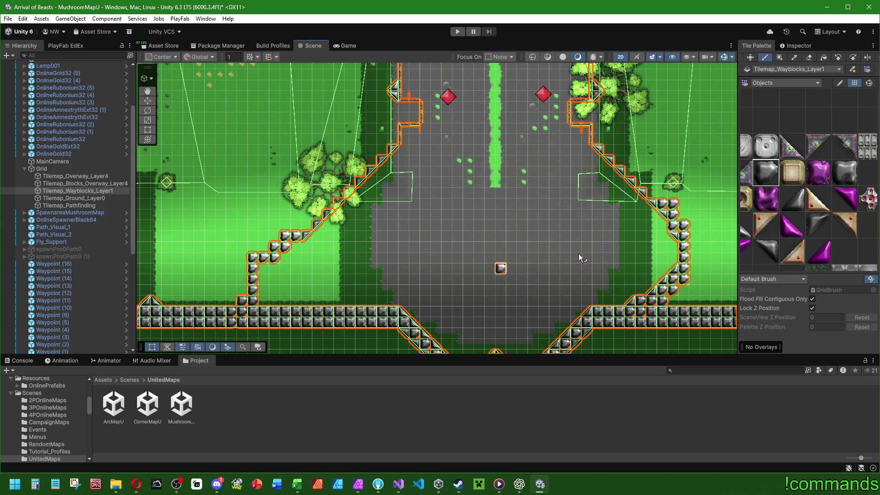
pyautogui.click(803, 206)
pyautogui.moveTo(305, 255); pyautogui.dragTo(255, 260)
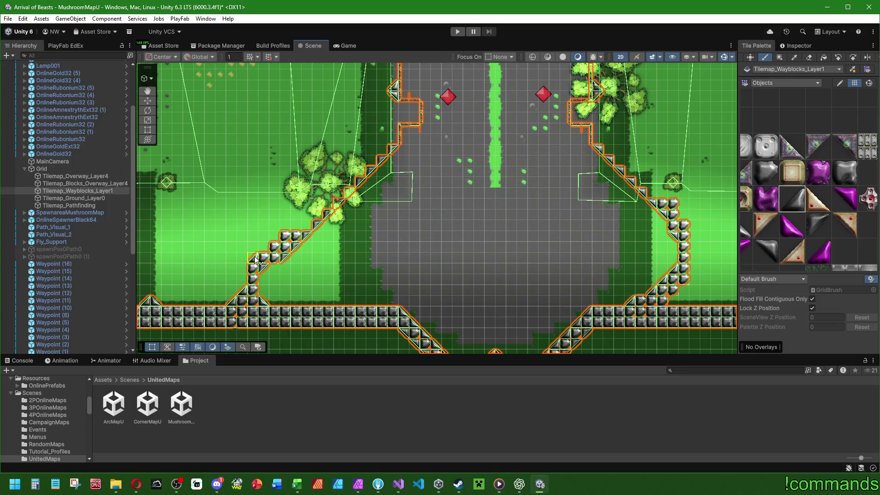
pyautogui.scroll(4, 288, 236)
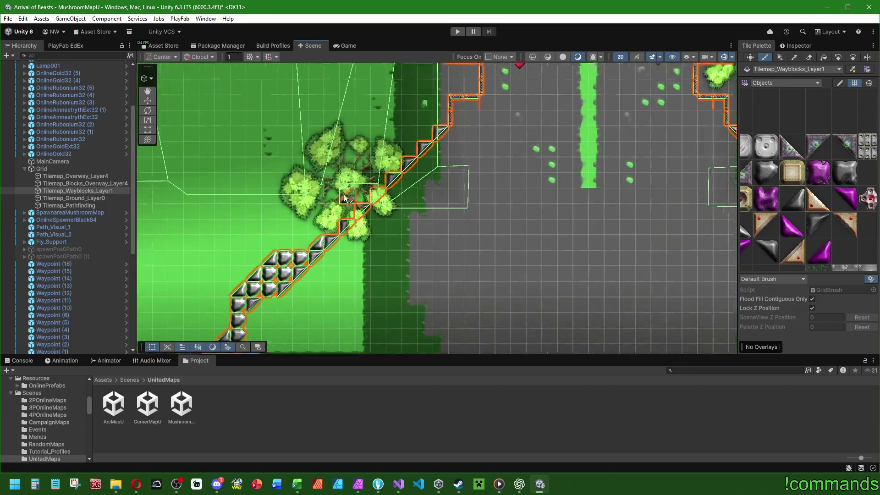
pyautogui.moveTo(351, 217); pyautogui.dragTo(445, 120)
# Paint a second diagonal wall row running down-right along the right-hand wall
pyautogui.hscroll(8, 590, 148)
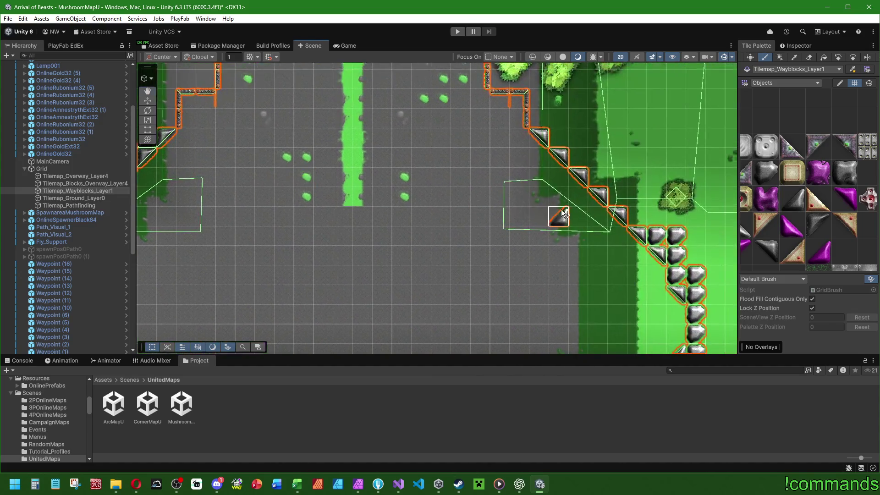
pyautogui.moveTo(778, 234); pyautogui.dragTo(814, 218)
pyautogui.click(787, 223)
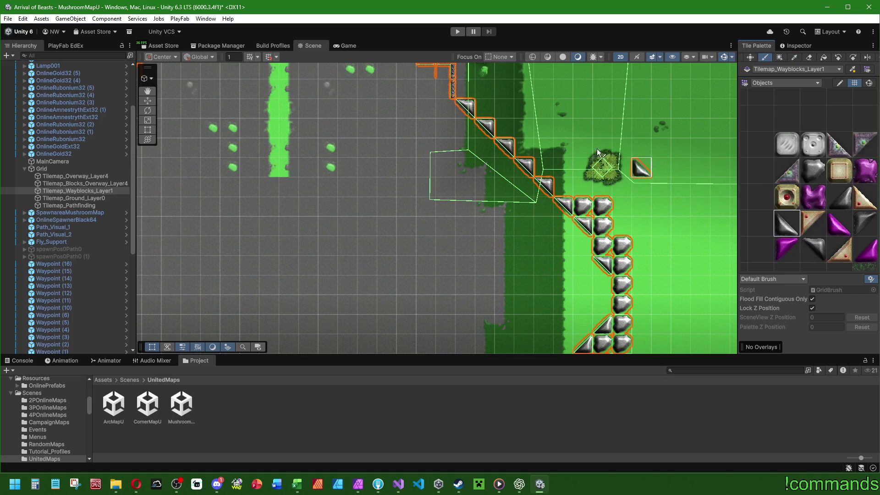
pyautogui.moveTo(486, 110); pyautogui.dragTo(564, 189)
pyautogui.moveTo(493, 156); pyautogui.dragTo(534, 173)
pyautogui.moveTo(709, 245)
pyautogui.mouseDown()
pyautogui.moveTo(635, 208)
pyautogui.moveTo(579, 162)
pyautogui.mouseUp()
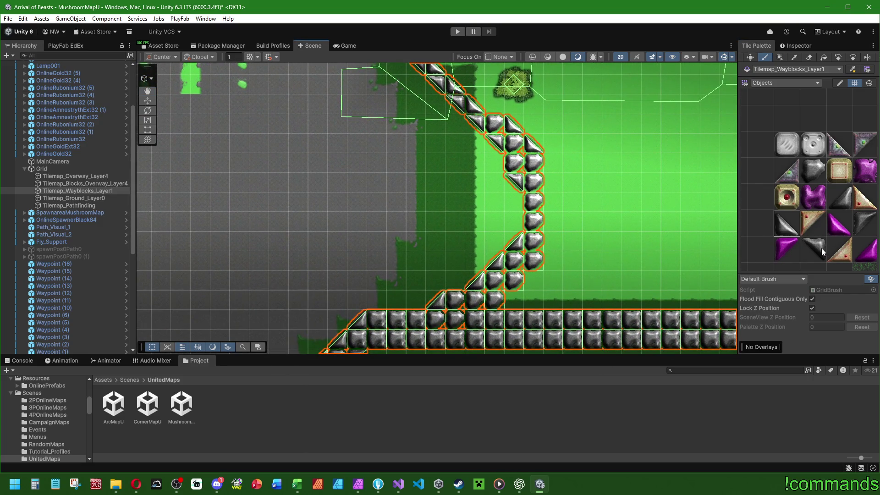
# Paint rounded dark blocks down to the bottom wall
pyautogui.click(865, 223)
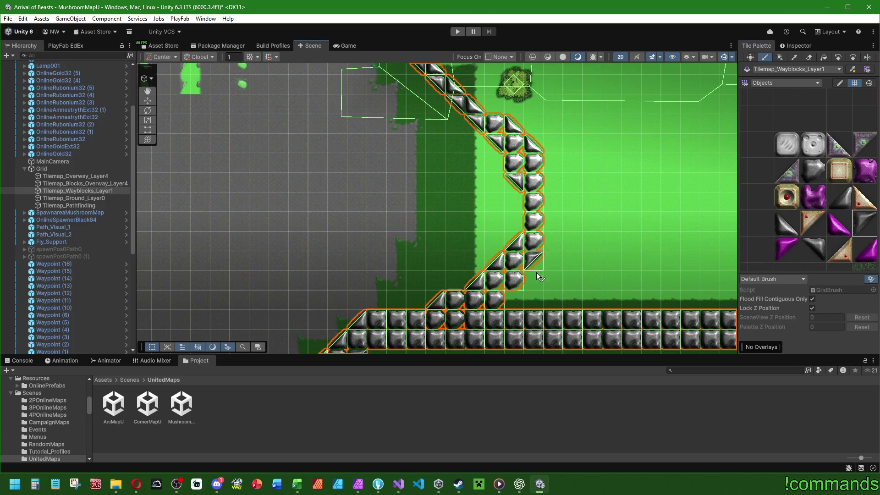
pyautogui.scroll(-5, 568, 258)
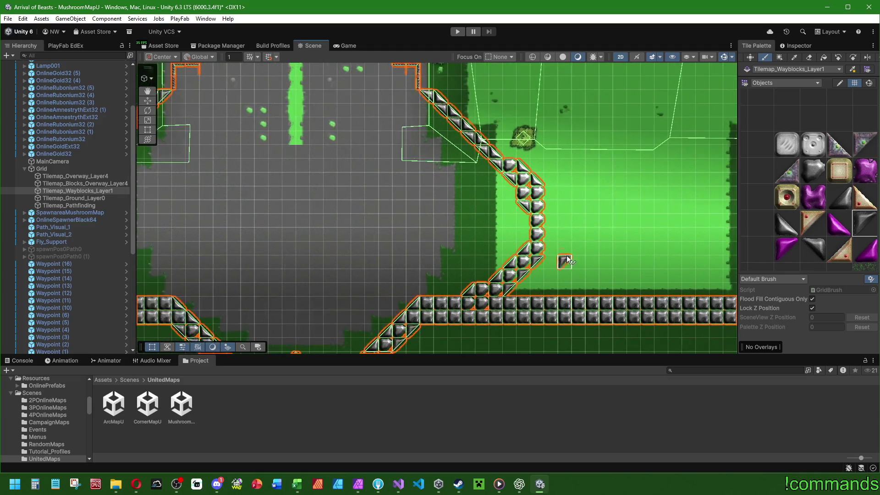
pyautogui.scroll(2, 505, 225)
pyautogui.scroll(4, 557, 268)
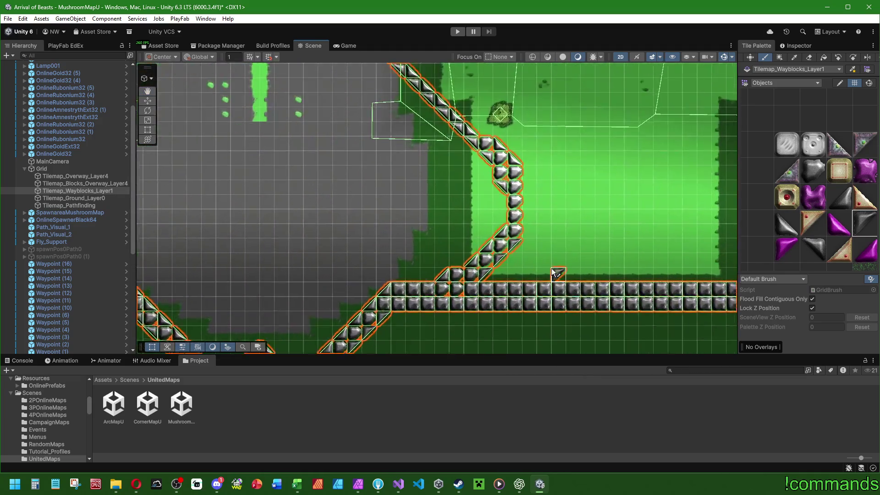
pyautogui.click(813, 170)
pyautogui.moveTo(504, 240)
pyautogui.mouseDown()
pyautogui.moveTo(546, 283)
pyautogui.moveTo(468, 284)
pyautogui.mouseUp()
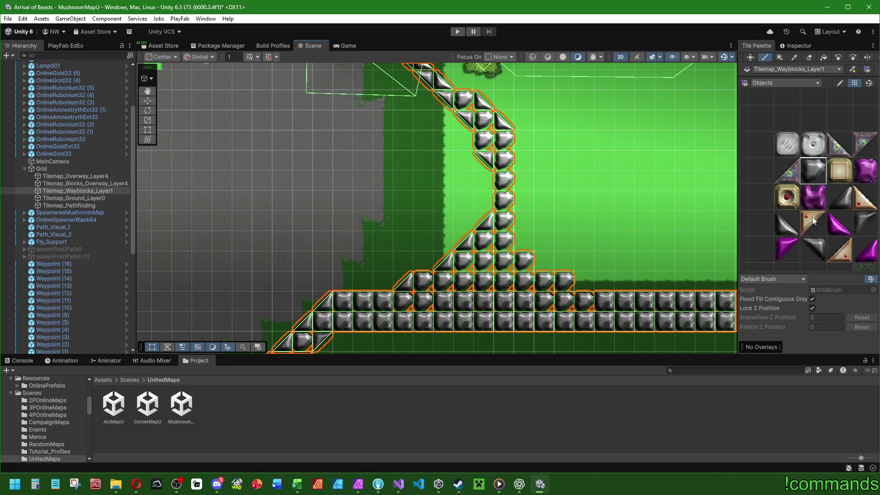
# Place three dark triangle slope tiles beside the bottom wall to widen the base
pyautogui.click(787, 223)
pyautogui.click(524, 241)
pyautogui.click(544, 261)
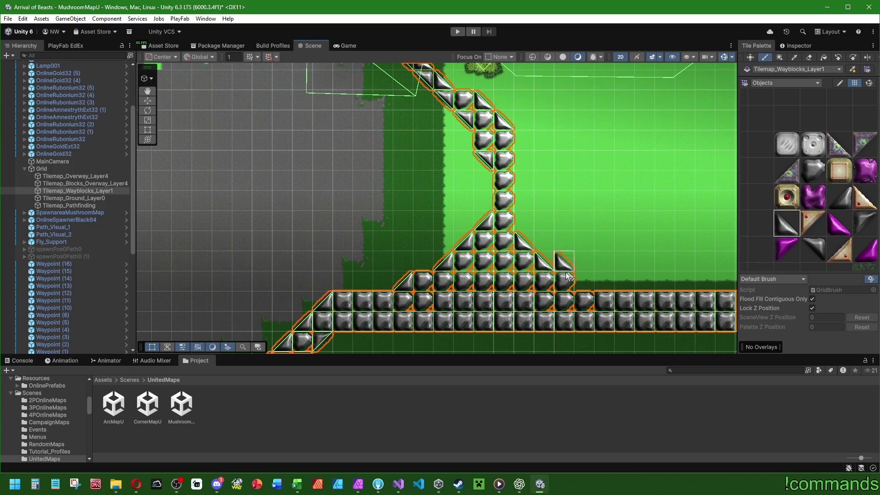
pyautogui.click(585, 281)
pyautogui.scroll(-1, 622, 202)
pyautogui.scroll(-3, 623, 201)
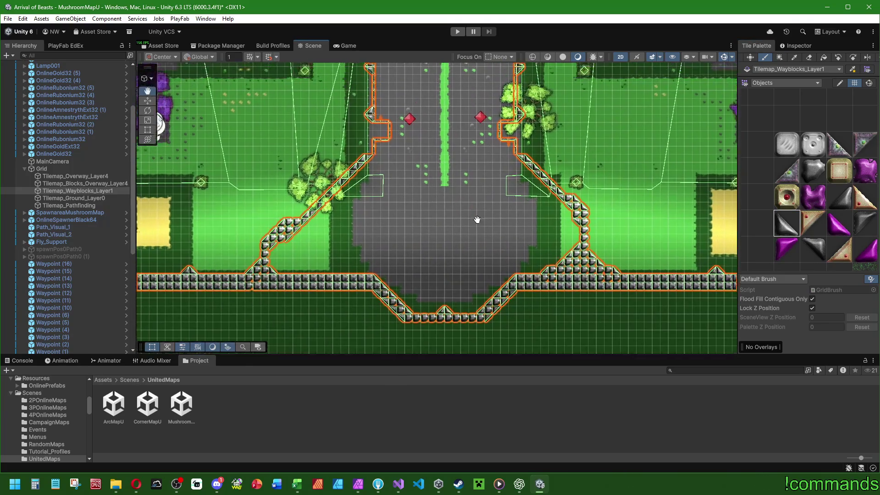
pyautogui.scroll(1, 490, 235)
pyautogui.moveTo(470, 216); pyautogui.dragTo(477, 238)
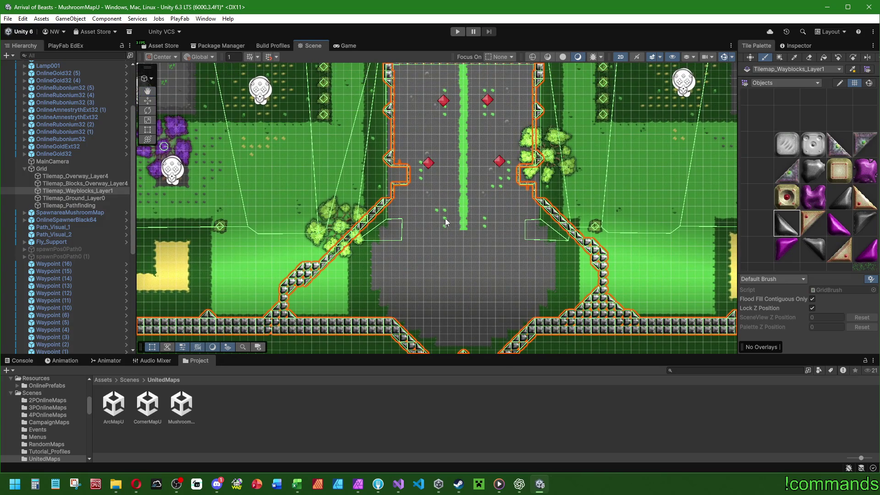
pyautogui.scroll(5, 458, 231)
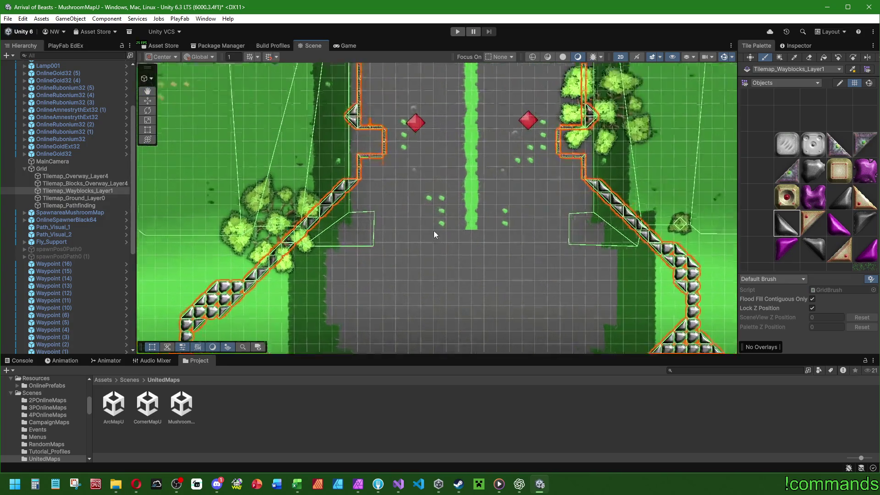
pyautogui.moveTo(381, 235); pyautogui.dragTo(452, 287)
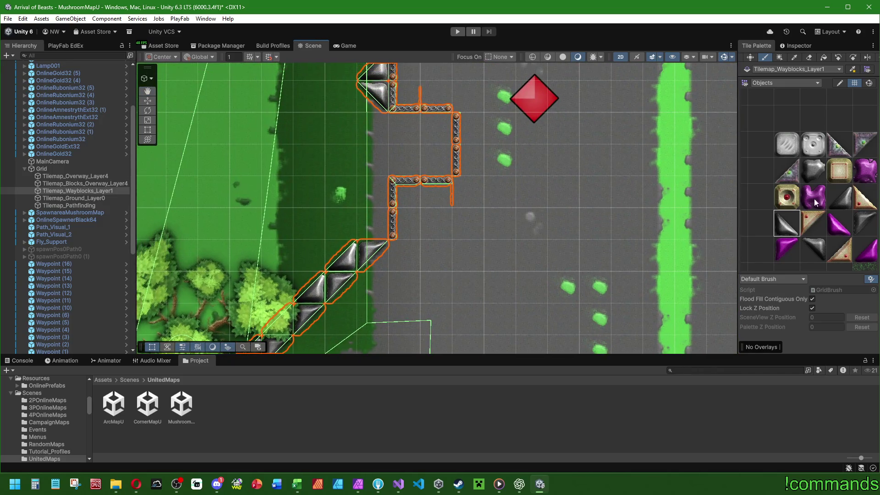
pyautogui.click(840, 197)
pyautogui.click(374, 224)
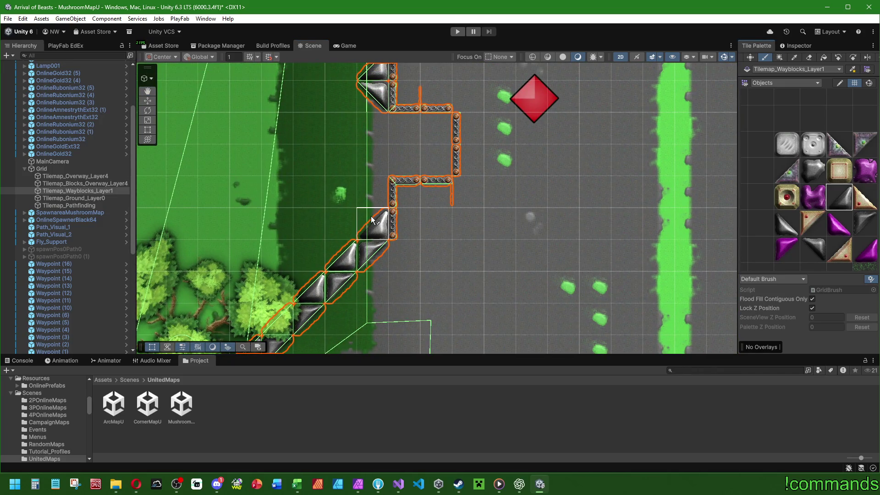
pyautogui.press('Right')
pyautogui.click(786, 223)
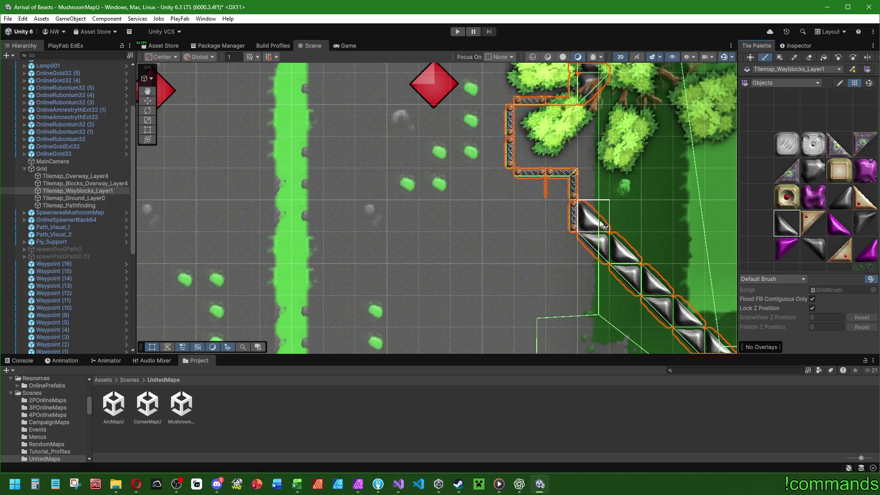
pyautogui.scroll(-1, 655, 238)
pyautogui.scroll(-5, 655, 238)
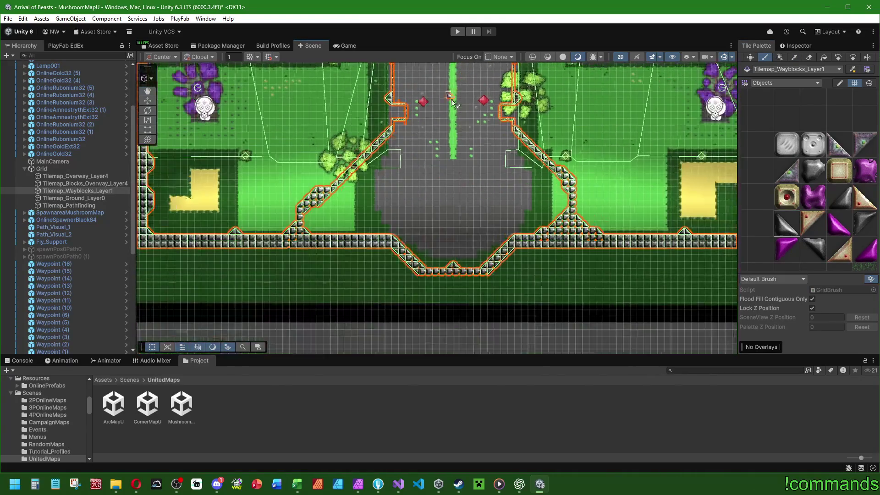
pyautogui.scroll(-4, 452, 159)
pyautogui.scroll(2, 512, 246)
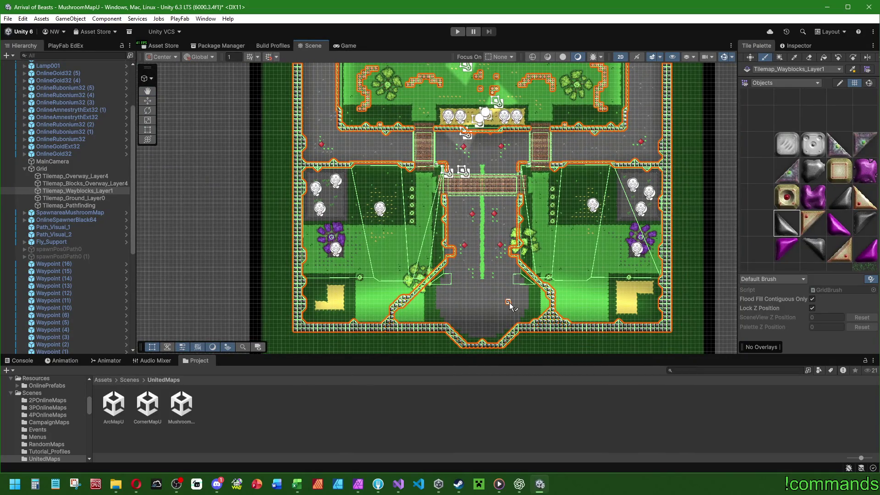
pyautogui.scroll(5, 509, 302)
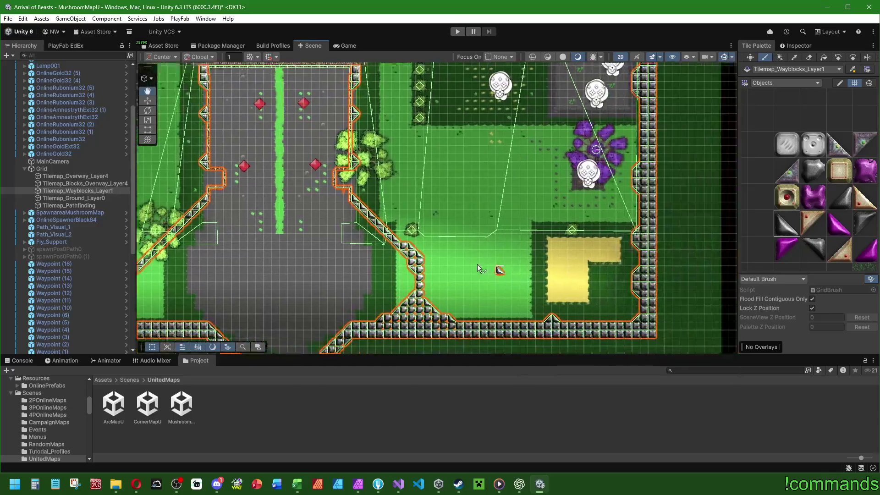
pyautogui.scroll(3, 477, 264)
pyautogui.moveTo(521, 158); pyautogui.dragTo(560, 229)
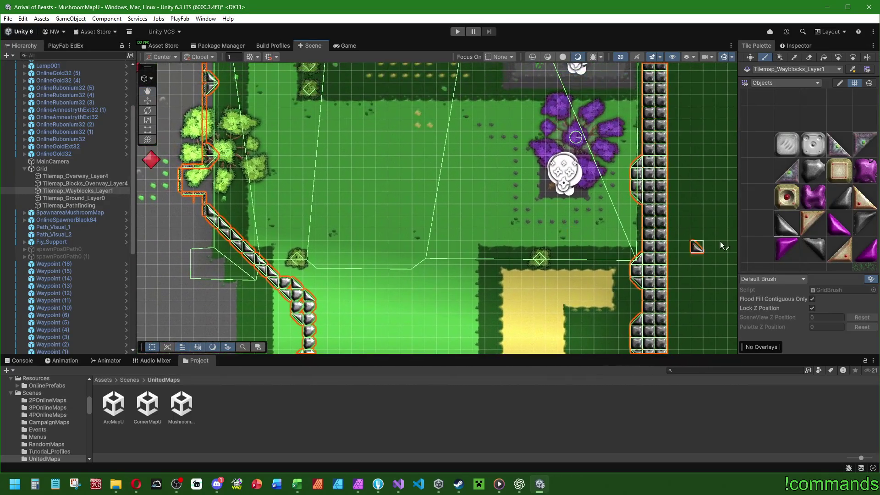
pyautogui.click(815, 169)
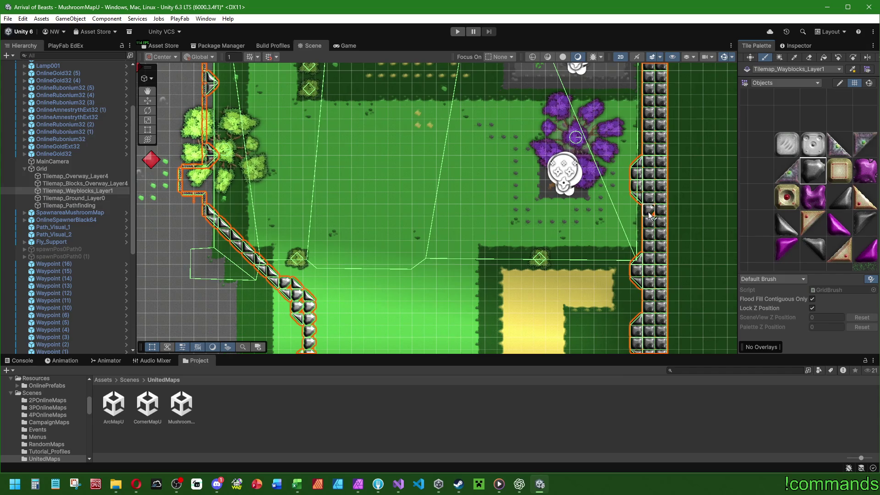
pyautogui.moveTo(600, 272)
pyautogui.mouseDown()
pyautogui.moveTo(586, 244)
pyautogui.moveTo(611, 157)
pyautogui.moveTo(646, 275)
pyautogui.mouseUp()
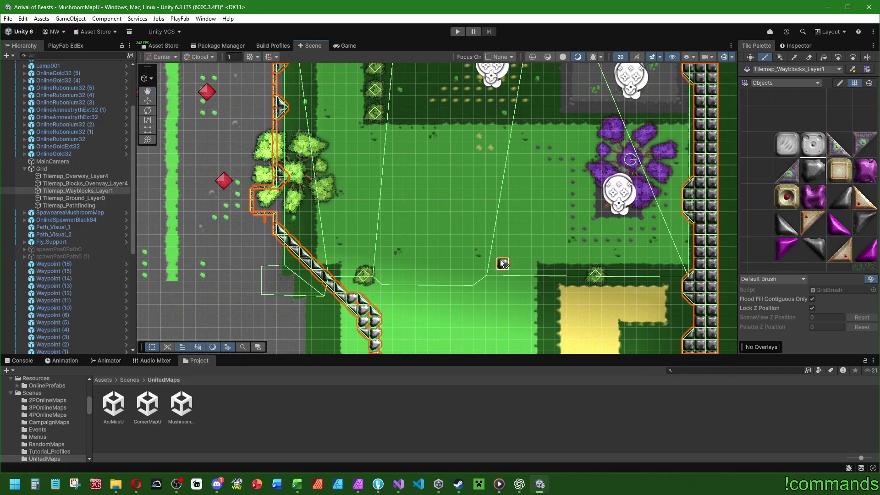
pyautogui.moveTo(445, 246); pyautogui.dragTo(332, 209)
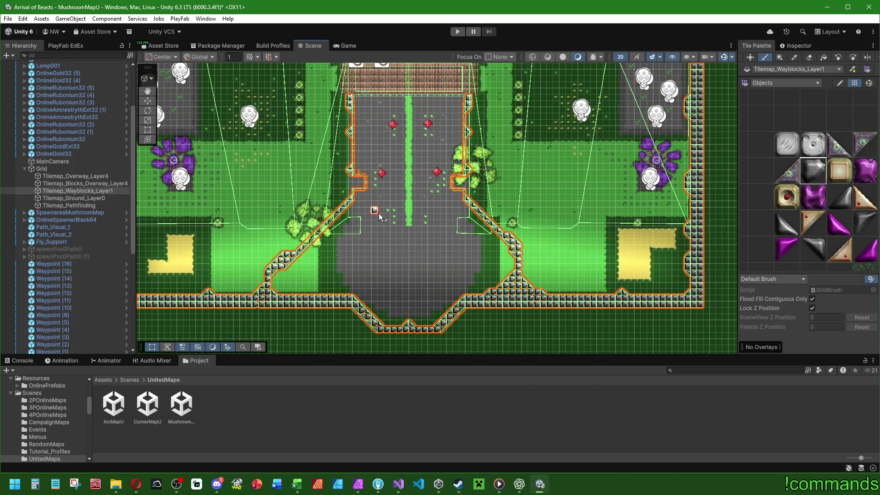
pyautogui.moveTo(412, 104)
pyautogui.mouseDown()
pyautogui.moveTo(500, 196)
pyautogui.moveTo(473, 132)
pyautogui.mouseUp()
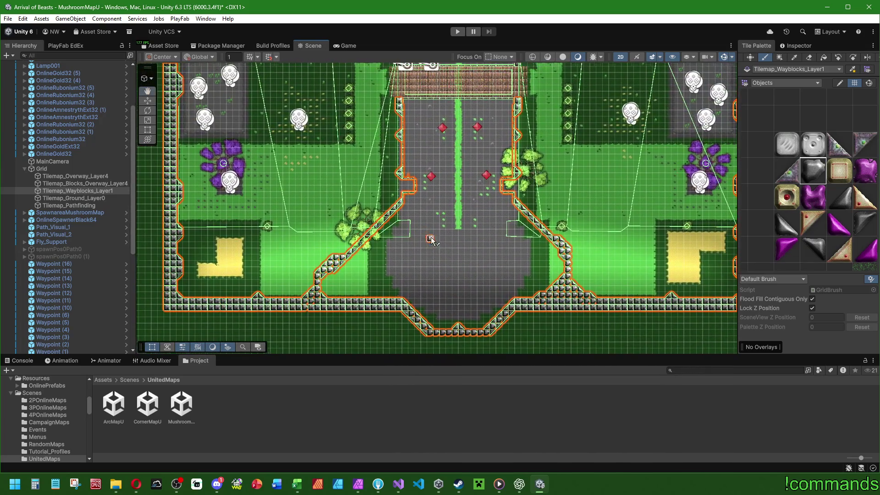
pyautogui.click(95, 197)
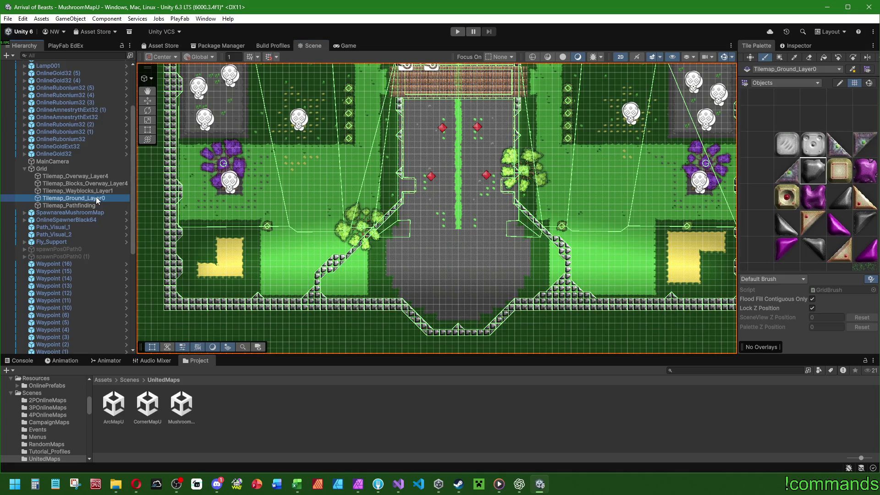
# Switch the palette to GroundsNew and paint brown-spotted sand tiles onto the sand patch
pyautogui.click(786, 82)
pyautogui.click(779, 102)
pyautogui.scroll(2, 619, 239)
pyautogui.scroll(5, 788, 206)
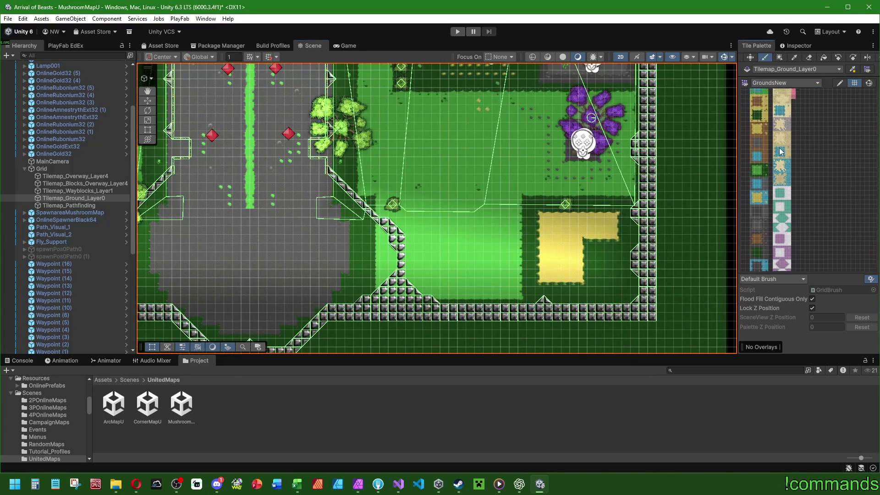
pyautogui.scroll(3, 831, 206)
pyautogui.click(829, 251)
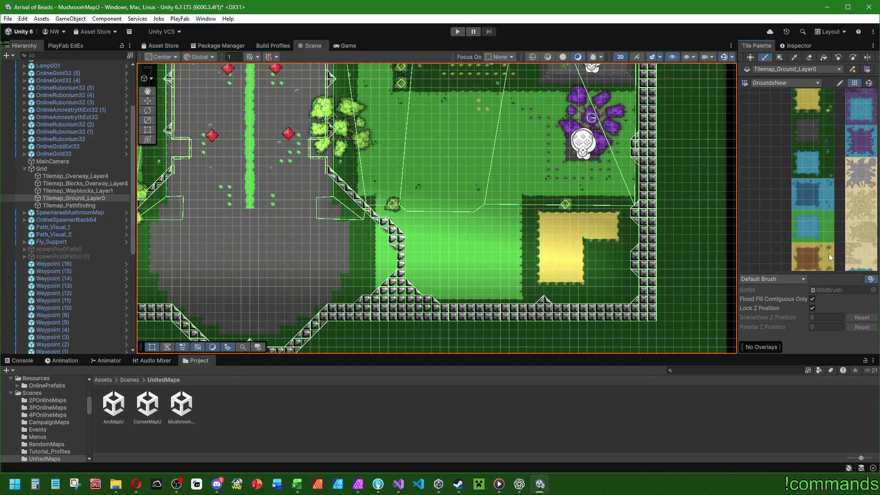
pyautogui.scroll(3, 600, 234)
pyautogui.click(498, 207)
pyautogui.scroll(2, 606, 215)
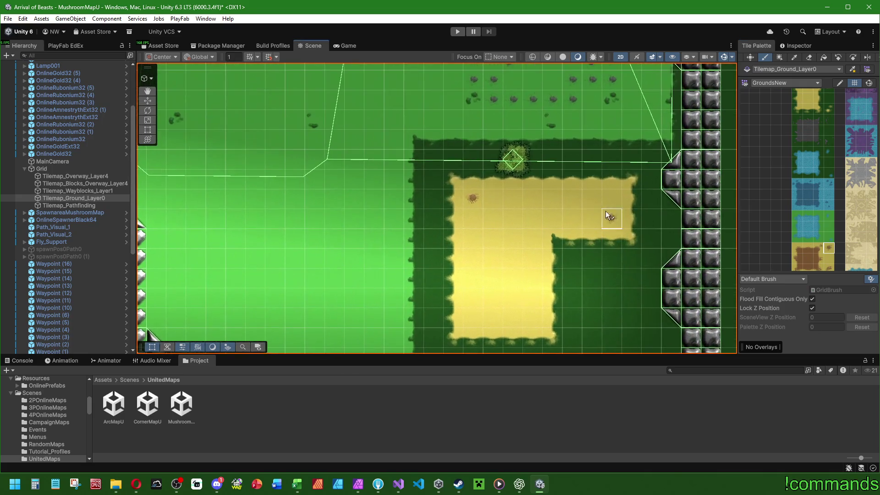
pyautogui.click(572, 278)
# Try other ground tiles, including the green-and-sand edge tile, then focus the pathfinding tilemap
pyautogui.scroll(-2, 830, 189)
pyautogui.scroll(2, 815, 119)
pyautogui.click(811, 219)
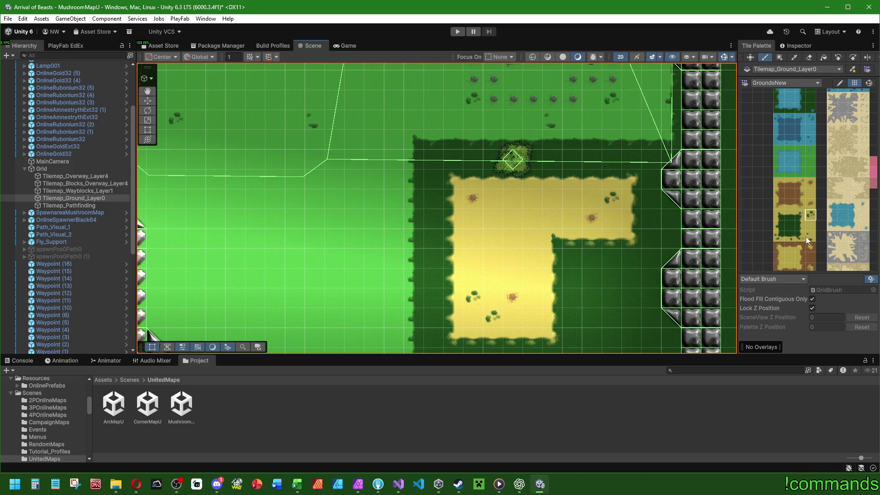
pyautogui.scroll(-5, 516, 190)
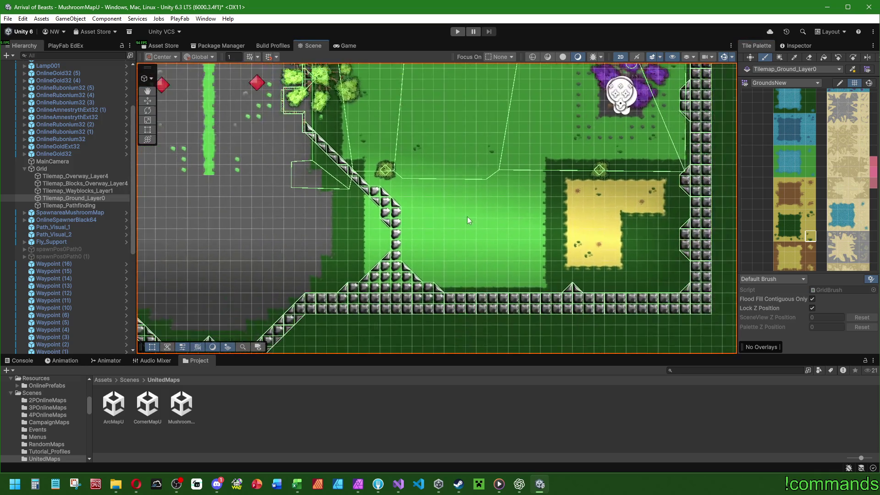
pyautogui.scroll(2, 416, 229)
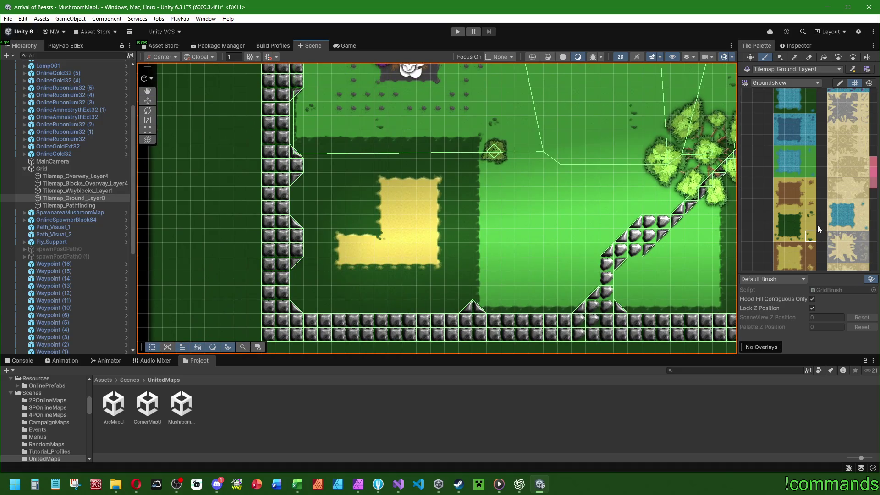
pyautogui.click(814, 210)
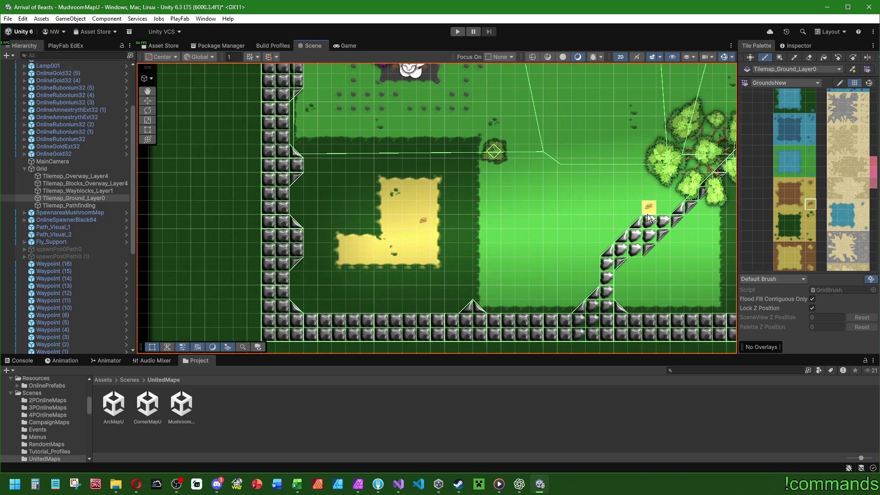
pyautogui.scroll(-2, 527, 221)
pyautogui.scroll(3, 818, 184)
pyautogui.click(822, 166)
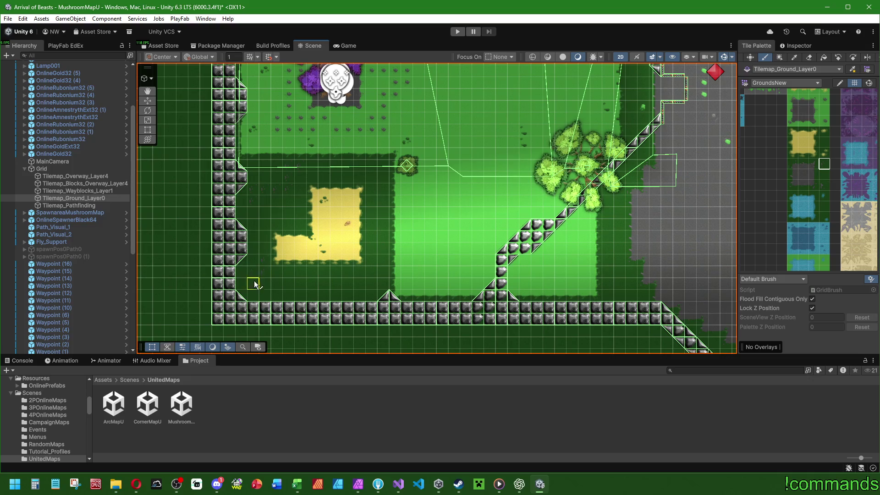
pyautogui.click(823, 184)
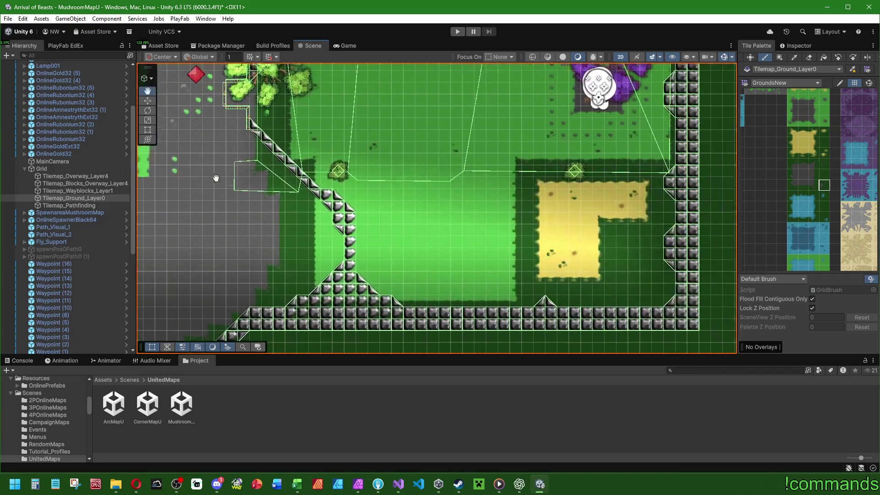
pyautogui.press('Down')
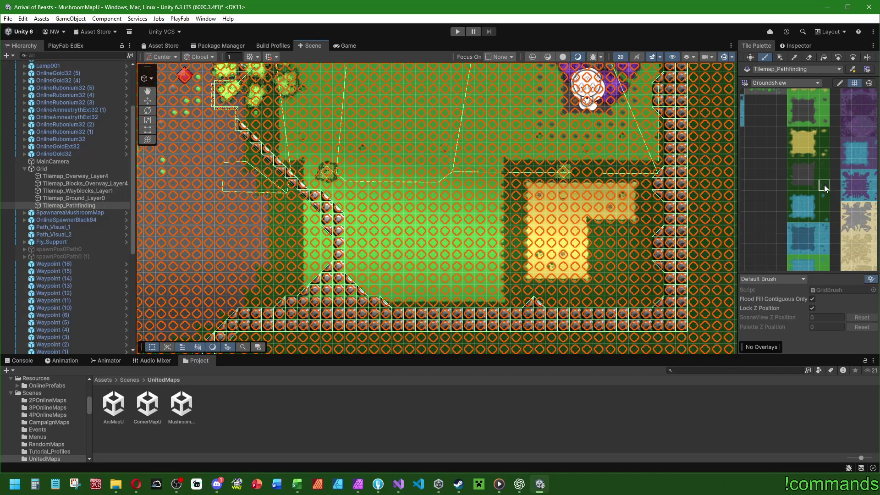
# Make Tilemap_Ground_Layer0 the painting target again
pyautogui.click(92, 199)
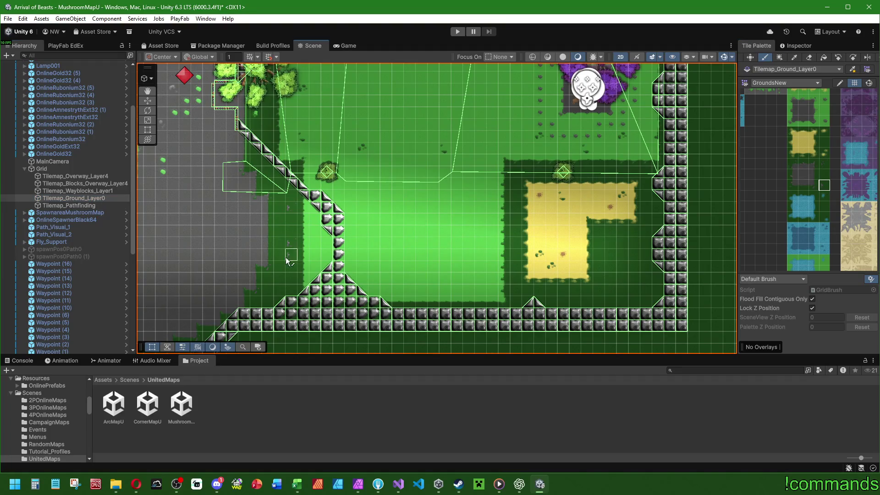
pyautogui.moveTo(285, 258); pyautogui.dragTo(532, 249)
pyautogui.click(512, 258)
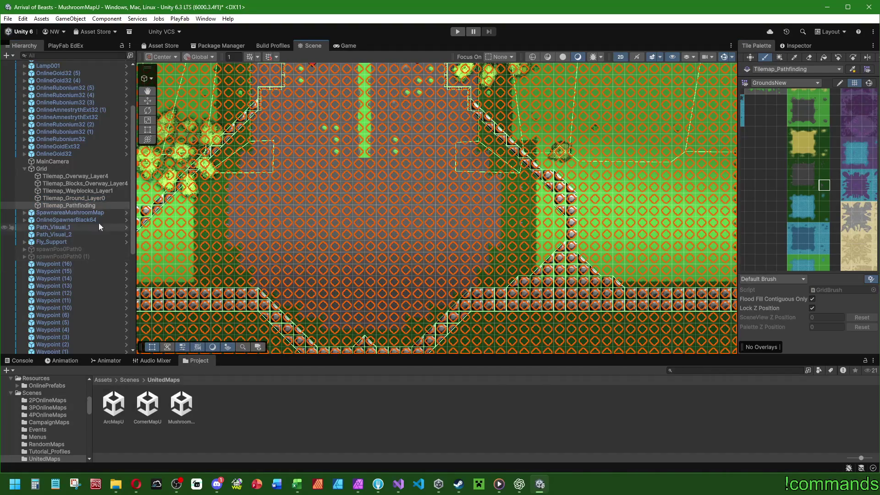
pyautogui.click(73, 198)
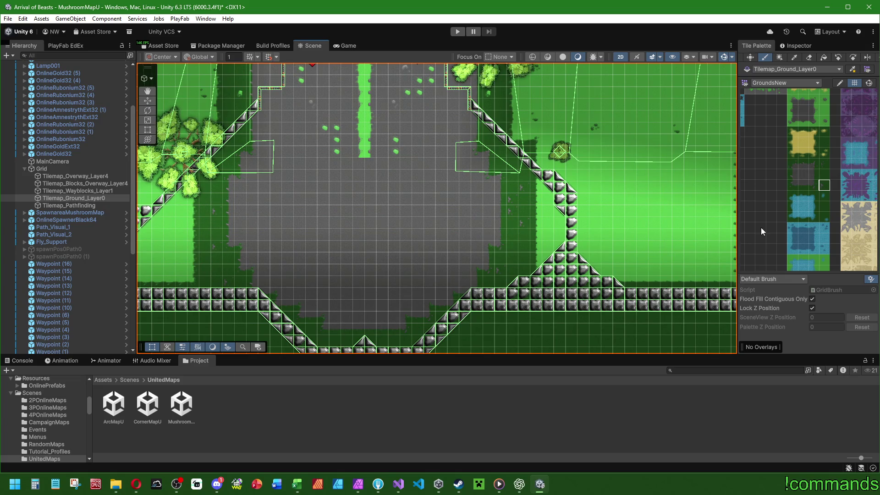
# Paint dark-green speck and speckled grass tiles onto the grass near the yellow sand patch
pyautogui.click(825, 165)
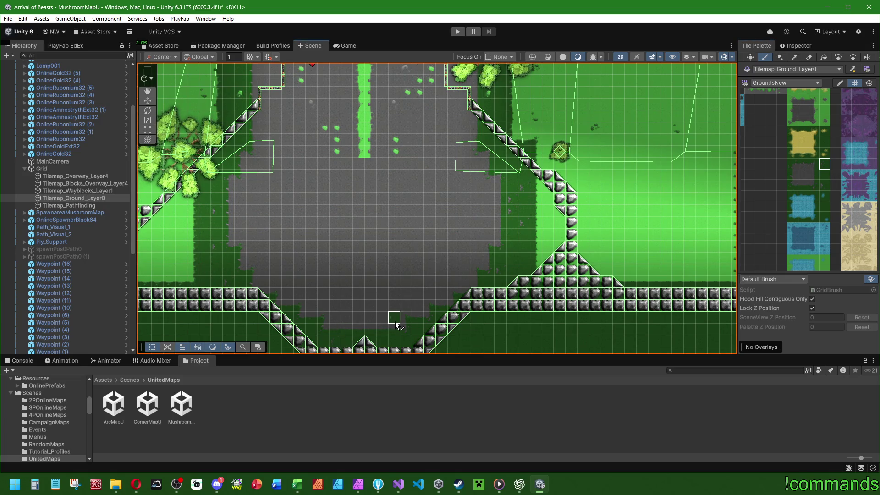
pyautogui.moveTo(633, 201); pyautogui.dragTo(504, 260)
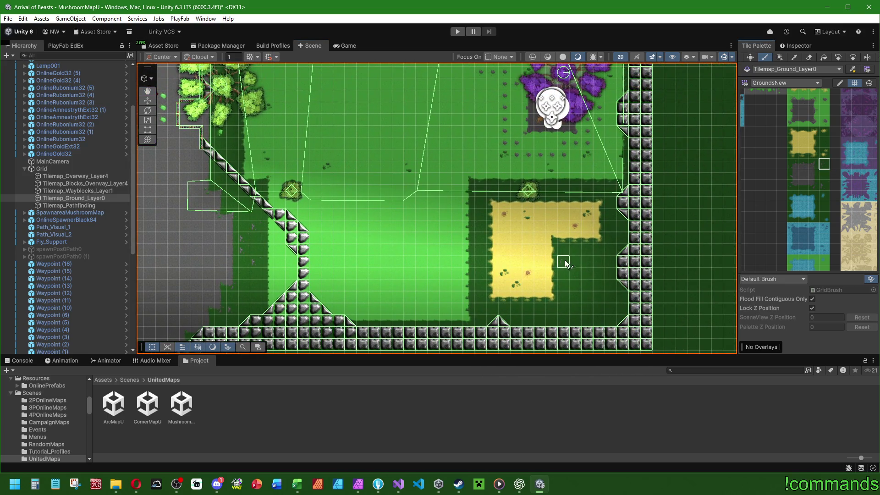
pyautogui.click(601, 260)
pyautogui.click(585, 302)
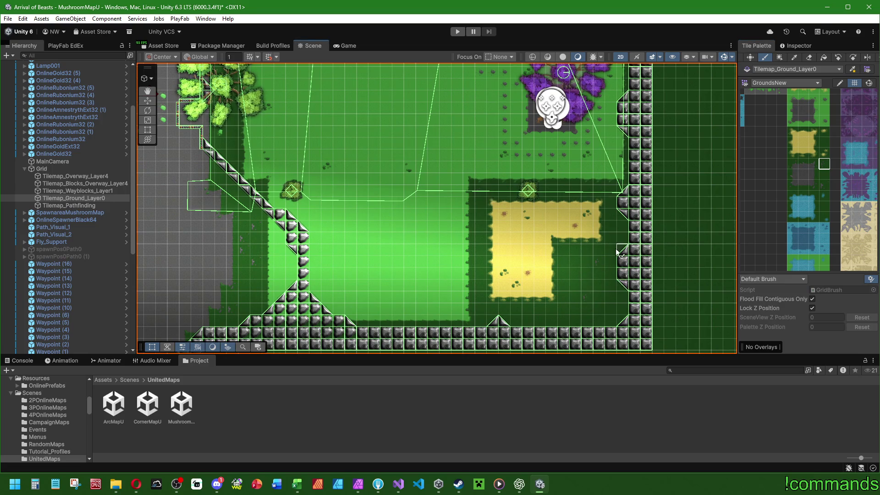
pyautogui.click(825, 153)
pyautogui.click(571, 255)
pyautogui.click(524, 310)
# Scatter grass tufts around and below the left sand patch
pyautogui.moveTo(561, 191)
pyautogui.mouseDown()
pyautogui.moveTo(625, 229)
pyautogui.moveTo(395, 221)
pyautogui.moveTo(427, 216)
pyautogui.mouseUp()
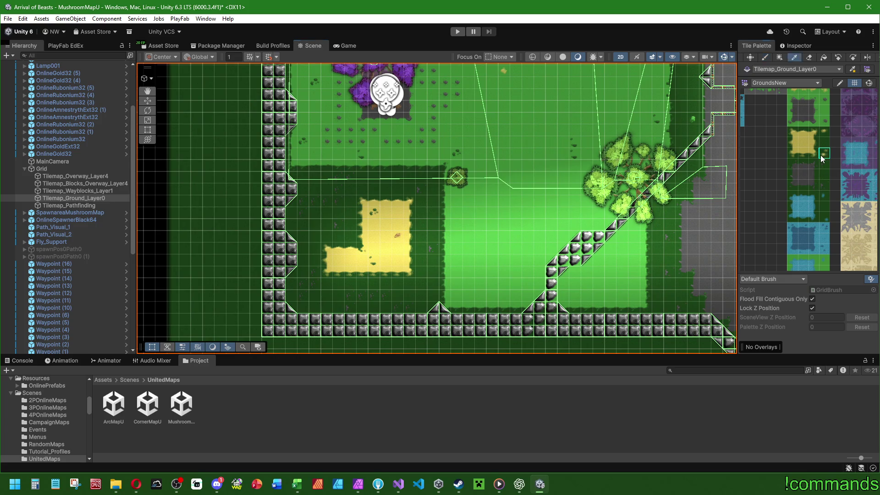
pyautogui.click(422, 211)
pyautogui.click(350, 210)
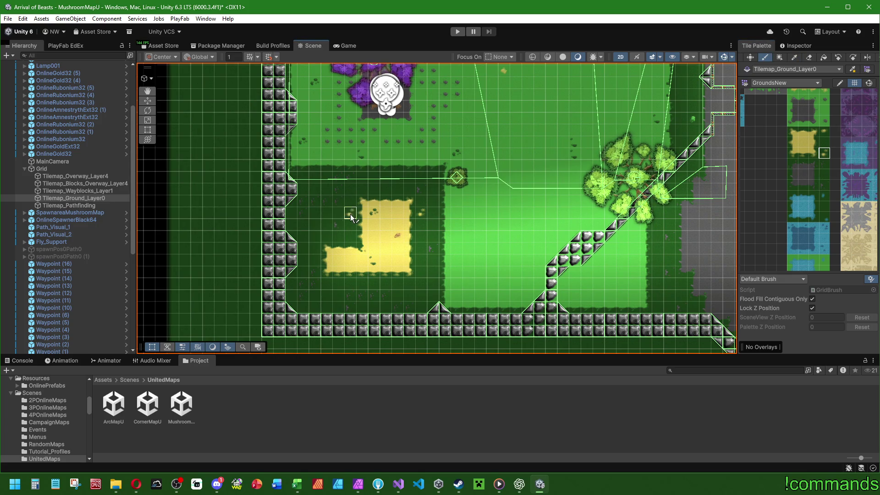
pyautogui.click(327, 236)
pyautogui.click(386, 281)
pyautogui.click(375, 306)
# Paint dark edge tile details across three grass cells
pyautogui.click(826, 131)
pyautogui.moveTo(587, 237)
pyautogui.mouseDown()
pyautogui.moveTo(351, 267)
pyautogui.moveTo(217, 298)
pyautogui.mouseUp()
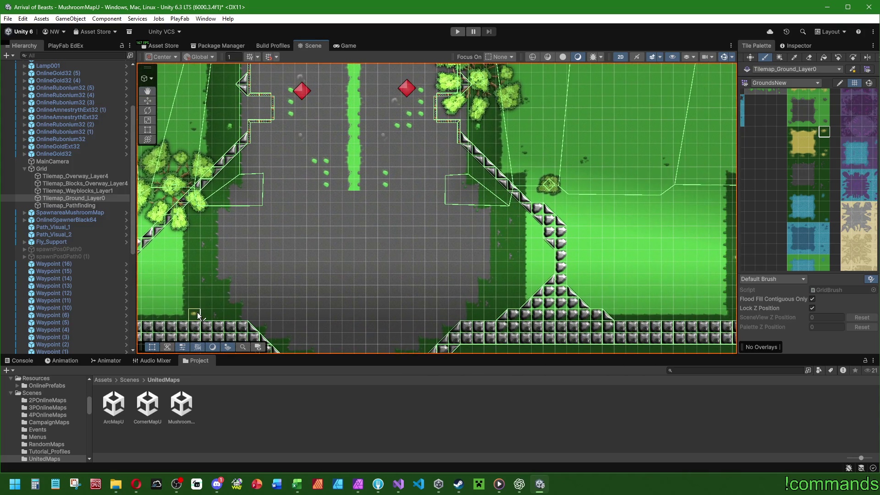
pyautogui.moveTo(513, 289); pyautogui.dragTo(304, 269)
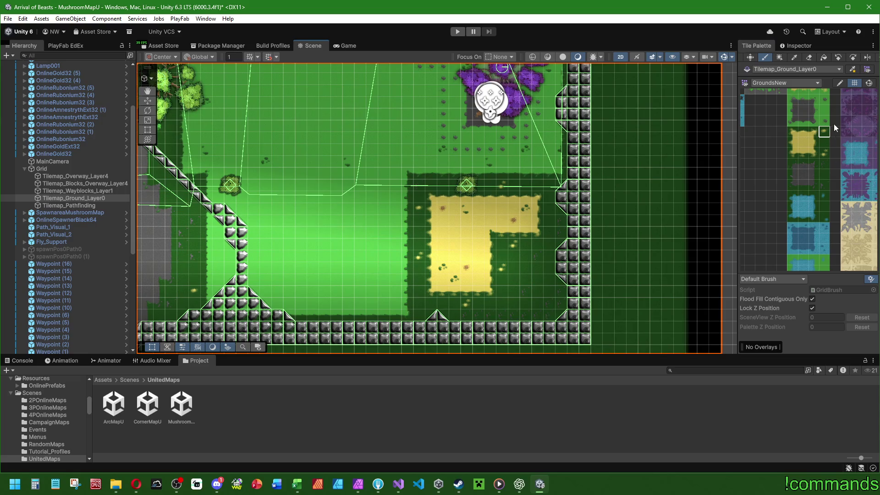
pyautogui.scroll(2, 834, 123)
pyautogui.click(824, 143)
pyautogui.moveTo(240, 210); pyautogui.dragTo(253, 220)
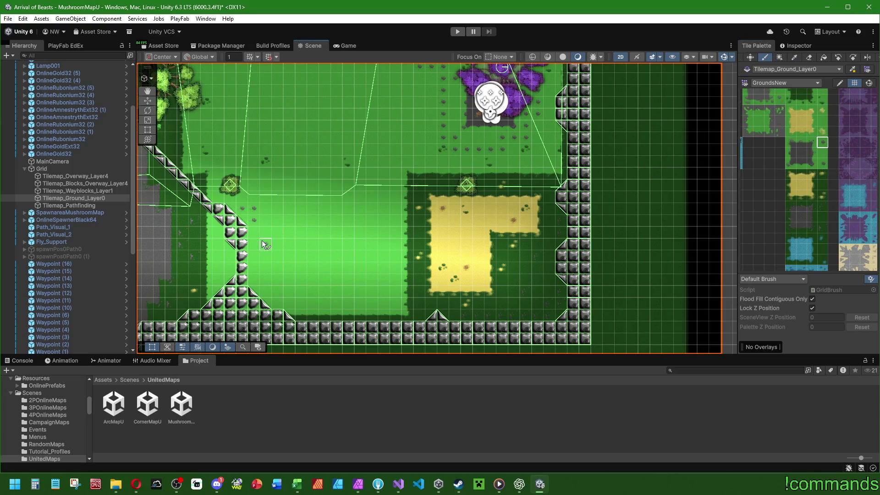
pyautogui.moveTo(453, 230); pyautogui.dragTo(332, 204)
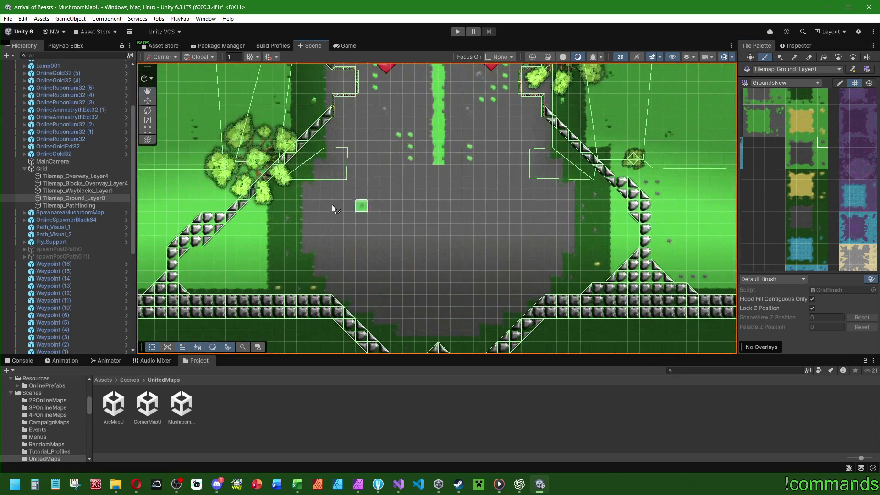
pyautogui.moveTo(278, 211); pyautogui.dragTo(410, 216)
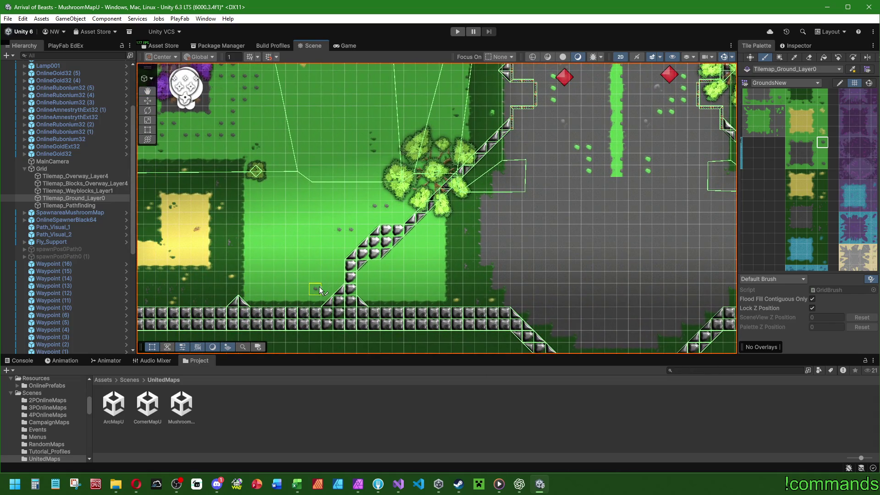
pyautogui.moveTo(433, 279); pyautogui.dragTo(218, 273)
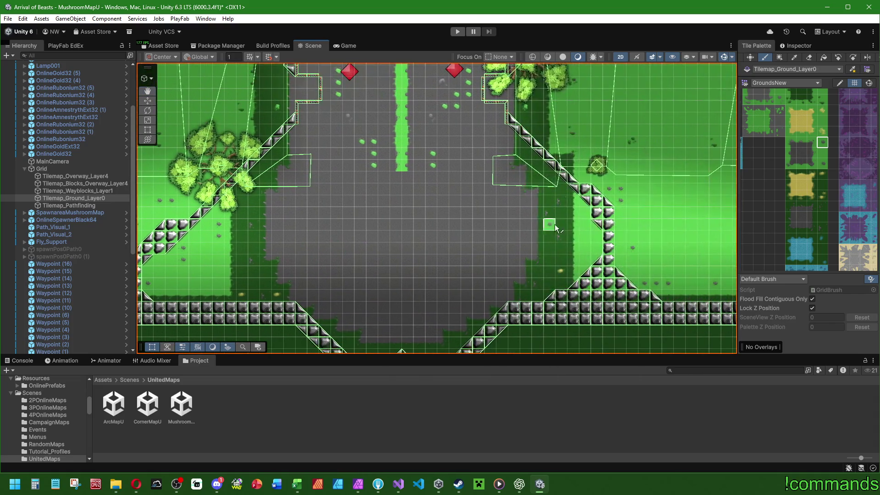
# Paint a column and an L of yellow flower tiles on the grass near the sand
pyautogui.click(824, 132)
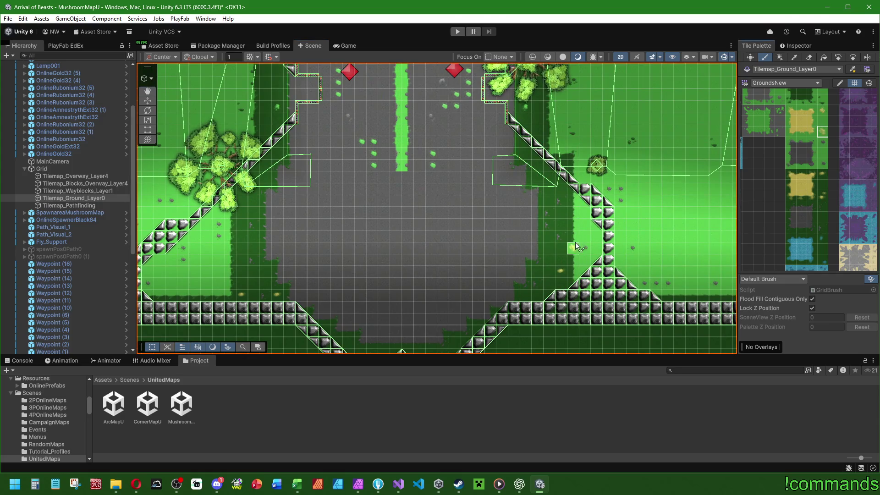
pyautogui.press('Left')
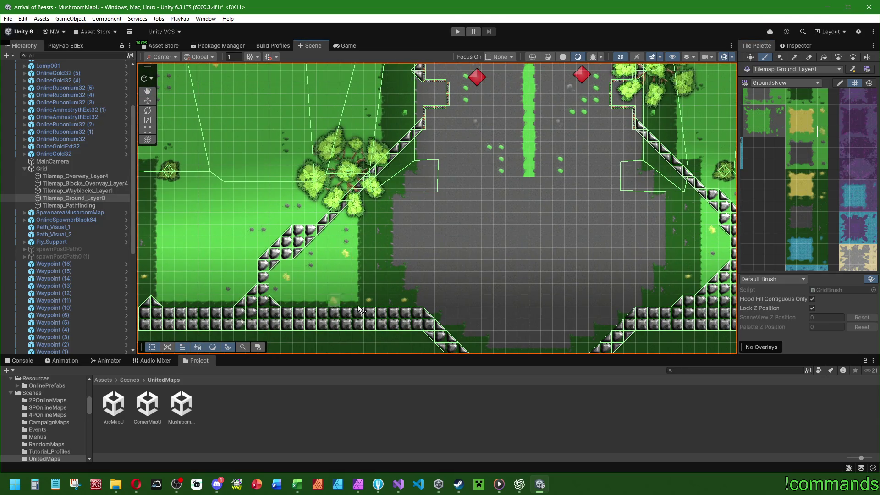
pyautogui.press('Right')
pyautogui.moveTo(510, 292); pyautogui.dragTo(524, 248)
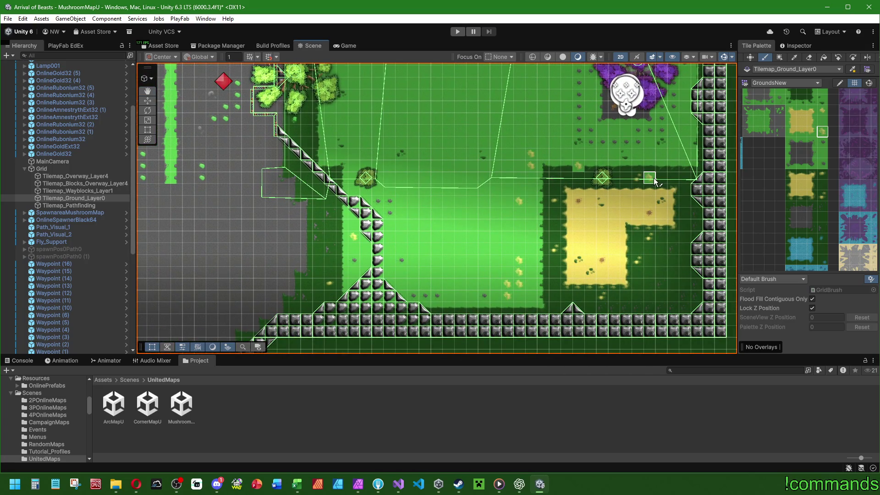
pyautogui.moveTo(675, 152)
pyautogui.mouseDown()
pyautogui.moveTo(151, 142)
pyautogui.moveTo(439, 216)
pyautogui.moveTo(430, 236)
pyautogui.mouseUp()
pyautogui.moveTo(434, 278)
pyautogui.mouseDown()
pyautogui.moveTo(446, 294)
pyautogui.moveTo(460, 293)
pyautogui.mouseUp()
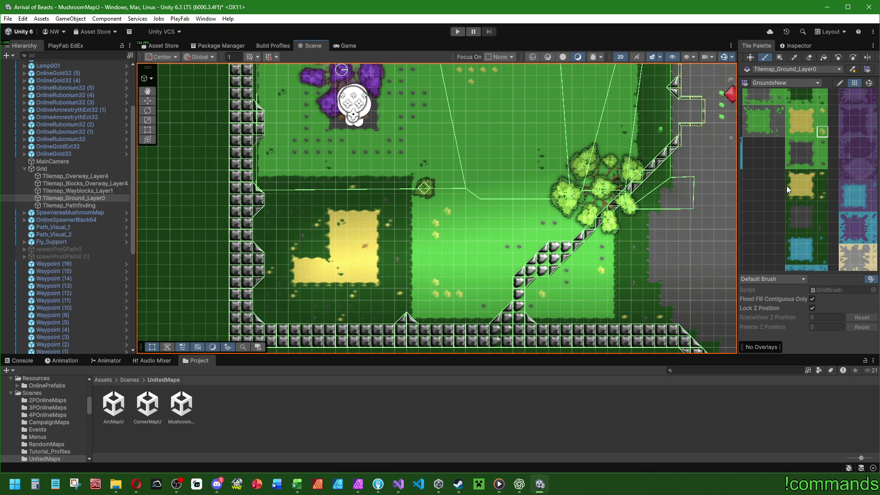
pyautogui.moveTo(494, 211)
pyautogui.mouseDown()
pyautogui.moveTo(430, 216)
pyautogui.moveTo(389, 188)
pyautogui.moveTo(470, 237)
pyautogui.mouseUp()
pyautogui.scroll(-5, 428, 213)
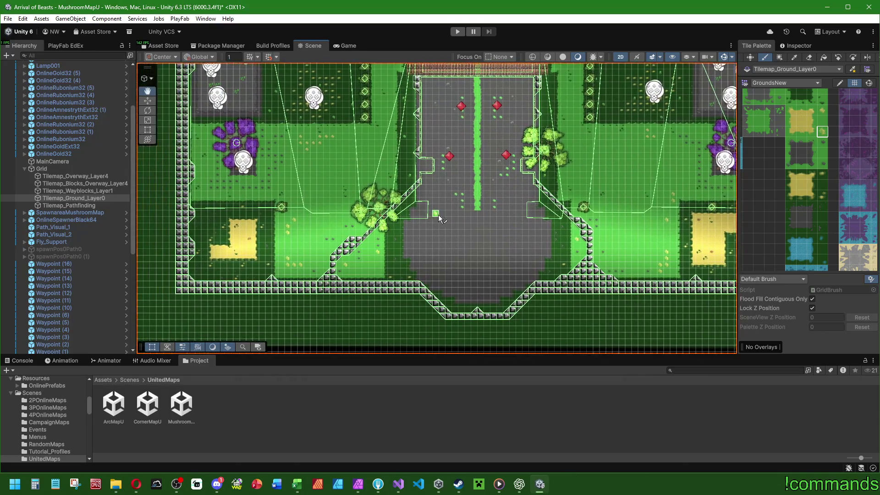
pyautogui.scroll(1, 470, 237)
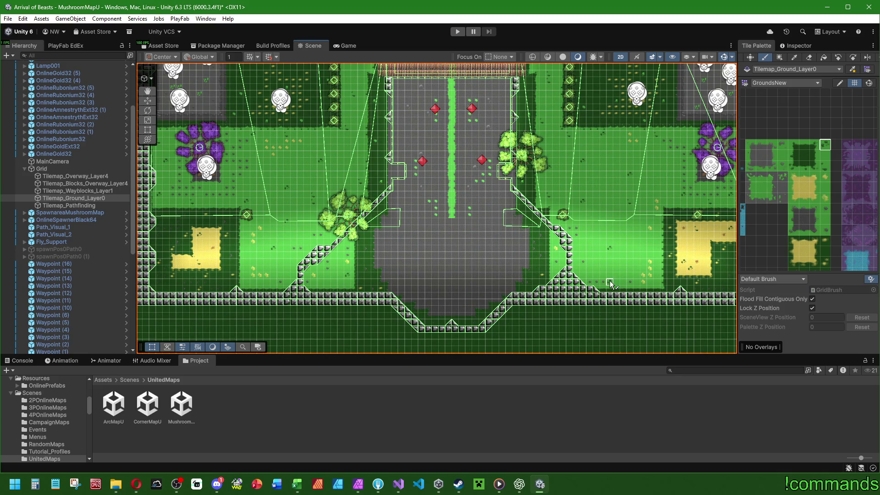
# Try painting columns and trails of grass tufts down the grey road, then undo them
pyautogui.scroll(4, 406, 276)
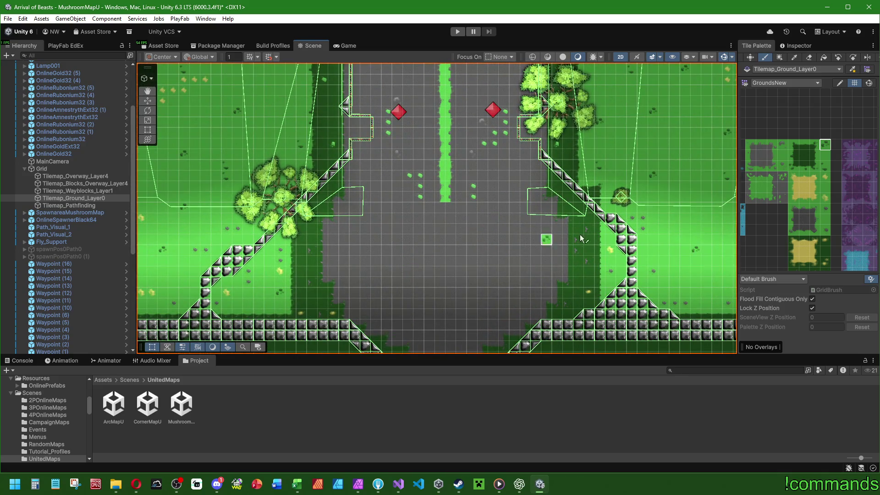
pyautogui.click(784, 181)
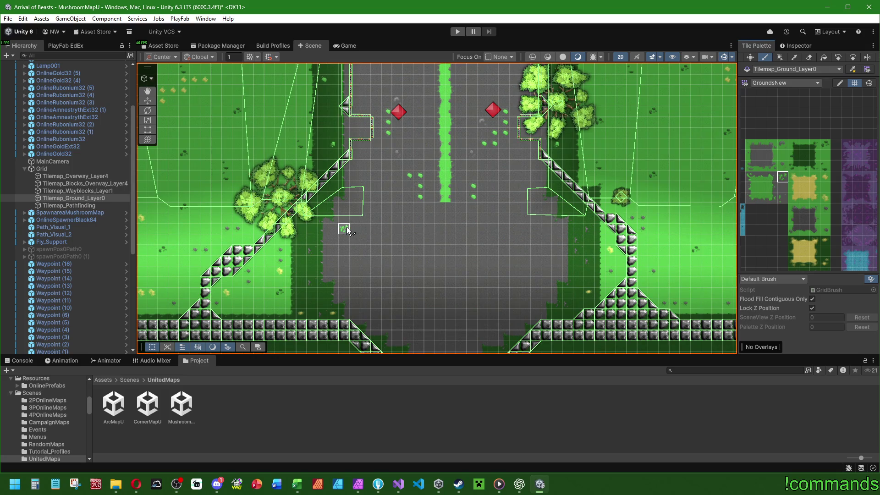
pyautogui.scroll(4, 385, 250)
pyautogui.click(376, 129)
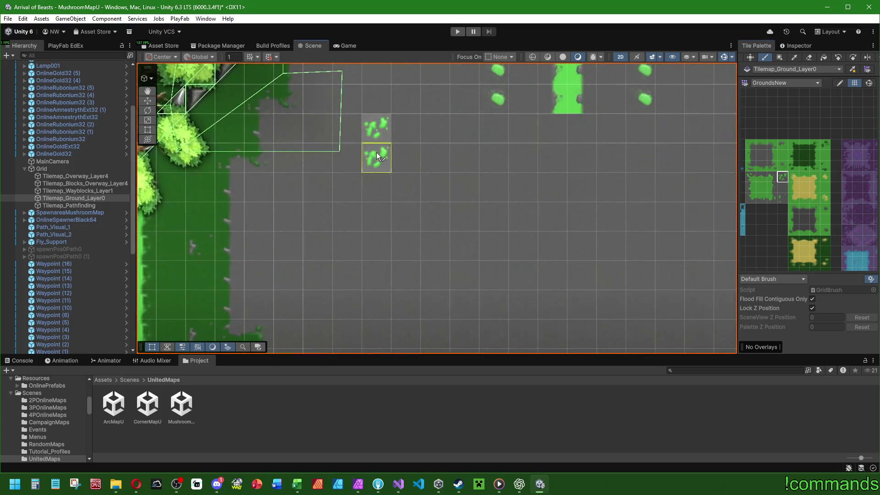
pyautogui.moveTo(377, 156); pyautogui.dragTo(405, 264)
pyautogui.hotkey('ctrl', 'z')
pyautogui.hotkey('ctrl', 'z')
pyautogui.scroll(-1, 504, 210)
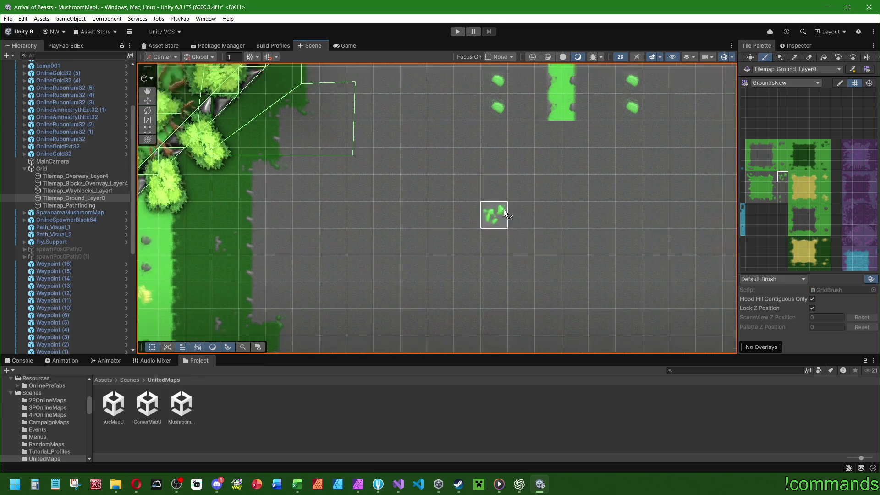
pyautogui.scroll(1, 505, 210)
pyautogui.scroll(-3, 816, 109)
pyautogui.scroll(-5, 771, 182)
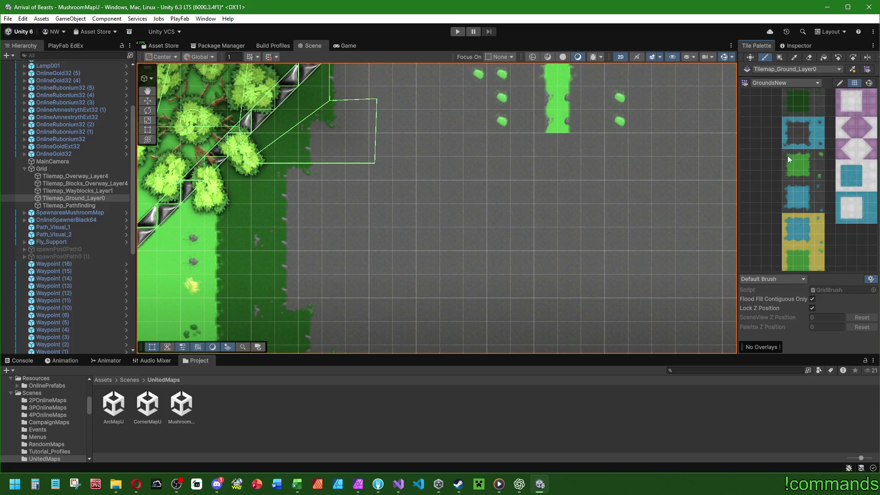
pyautogui.click(819, 155)
pyautogui.moveTo(337, 192); pyautogui.dragTo(407, 286)
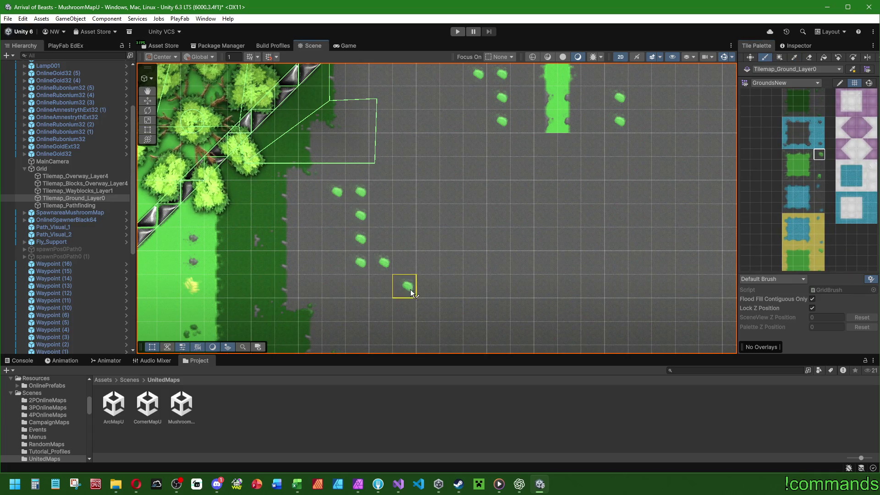
pyautogui.hotkey('ctrl', 'z')
pyautogui.hotkey('ctrl', 'z')
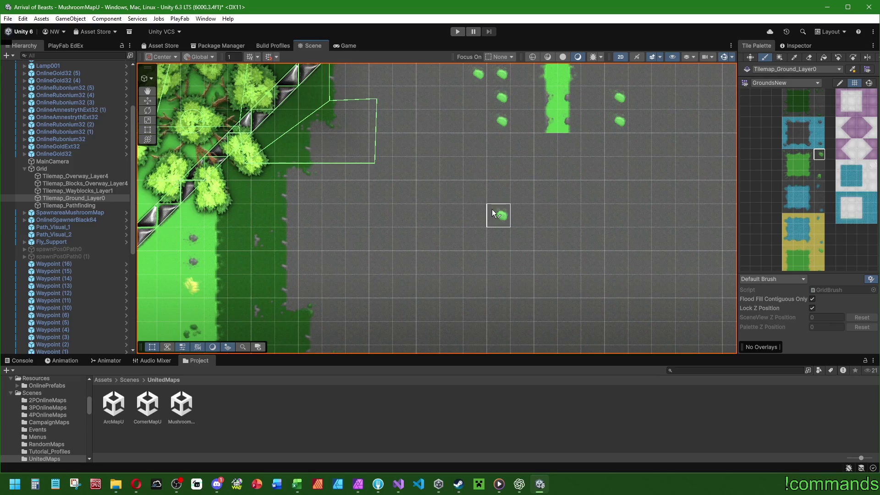
# Scatter single grass tufts from two tuft tiles across the grey road
pyautogui.scroll(-5, 420, 220)
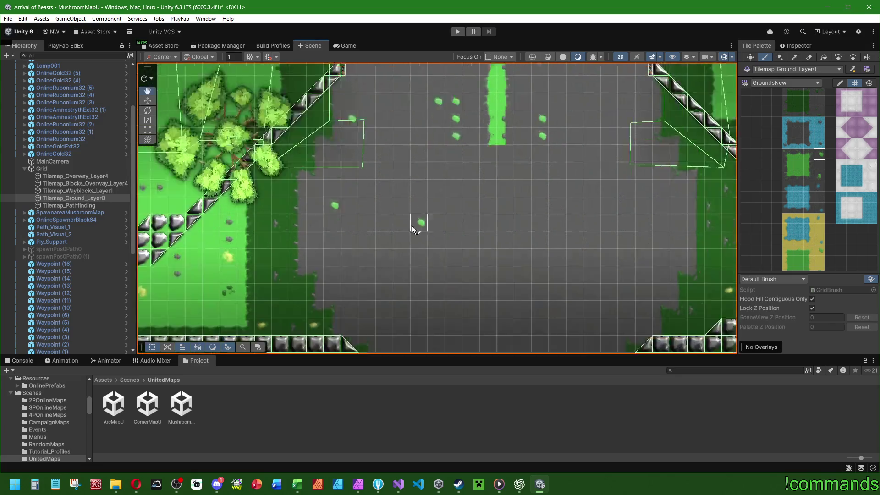
pyautogui.click(316, 243)
pyautogui.click(372, 287)
pyautogui.click(820, 176)
pyautogui.click(424, 296)
pyautogui.click(549, 241)
pyautogui.click(493, 269)
# Paint grey ground over part of the road's green centre strip to open a gap
pyautogui.moveTo(563, 159); pyautogui.dragTo(561, 192)
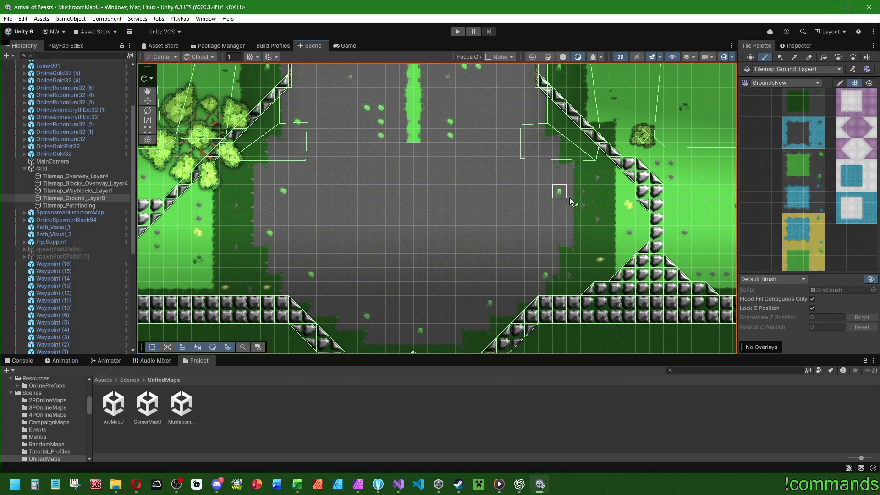
pyautogui.moveTo(518, 136); pyautogui.dragTo(561, 164)
pyautogui.scroll(8, 521, 211)
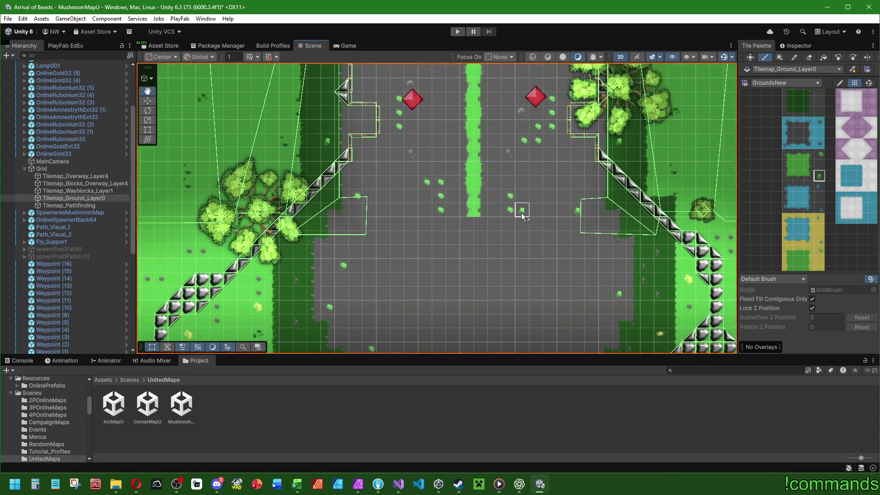
pyautogui.scroll(1, 504, 243)
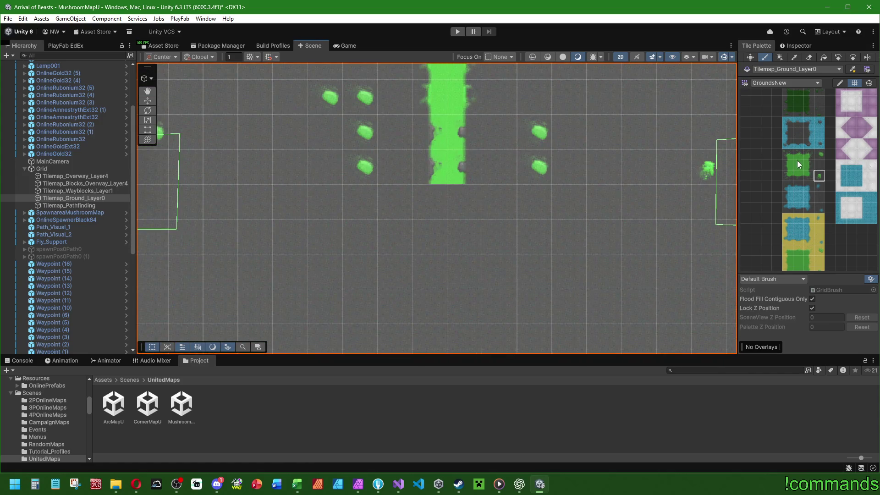
pyautogui.click(809, 176)
pyautogui.moveTo(430, 202); pyautogui.dragTo(465, 202)
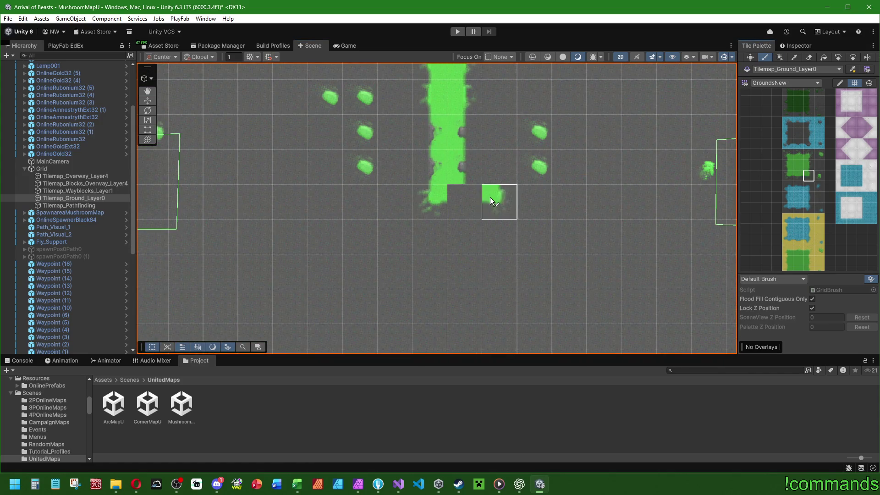
pyautogui.scroll(-15, 564, 164)
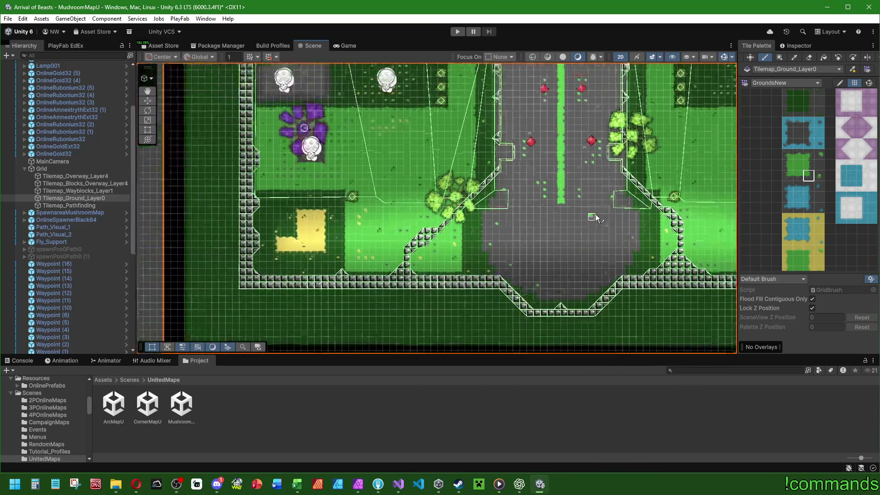
pyautogui.scroll(-2, 554, 248)
pyautogui.scroll(8, 555, 248)
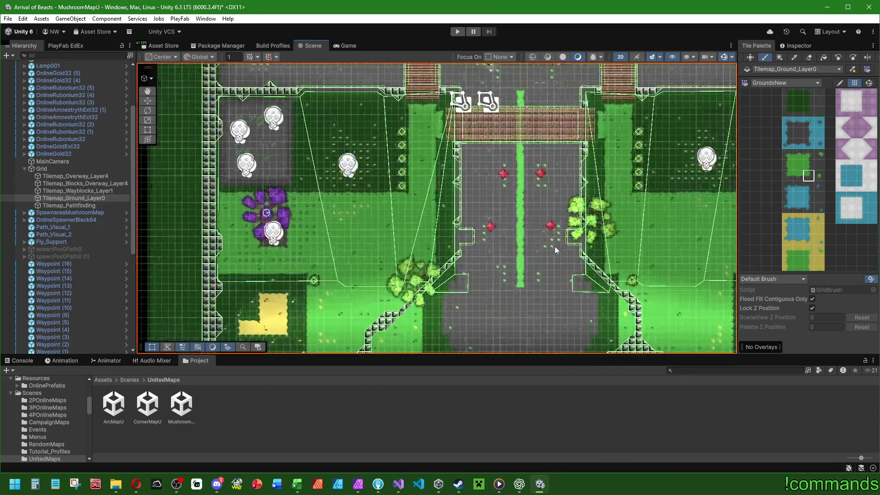
pyautogui.scroll(2, 551, 262)
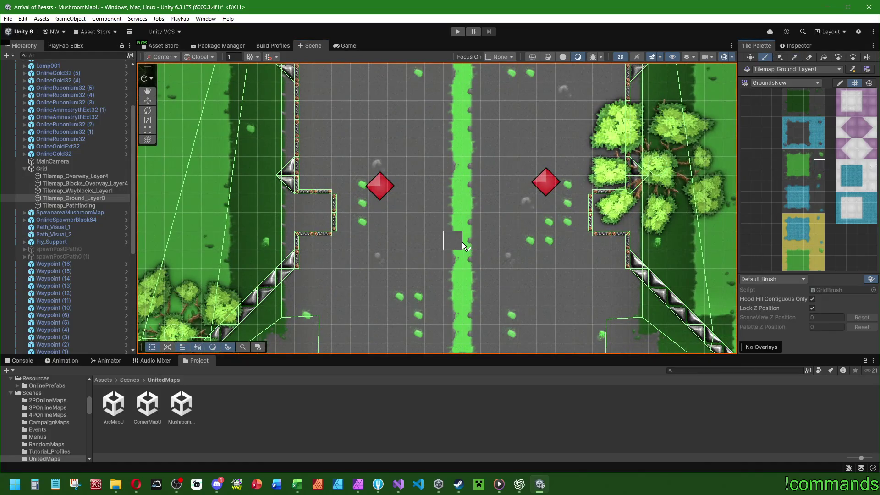
pyautogui.moveTo(459, 229); pyautogui.dragTo(472, 261)
# Round off the gap's ends with corner and rounded end tiles on both green strips
pyautogui.click(788, 175)
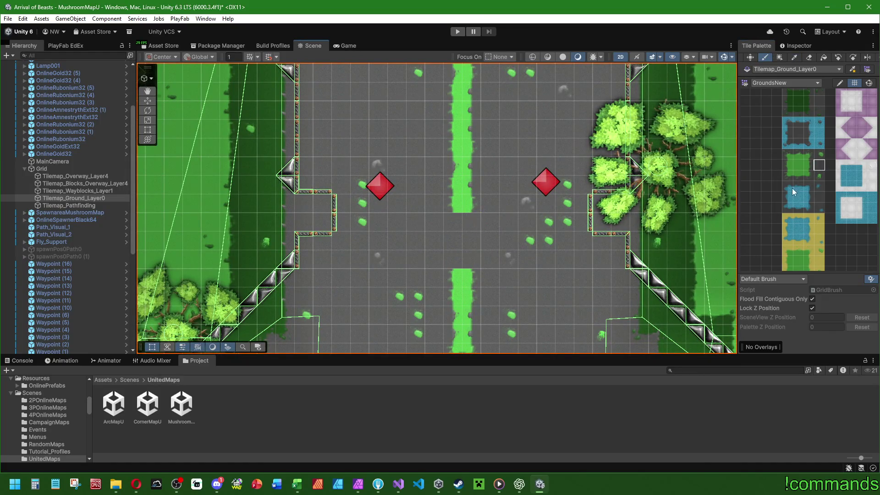
pyautogui.click(457, 211)
pyautogui.click(809, 176)
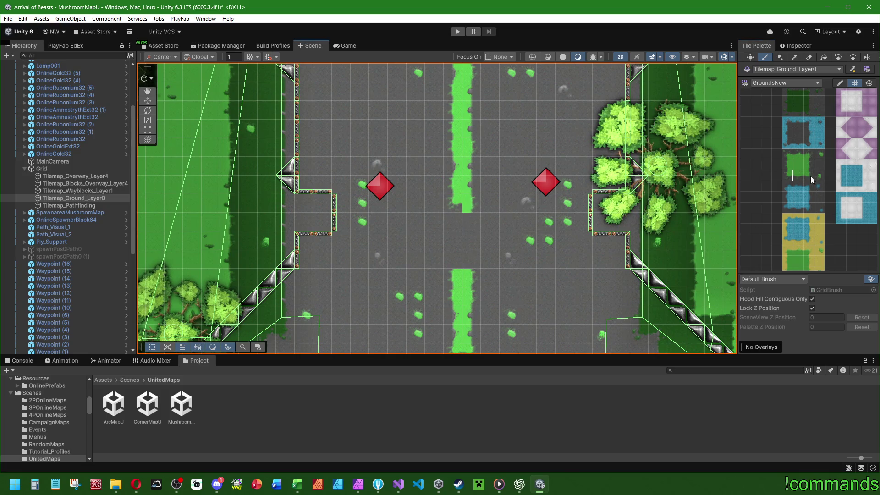
pyautogui.click(471, 205)
pyautogui.click(788, 155)
pyautogui.click(808, 154)
pyautogui.click(463, 275)
pyautogui.scroll(-5, 591, 266)
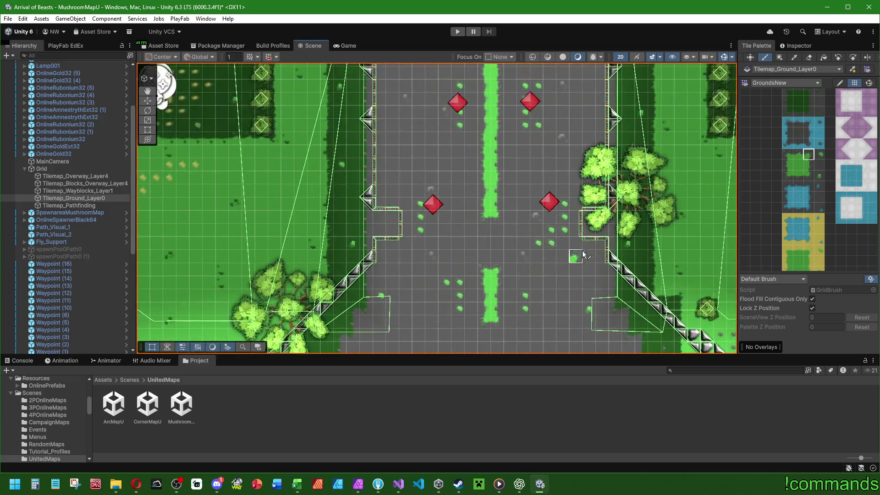
pyautogui.scroll(-6, 600, 203)
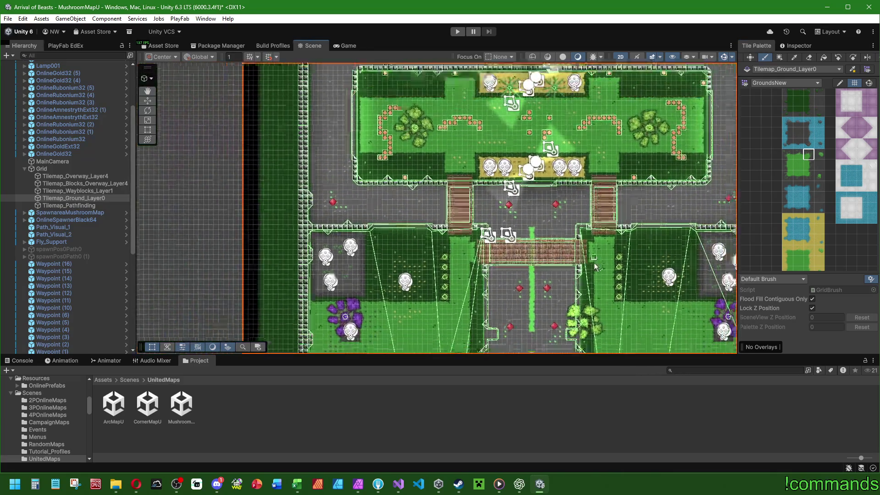
pyautogui.scroll(-2, 504, 197)
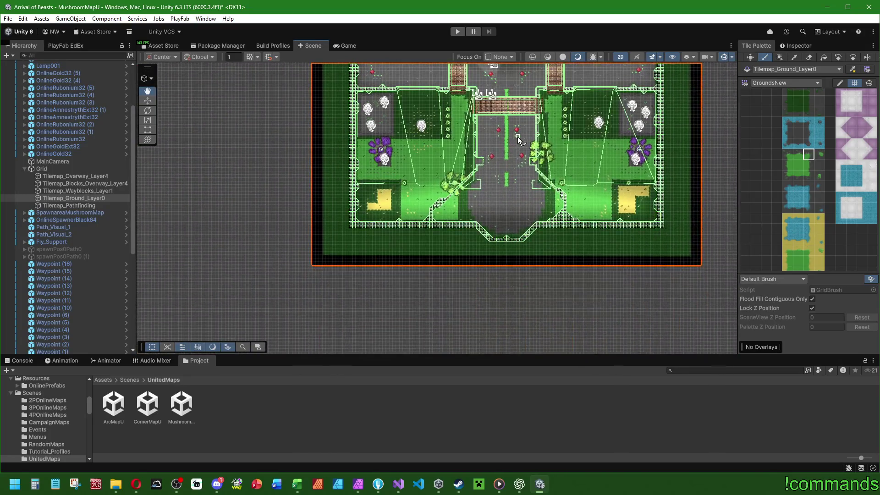
# Zoom and pan over Tilemap_Ground_Layer0 to review the painted road, then switch to the Move tool
pyautogui.scroll(3, 456, 276)
pyautogui.scroll(2, 354, 268)
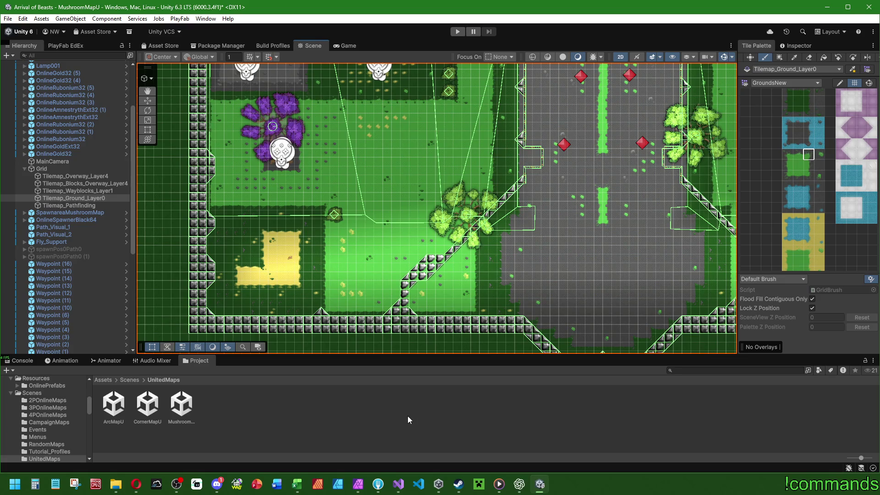
pyautogui.scroll(2, 316, 286)
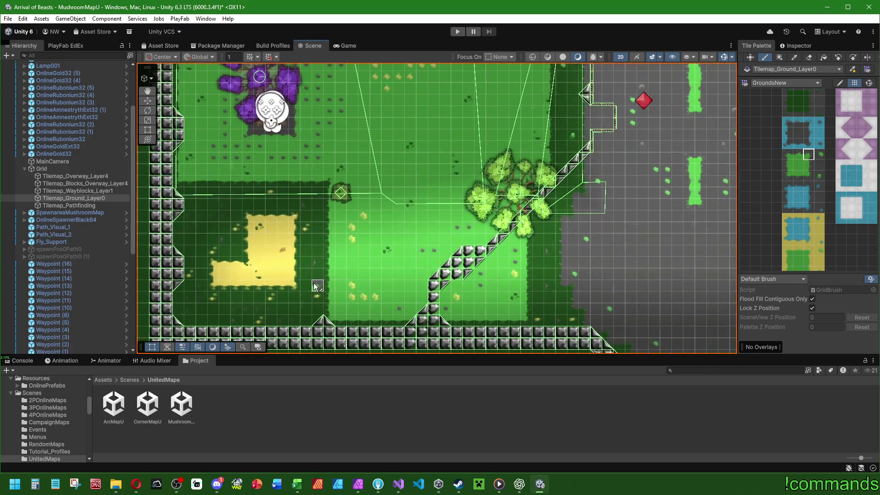
pyautogui.scroll(-3, 321, 288)
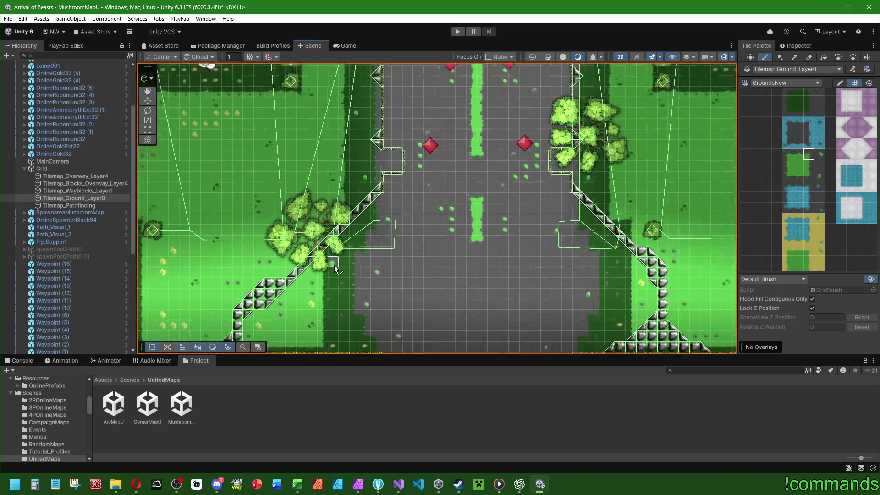
pyautogui.scroll(2, 158, 195)
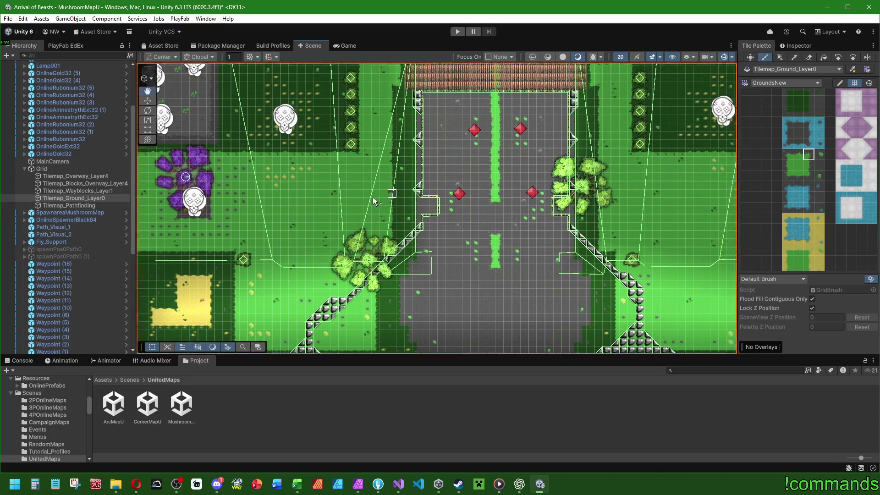
pyautogui.scroll(-2, 267, 216)
pyautogui.moveTo(267, 215); pyautogui.dragTo(378, 236)
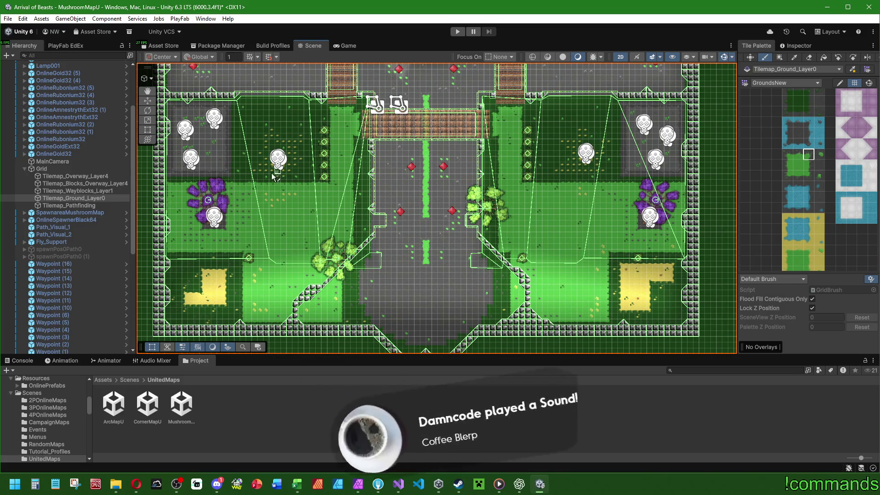
pyautogui.press('w')
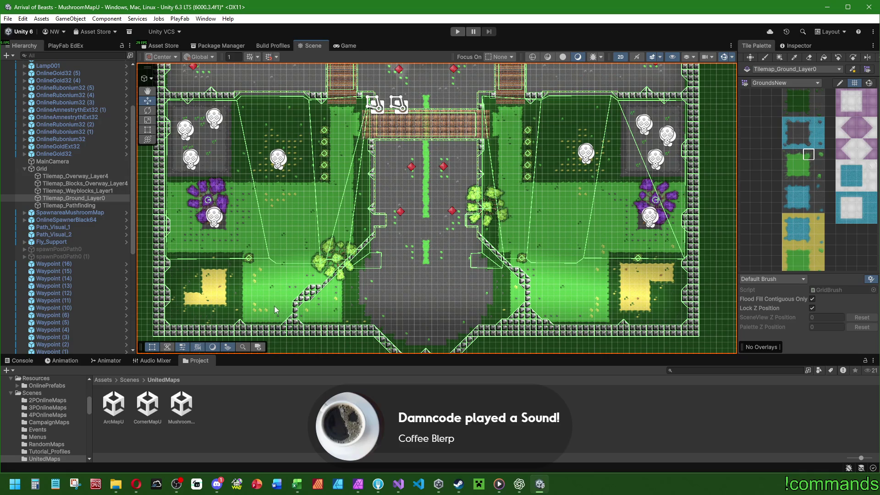
pyautogui.scroll(-7, 70, 276)
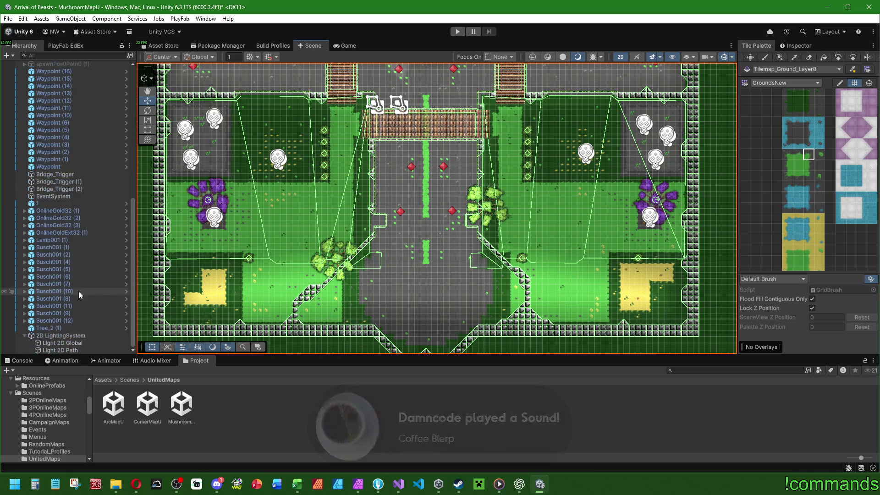
# Move bush Busch001 (1) to position X -54.5, Y -42.5
pyautogui.click(61, 246)
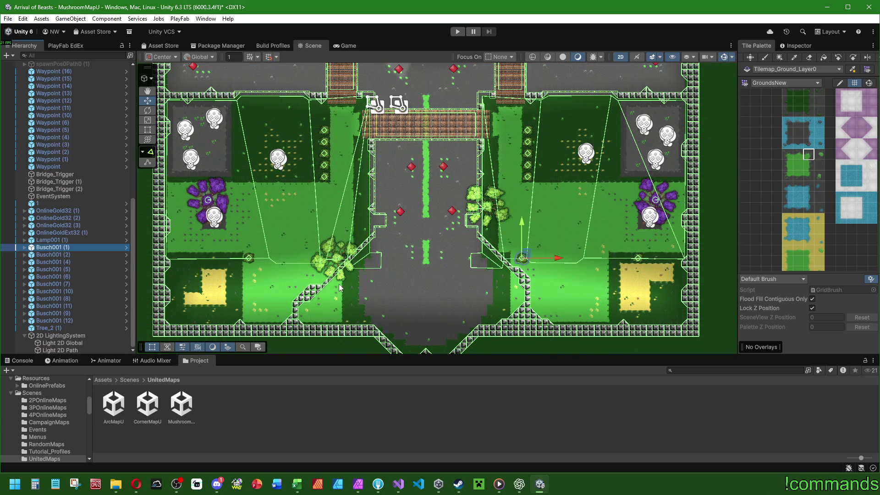
pyautogui.scroll(2, 591, 306)
pyautogui.press('f')
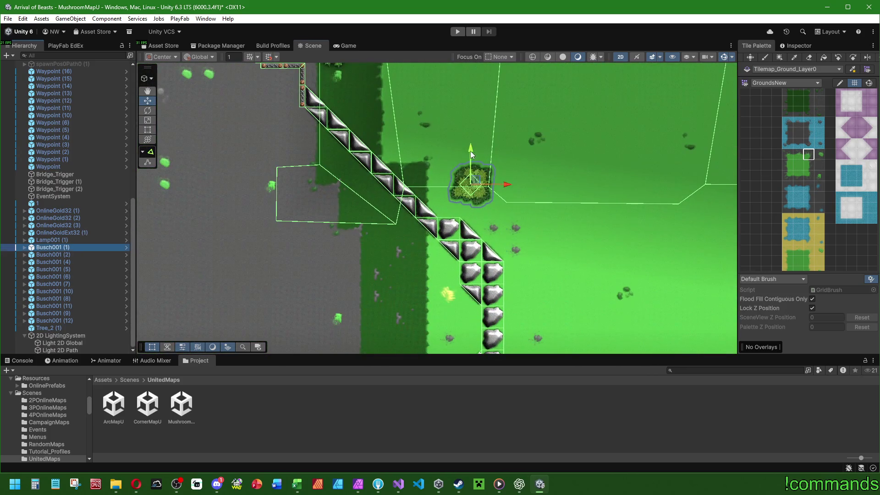
pyautogui.moveTo(474, 180); pyautogui.dragTo(475, 177)
pyautogui.moveTo(501, 196)
pyautogui.mouseDown()
pyautogui.moveTo(474, 197)
pyautogui.moveTo(492, 199)
pyautogui.mouseUp()
pyautogui.scroll(2, 428, 184)
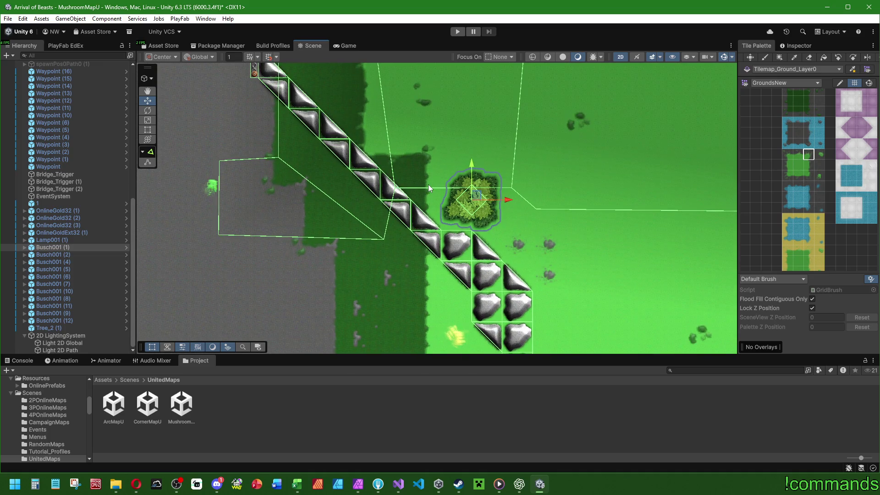
pyautogui.click(791, 46)
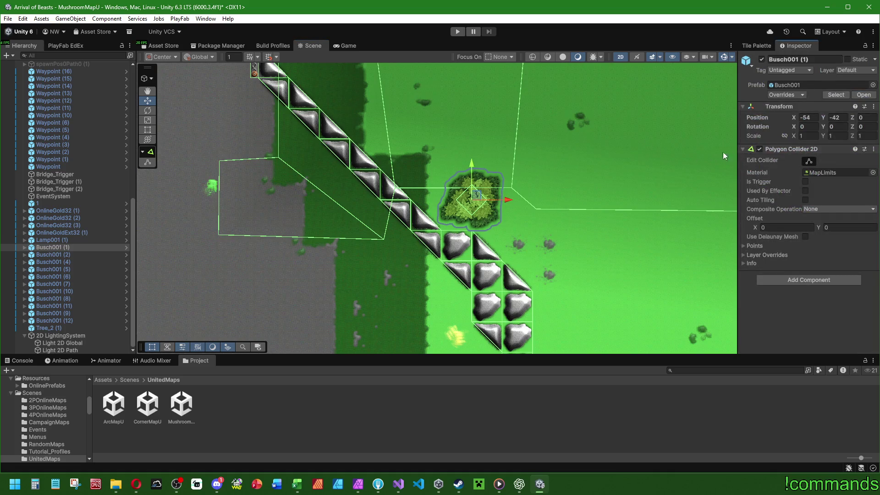
pyautogui.write('-54.5')
pyautogui.click(834, 118)
pyautogui.write('-42.5')
# Duplicate Busch001 (2) and drag the copy down to the bottom grass edge
pyautogui.scroll(-3, 573, 219)
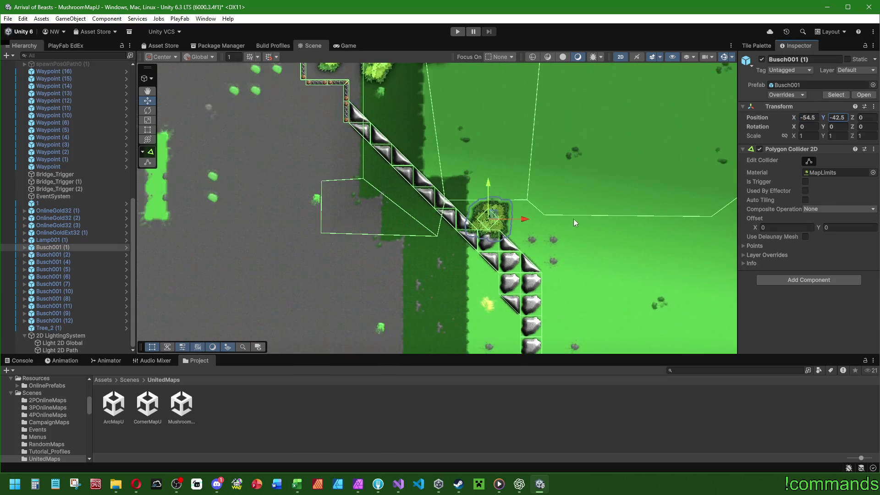
pyautogui.scroll(-2, 365, 112)
pyautogui.scroll(1, 220, 170)
pyautogui.click(76, 254)
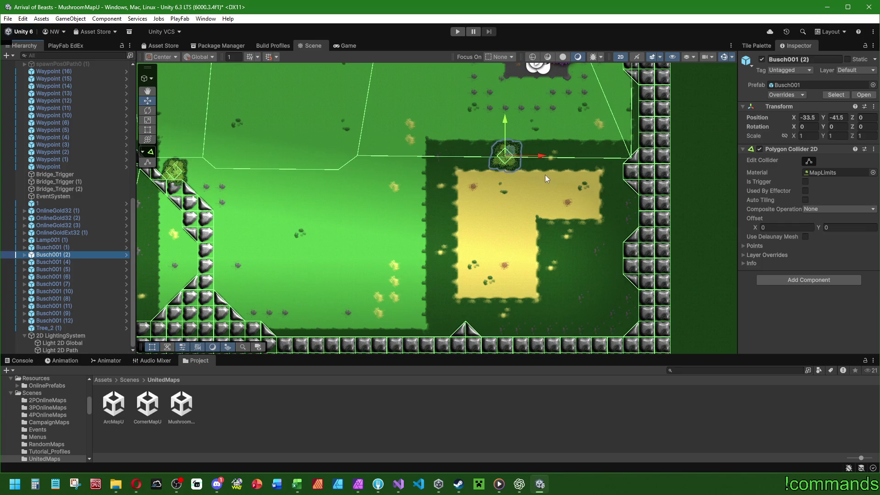
pyautogui.hotkey('ctrl', 'd')
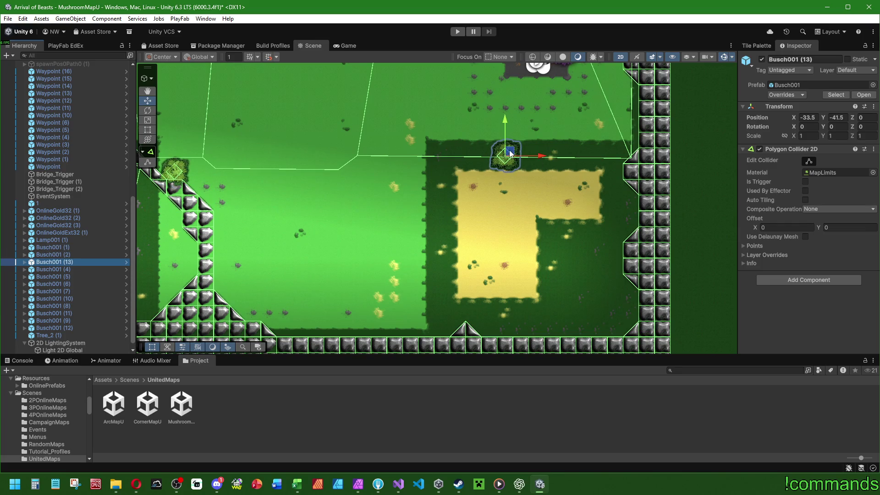
pyautogui.moveTo(512, 152)
pyautogui.mouseDown()
pyautogui.moveTo(366, 318)
pyautogui.moveTo(350, 331)
pyautogui.moveTo(335, 323)
pyautogui.moveTo(341, 330)
pyautogui.mouseUp()
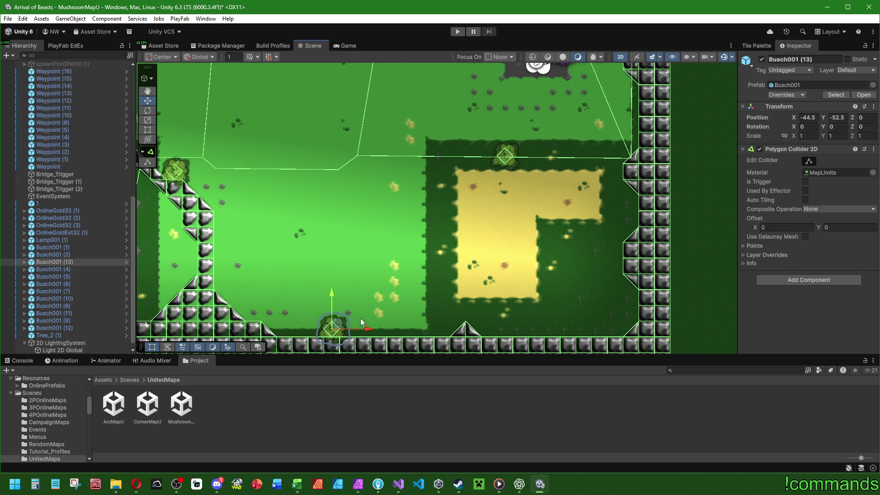
# Duplicate the bush again as Busch001 (14) and set its X position to -99.5
pyautogui.scroll(-5, 263, 289)
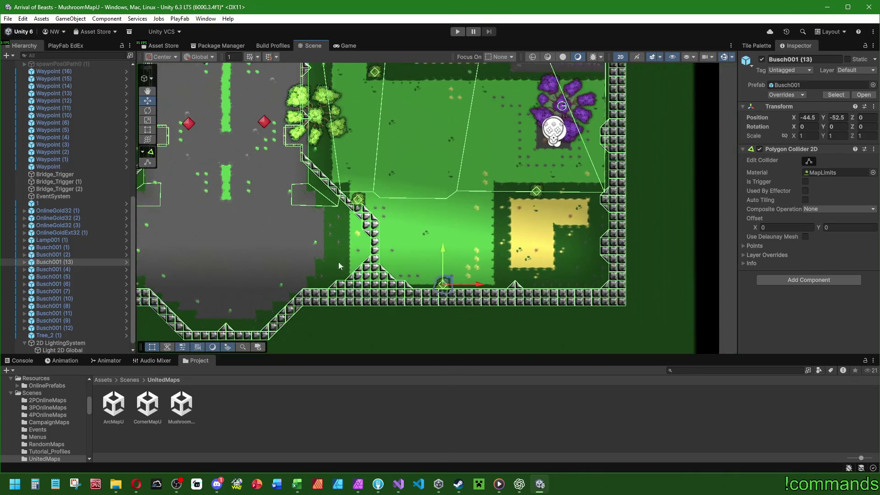
pyautogui.hotkey('ctrl', 'd')
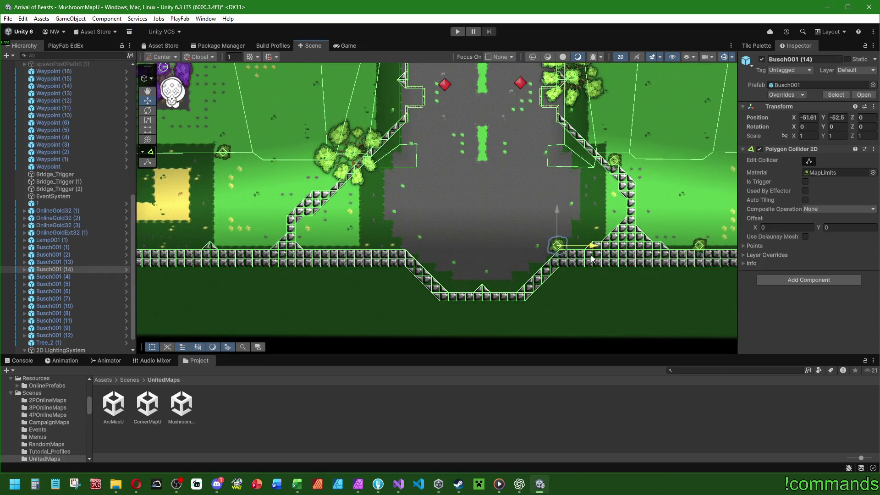
pyautogui.moveTo(314, 257); pyautogui.dragTo(267, 260)
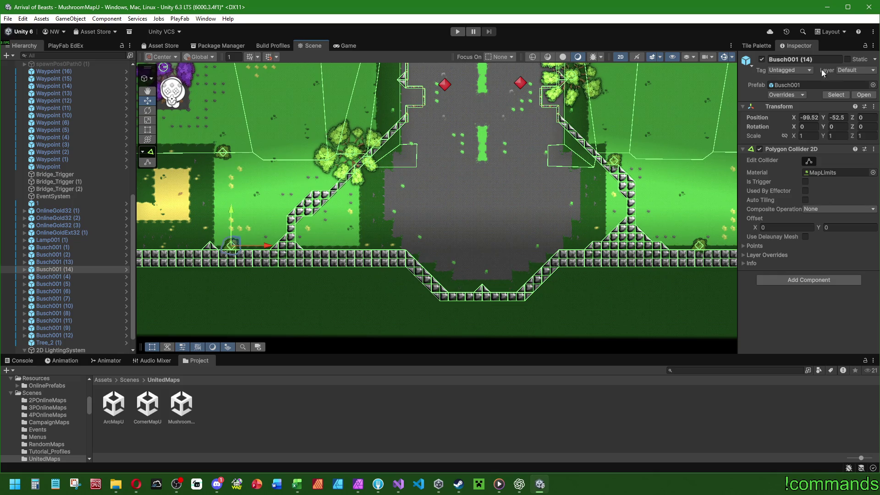
pyautogui.doubleClick(809, 118)
pyautogui.write('-99.5')
pyautogui.press('Return')
# Select Busch001 (4) and step through the scene objects while panning the left side
pyautogui.moveTo(301, 181)
pyautogui.mouseDown()
pyautogui.moveTo(505, 220)
pyautogui.moveTo(435, 249)
pyautogui.mouseUp()
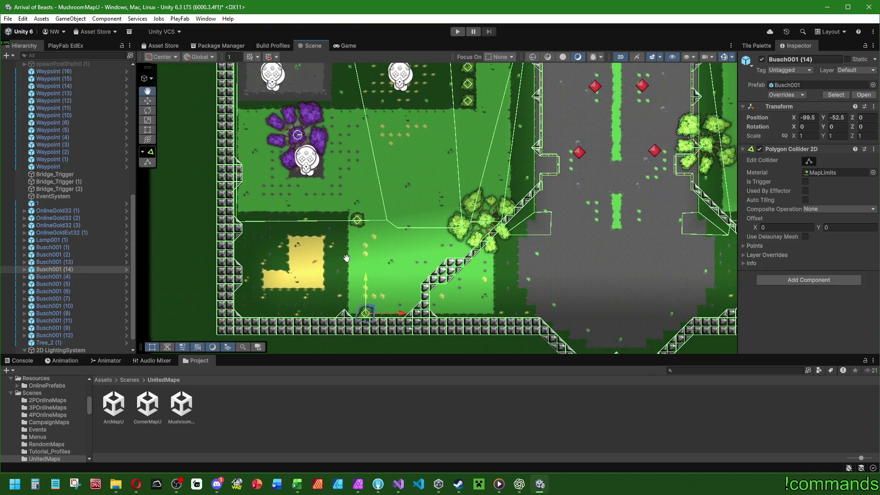
pyautogui.click(81, 277)
pyautogui.press('Down')
pyautogui.press('Down')
pyautogui.press('Down')
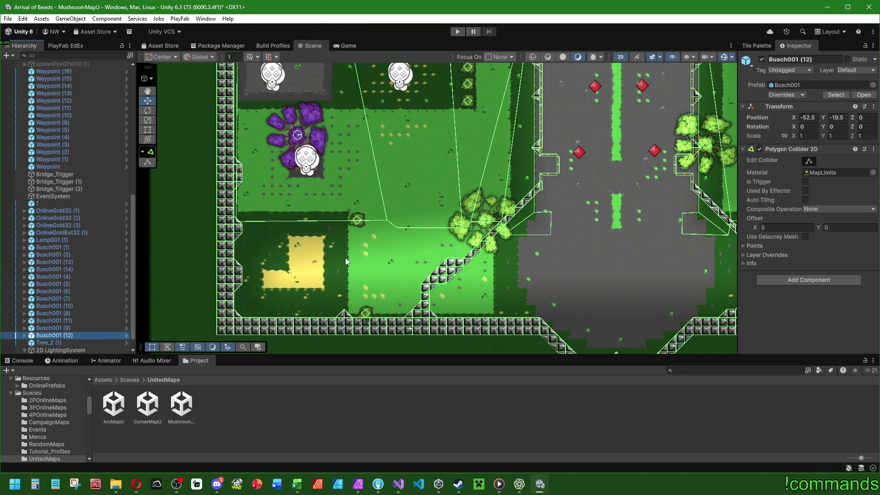
pyautogui.moveTo(528, 214); pyautogui.dragTo(516, 217)
pyautogui.scroll(-3, 516, 217)
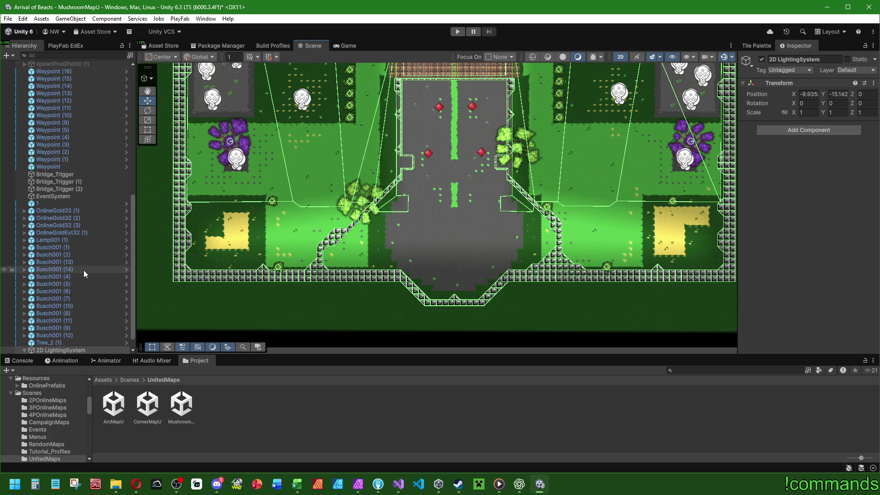
# Frame OnlineGoldExt32 (1) and shrink the scene gizmo icon size
pyautogui.click(70, 234)
pyautogui.press('f')
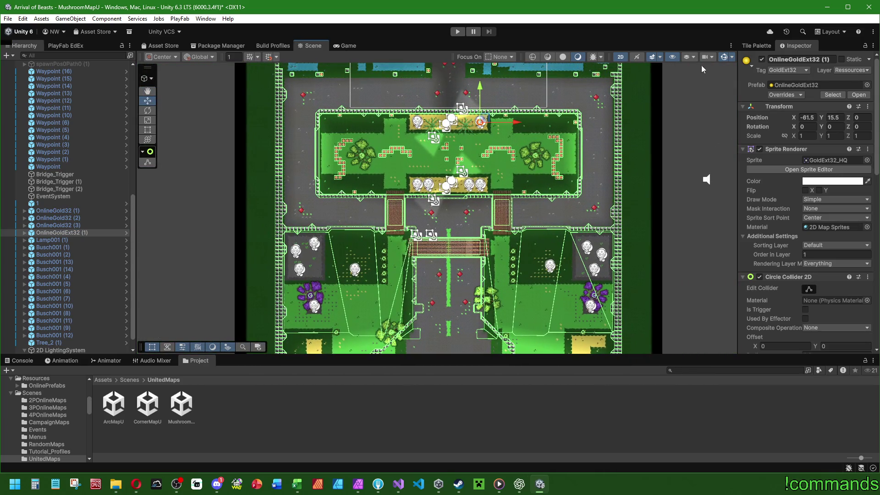
pyautogui.click(733, 57)
pyautogui.moveTo(703, 71); pyautogui.dragTo(690, 72)
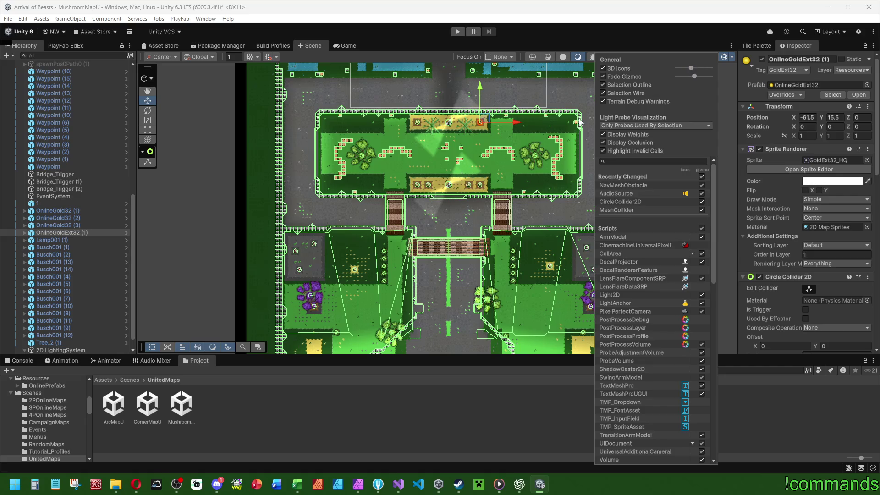
# Select OnlineGold32 (1) and zoom around it in the Scene view
pyautogui.click(54, 211)
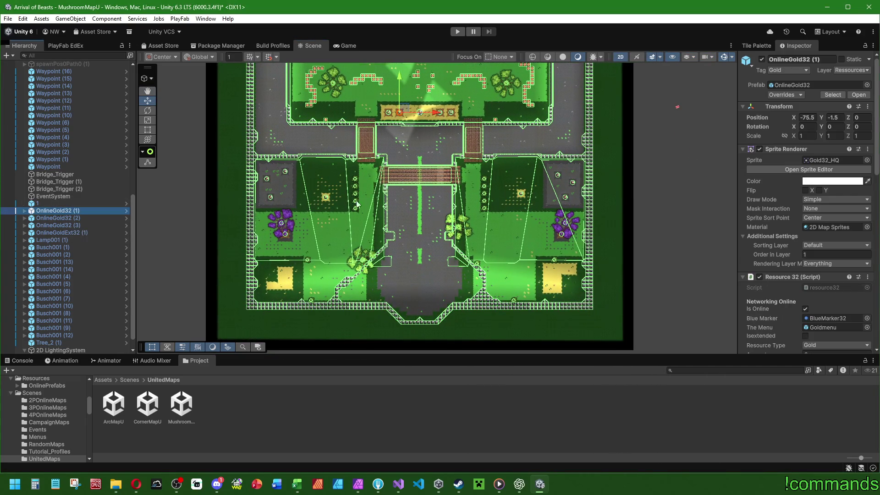
pyautogui.scroll(1, 397, 237)
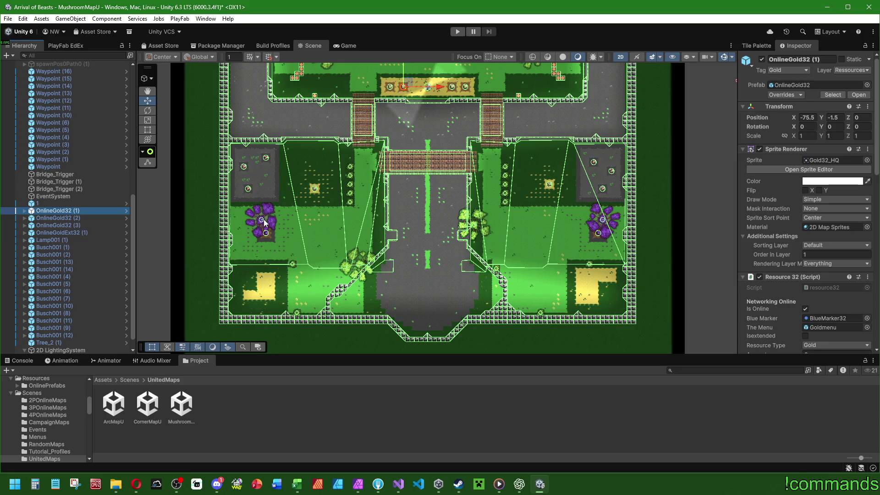
pyautogui.scroll(5, 595, 236)
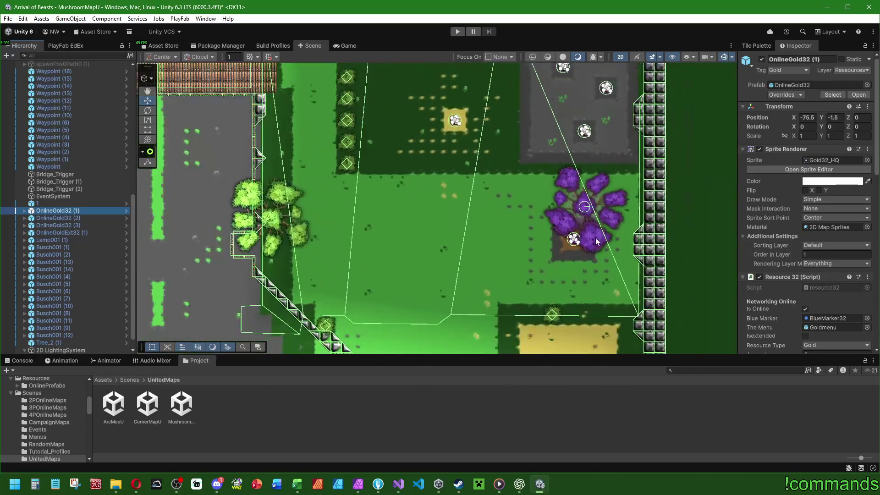
pyautogui.scroll(-3, 580, 240)
pyautogui.scroll(-1, 103, 211)
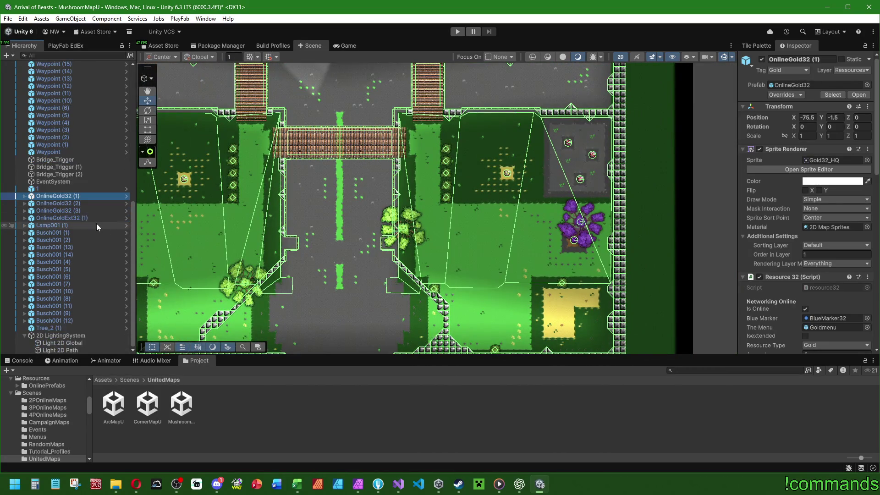
pyautogui.scroll(-3, 573, 246)
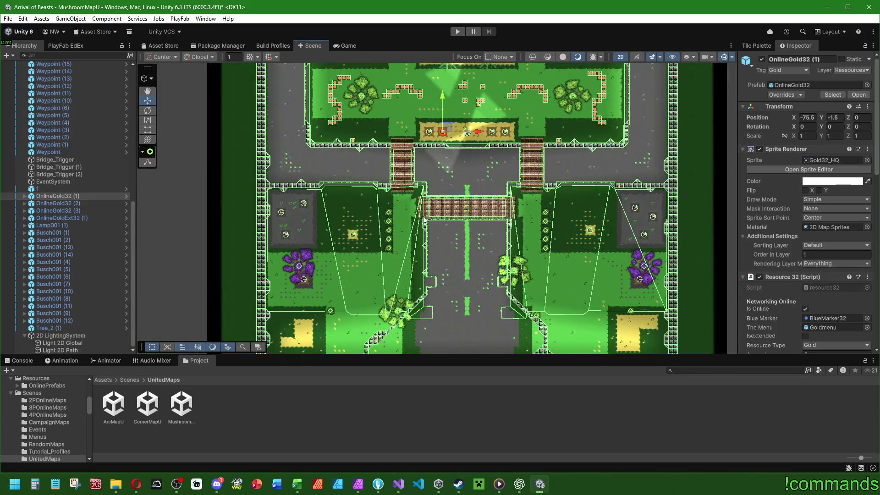
pyautogui.scroll(-3, 468, 164)
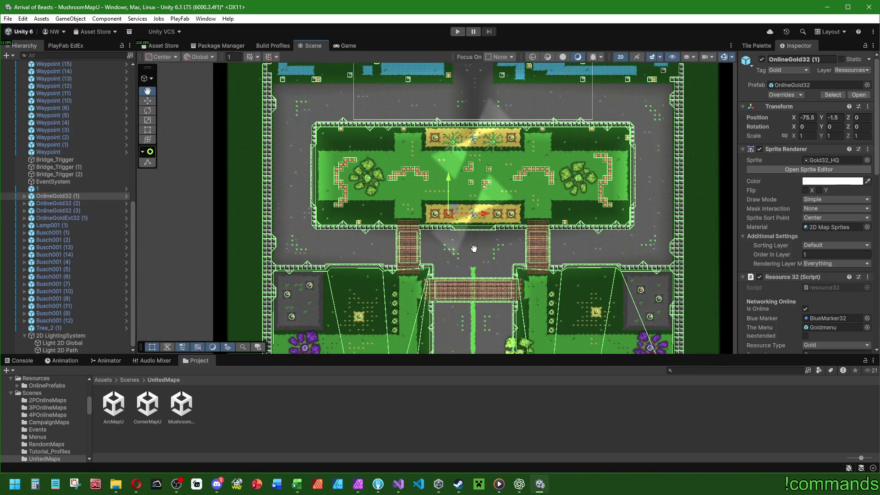
pyautogui.scroll(3, 438, 134)
pyautogui.scroll(8, 619, 239)
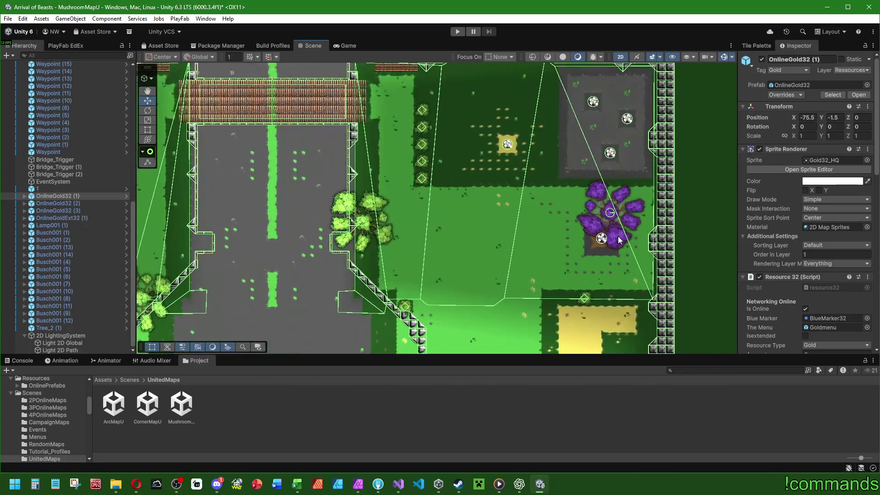
pyautogui.scroll(1, 614, 235)
# Pan toward the gold plot and select OnlineAmnestrythExt32 (1) under the purple tree
pyautogui.moveTo(502, 132); pyautogui.dragTo(473, 211)
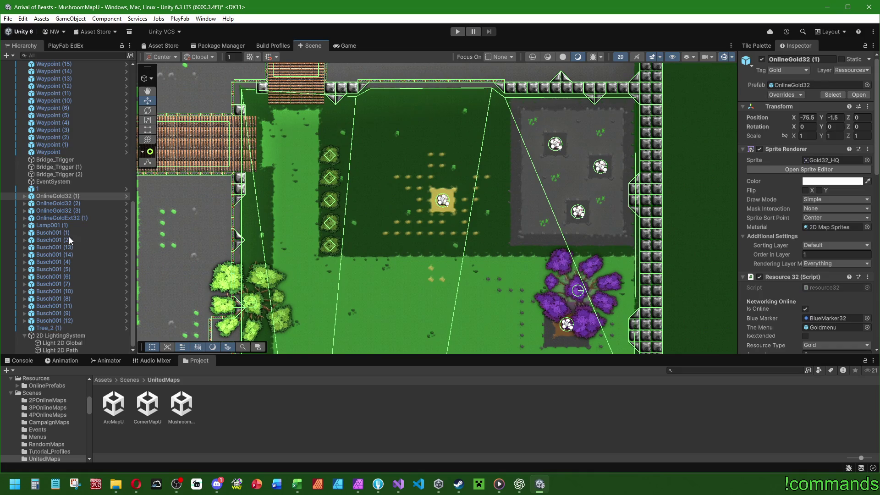
pyautogui.scroll(5, 74, 240)
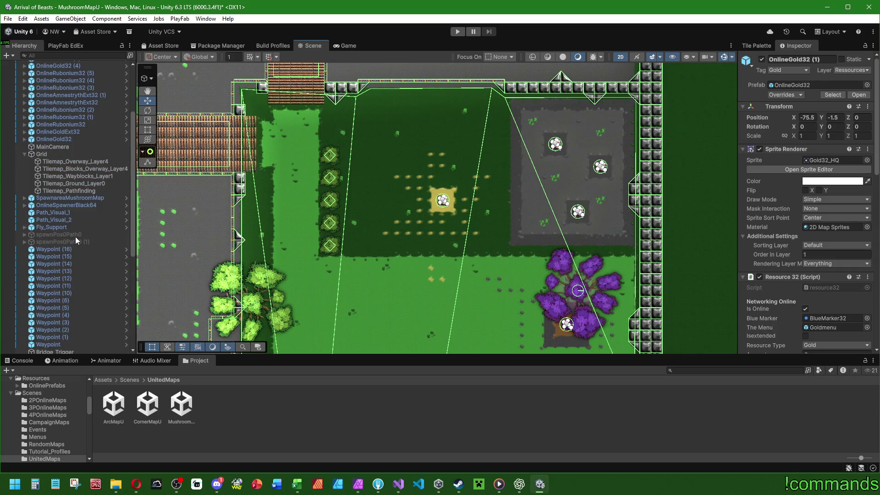
pyautogui.click(82, 96)
pyautogui.scroll(5, 82, 147)
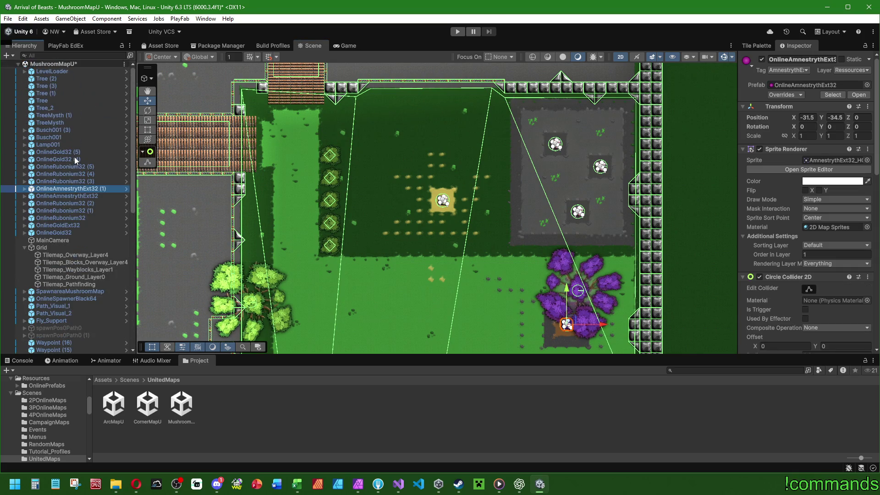
# Duplicate OnlineAmnestrythExt32 (1), leaving the copy on the original after undoing a test move
pyautogui.press('f')
pyautogui.scroll(-5, 504, 188)
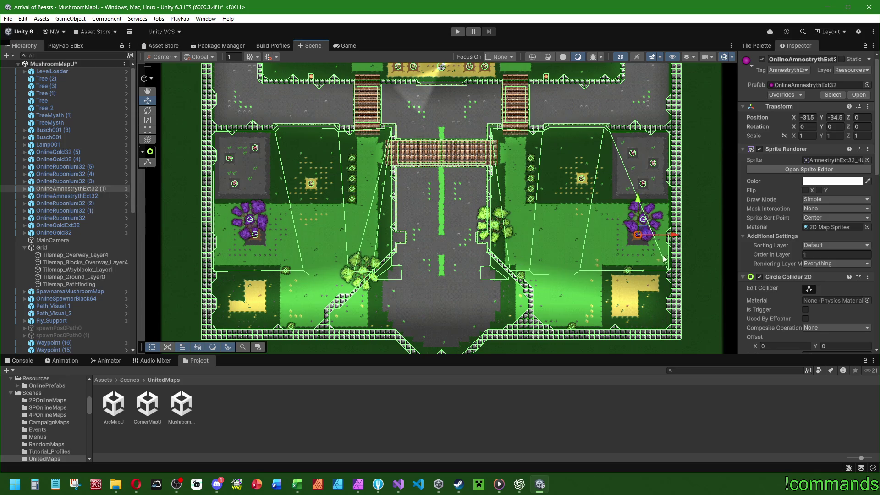
pyautogui.scroll(3, 665, 259)
pyautogui.moveTo(593, 288); pyautogui.dragTo(494, 199)
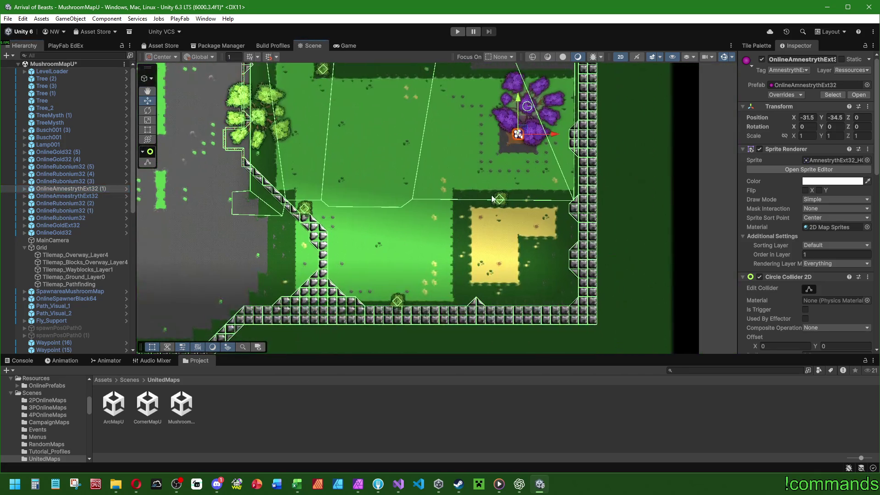
pyautogui.hotkey('ctrl', 'd')
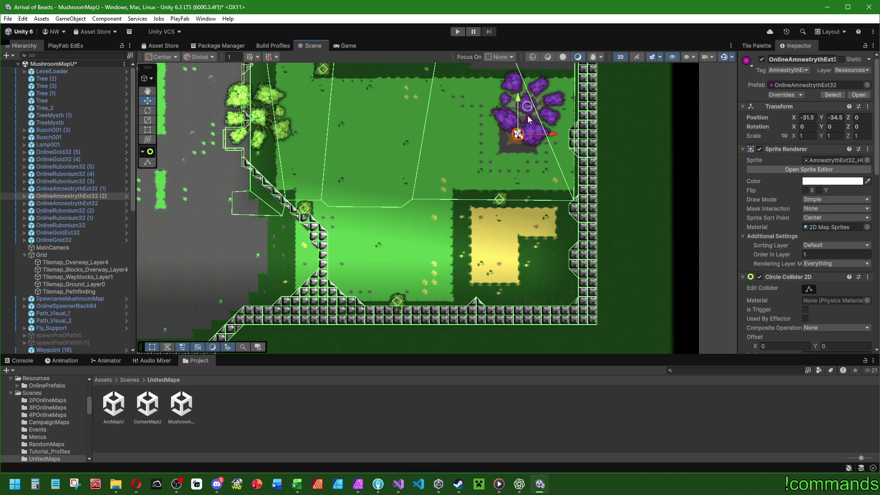
pyautogui.moveTo(518, 98); pyautogui.dragTo(517, 193)
pyautogui.hotkey('ctrl', 'z')
# Set the Scene view snapping grid size to 0.5
pyautogui.click(507, 57)
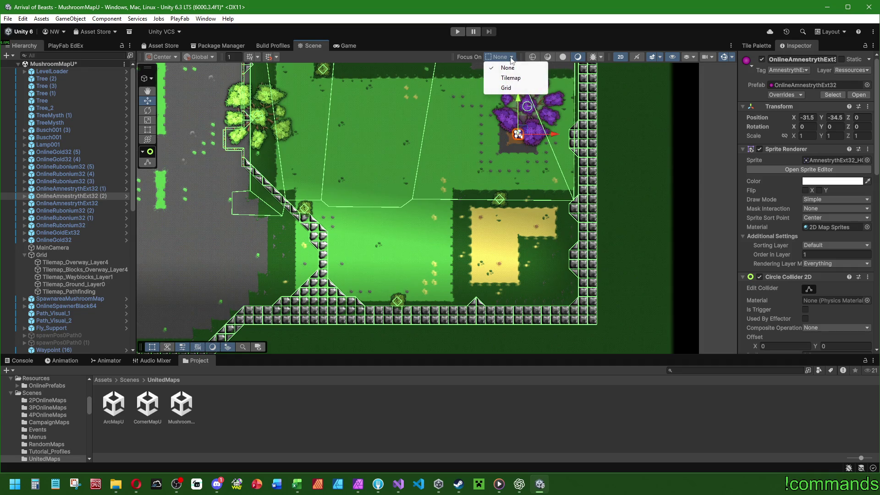
pyautogui.click(732, 57)
pyautogui.click(640, 55)
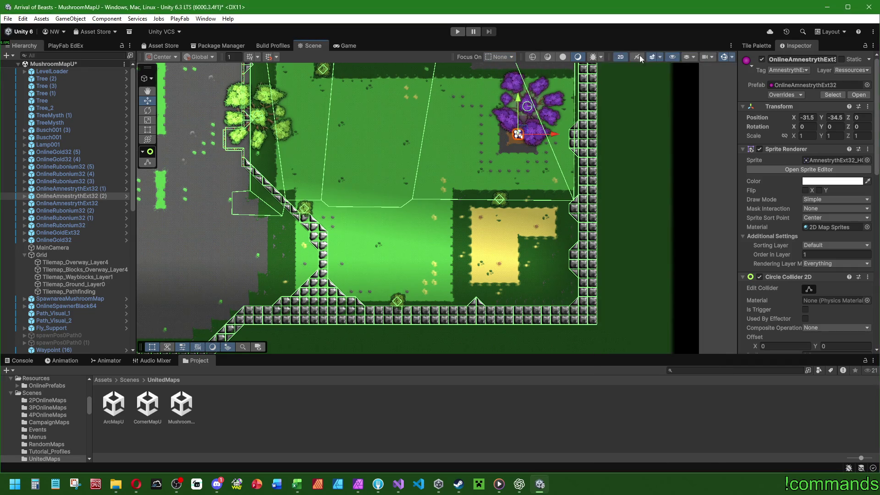
pyautogui.click(276, 57)
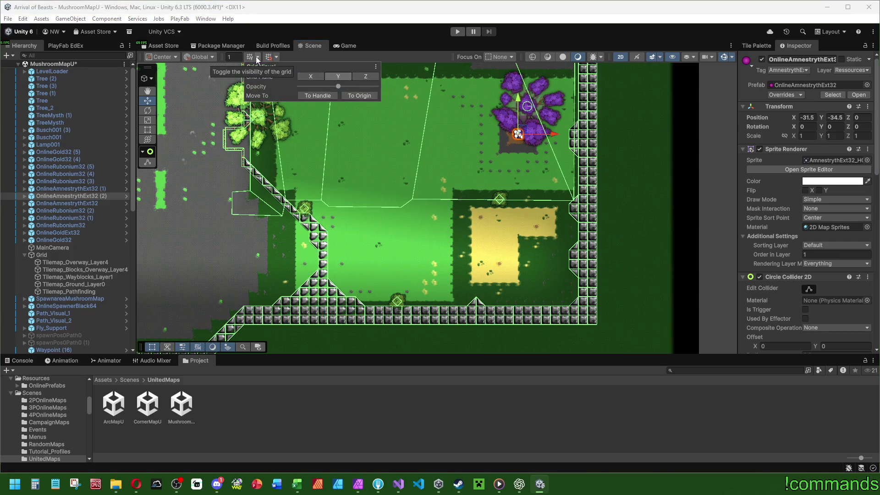
pyautogui.click(277, 57)
pyautogui.click(277, 57)
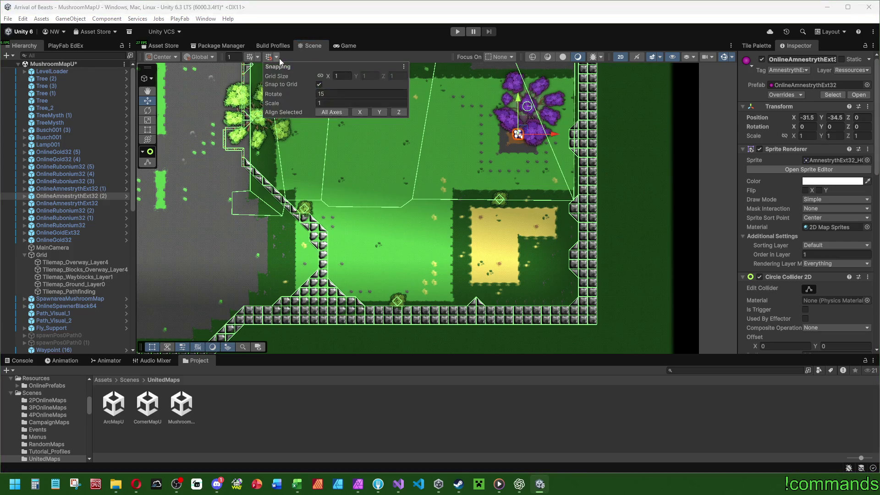
pyautogui.write('0,')
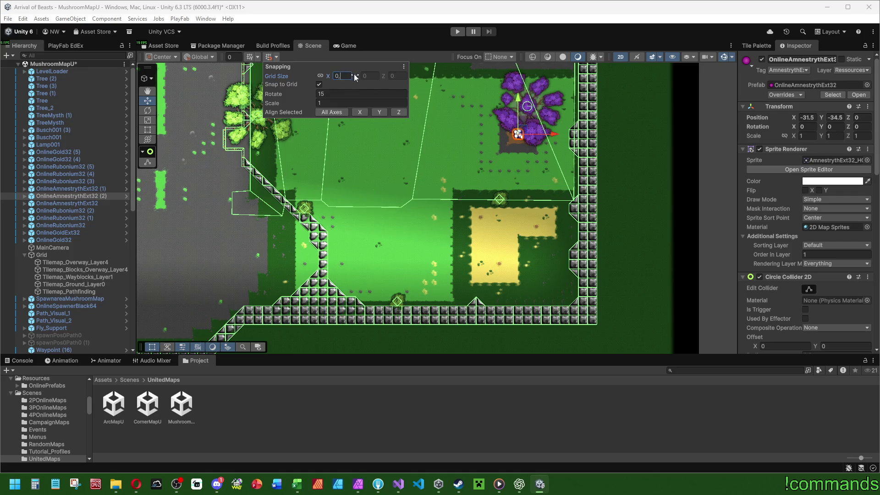
pyautogui.click(333, 112)
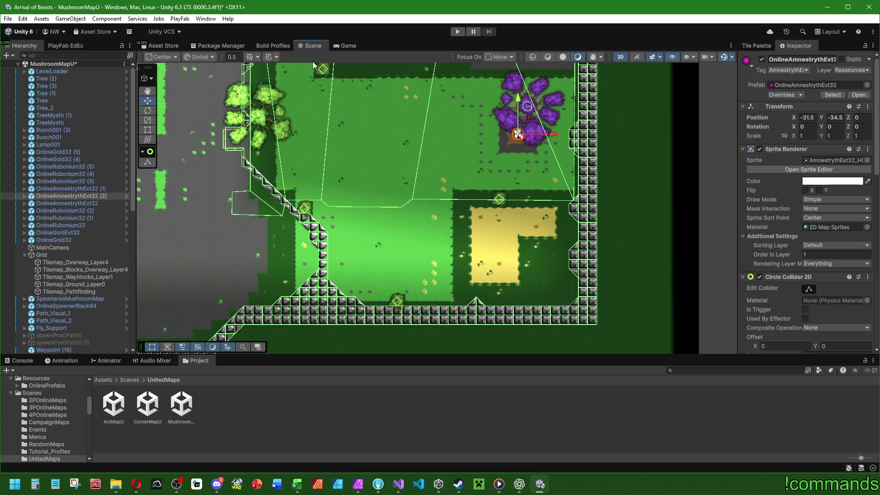
# Move the Amnestryth copy into the yellow area, then place another copy in the left yellow area
pyautogui.moveTo(518, 99)
pyautogui.mouseDown()
pyautogui.moveTo(519, 209)
pyautogui.moveTo(526, 177)
pyautogui.moveTo(527, 190)
pyautogui.mouseUp()
pyautogui.moveTo(546, 227); pyautogui.dragTo(523, 224)
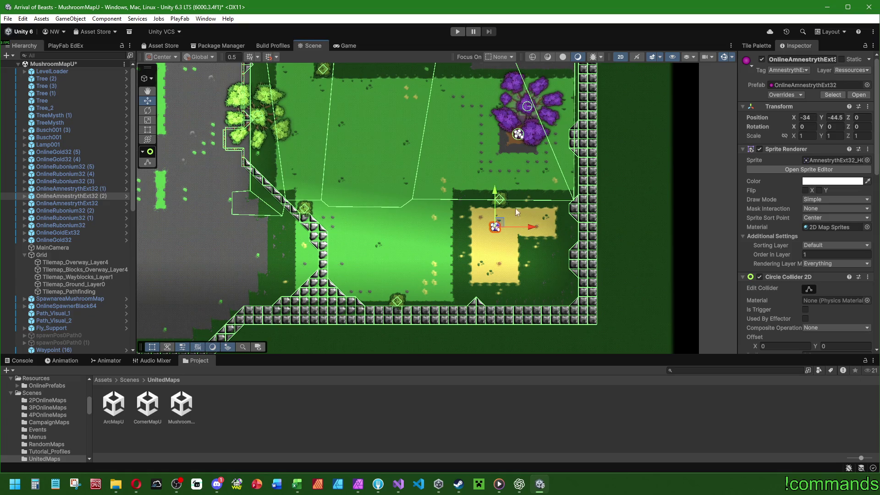
pyautogui.moveTo(499, 193); pyautogui.dragTo(499, 230)
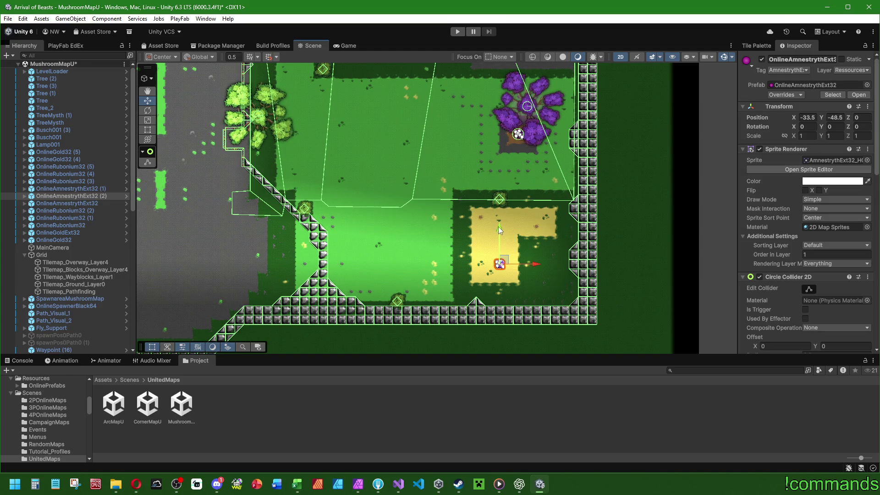
pyautogui.moveTo(408, 247); pyautogui.dragTo(563, 262)
pyautogui.hotkey('ctrl', 'd')
pyautogui.moveTo(691, 281); pyautogui.dragTo(346, 280)
pyautogui.hscroll(-10, 345, 281)
pyautogui.moveTo(607, 281); pyautogui.dragTo(294, 281)
pyautogui.moveTo(297, 247); pyautogui.dragTo(295, 219)
# Duplicate OnlineRubonium32 (2) and move the copy into the left yellow area
pyautogui.scroll(-8, 296, 222)
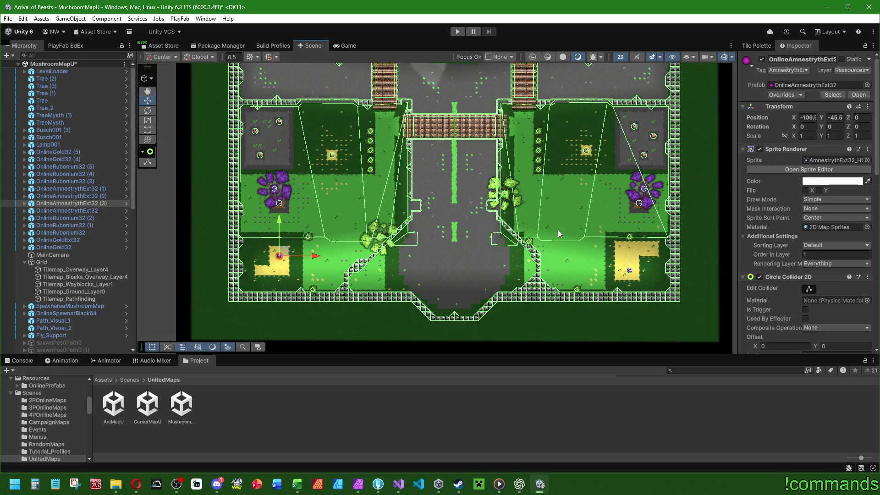
pyautogui.click(83, 219)
pyautogui.scroll(3, 240, 154)
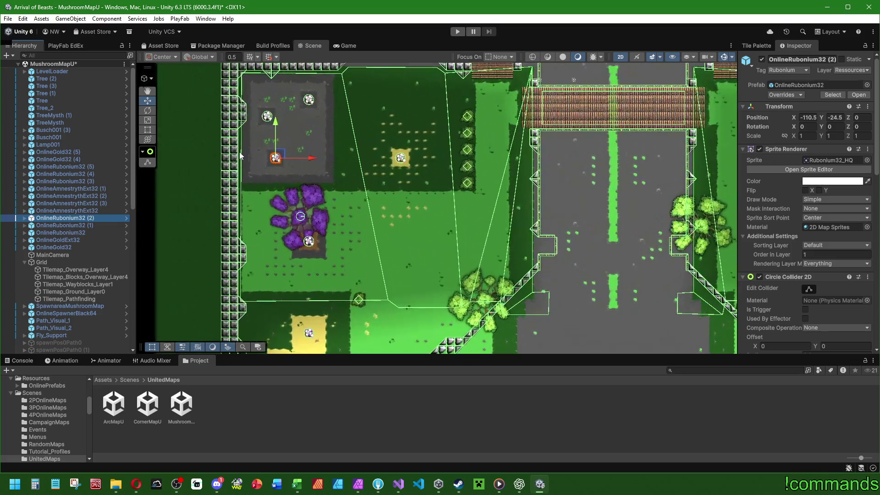
pyautogui.hotkey('ctrl', 'd')
pyautogui.moveTo(275, 126)
pyautogui.mouseDown()
pyautogui.moveTo(298, 79)
pyautogui.moveTo(315, 276)
pyautogui.mouseUp()
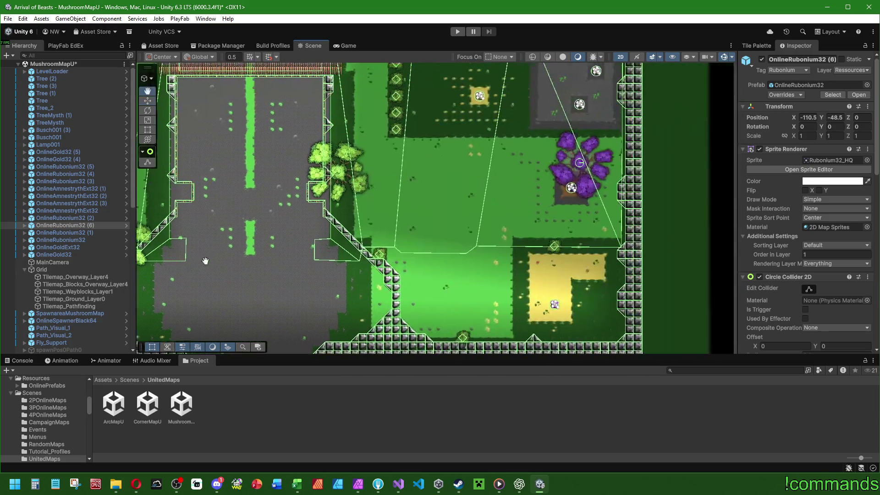
# Duplicate the upper-right Rubonium and move the copy into the right yellow area at X -28.5, Y -43.5
pyautogui.click(64, 233)
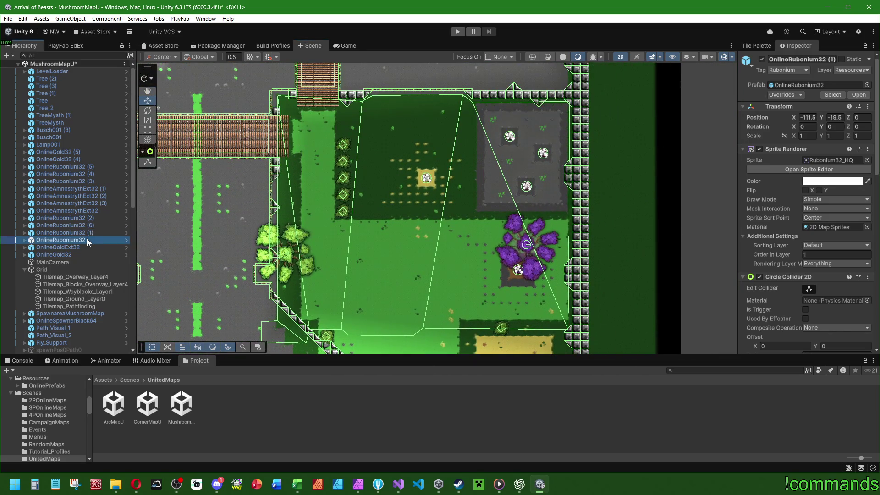
pyautogui.click(75, 218)
pyautogui.click(80, 181)
pyautogui.hotkey('ctrl', 'd')
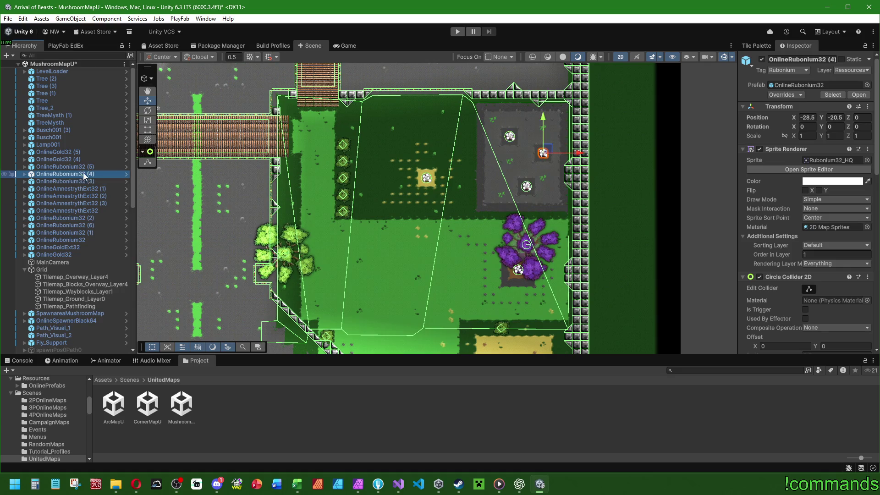
pyautogui.moveTo(559, 204); pyautogui.dragTo(562, 138)
pyautogui.scroll(-1, 563, 138)
pyautogui.press('w')
pyautogui.moveTo(548, 91); pyautogui.dragTo(547, 261)
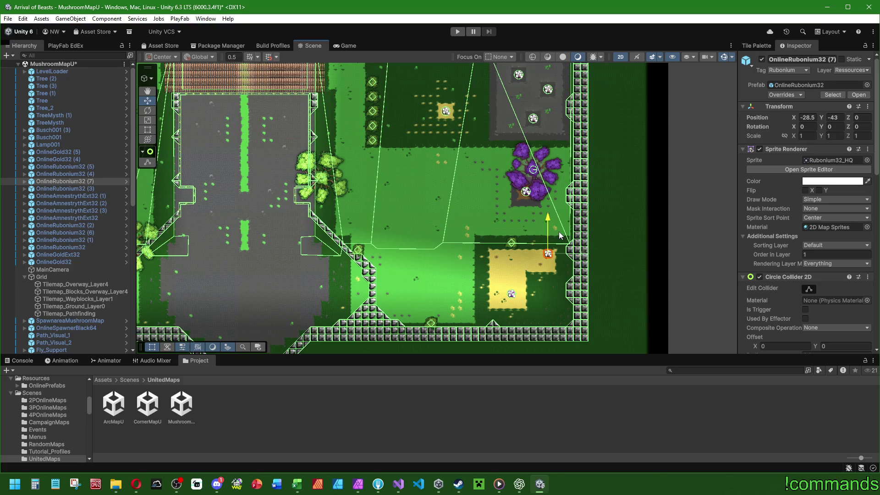
# Centre the right yellow area in view and select Tilemap_Pathfinding
pyautogui.moveTo(416, 222)
pyautogui.mouseDown()
pyautogui.moveTo(499, 212)
pyautogui.moveTo(262, 206)
pyautogui.moveTo(428, 189)
pyautogui.mouseUp()
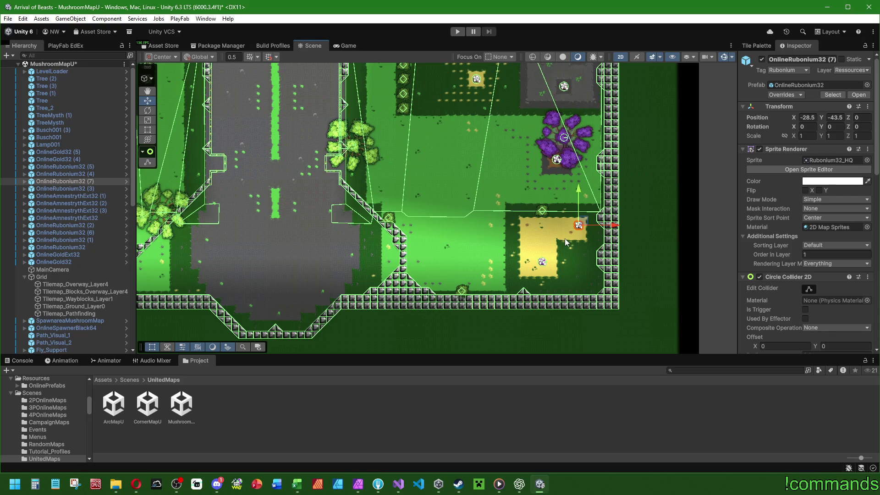
pyautogui.scroll(5, 565, 239)
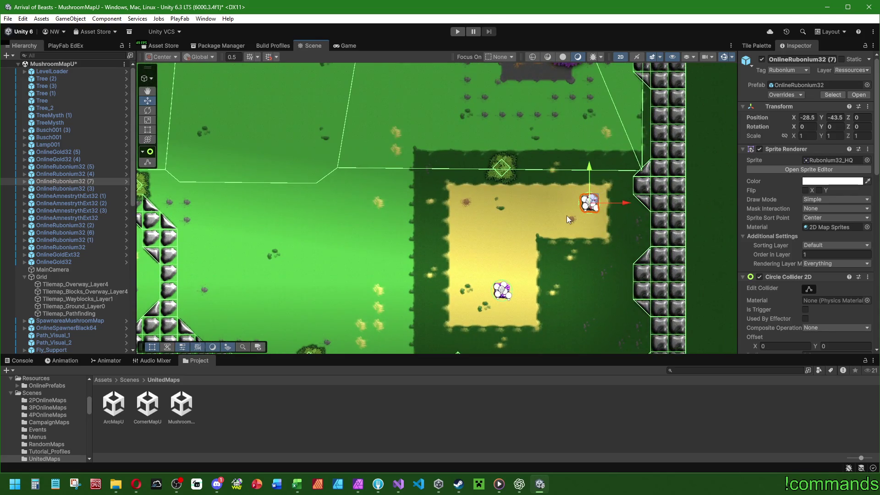
pyautogui.scroll(-5, 567, 216)
pyautogui.click(81, 315)
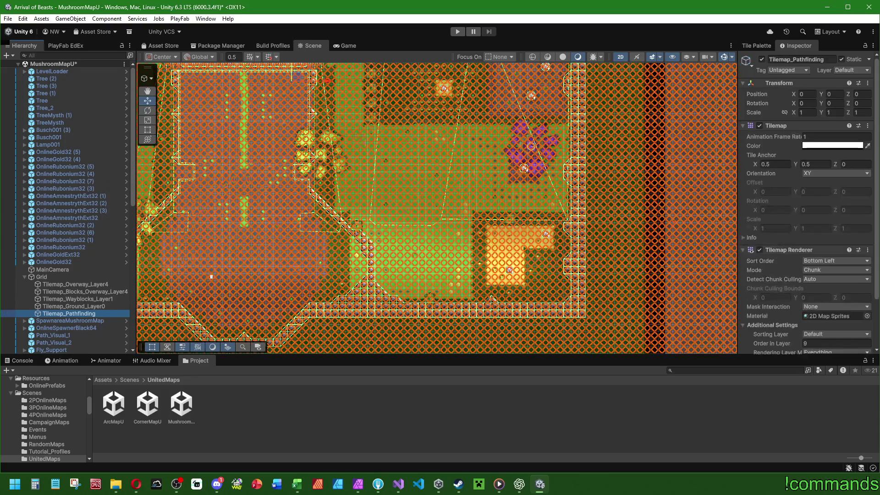
# Make the pathfinding tilemap overlay more opaque in its colour settings
pyautogui.scroll(2, 589, 203)
pyautogui.hscroll(3, 611, 189)
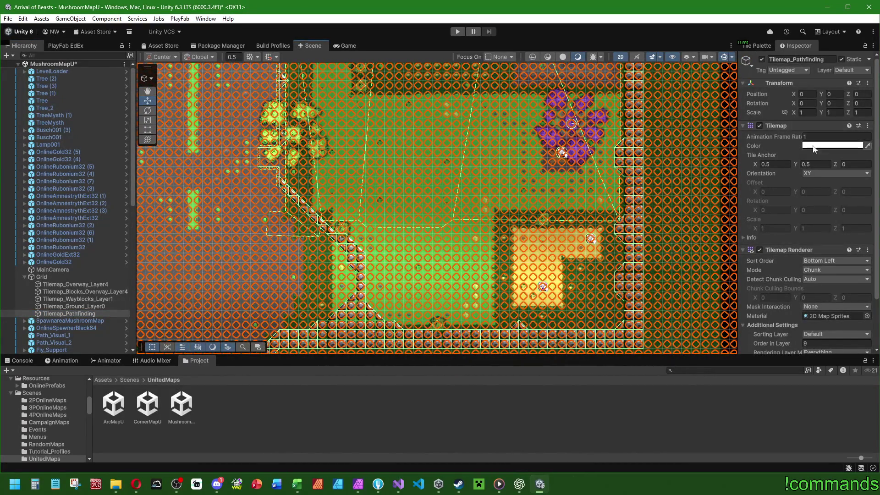
pyautogui.click(833, 146)
pyautogui.moveTo(846, 327); pyautogui.dragTo(871, 324)
pyautogui.hscroll(3, 464, 201)
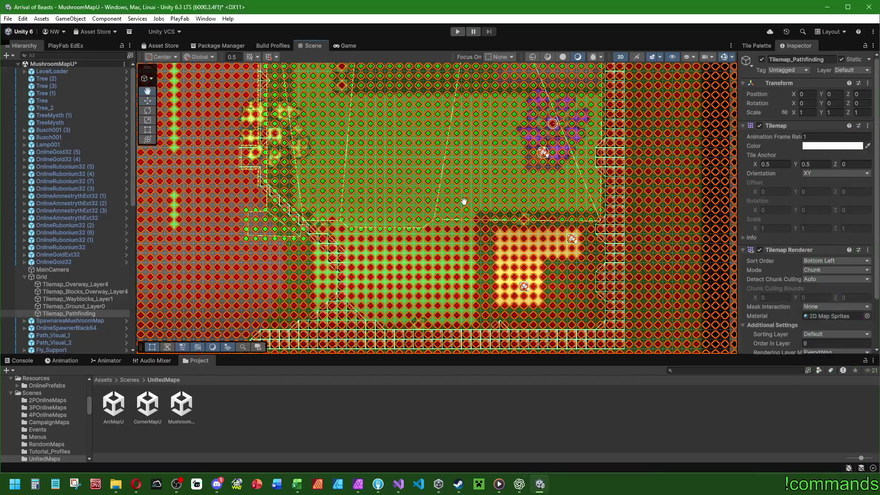
# Select the Pathfinding palette's red blocking tile and paint blocked cells along the diagonal wall
pyautogui.click(754, 46)
pyautogui.click(792, 82)
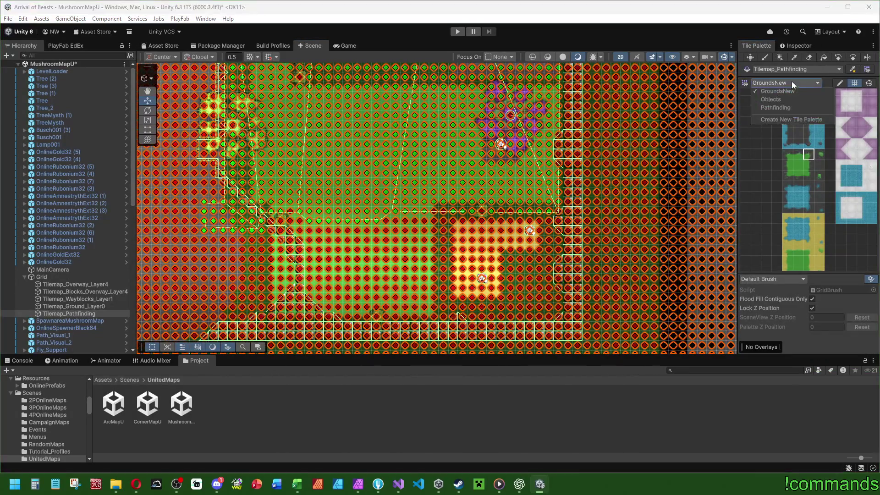
pyautogui.click(775, 105)
pyautogui.click(799, 161)
pyautogui.hscroll(-3, 379, 190)
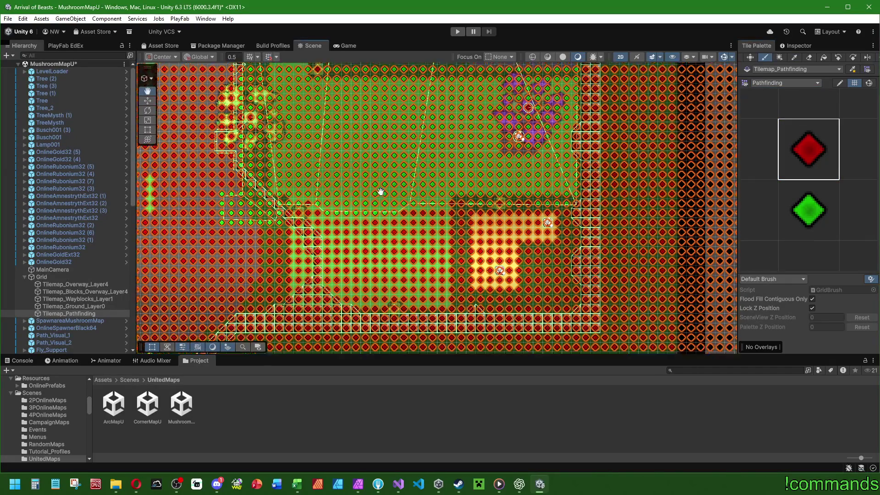
pyautogui.click(804, 219)
pyautogui.click(808, 149)
pyautogui.scroll(3, 522, 183)
pyautogui.moveTo(346, 249)
pyautogui.mouseDown()
pyautogui.moveTo(384, 248)
pyautogui.moveTo(395, 221)
pyautogui.moveTo(427, 250)
pyautogui.moveTo(413, 216)
pyautogui.moveTo(366, 173)
pyautogui.moveTo(289, 170)
pyautogui.moveTo(609, 117)
pyautogui.moveTo(624, 194)
pyautogui.moveTo(551, 202)
pyautogui.moveTo(596, 154)
pyautogui.moveTo(513, 216)
pyautogui.moveTo(523, 185)
pyautogui.moveTo(591, 119)
pyautogui.mouseUp()
pyautogui.moveTo(505, 175); pyautogui.dragTo(619, 181)
# With the green walkable tile and box fill, paint a large rectangle, strips and edge tiles green
pyautogui.scroll(-3, 619, 181)
pyautogui.click(809, 219)
pyautogui.scroll(2, 373, 210)
pyautogui.moveTo(374, 210)
pyautogui.mouseDown()
pyautogui.moveTo(504, 192)
pyautogui.moveTo(591, 137)
pyautogui.mouseUp()
pyautogui.press('u')
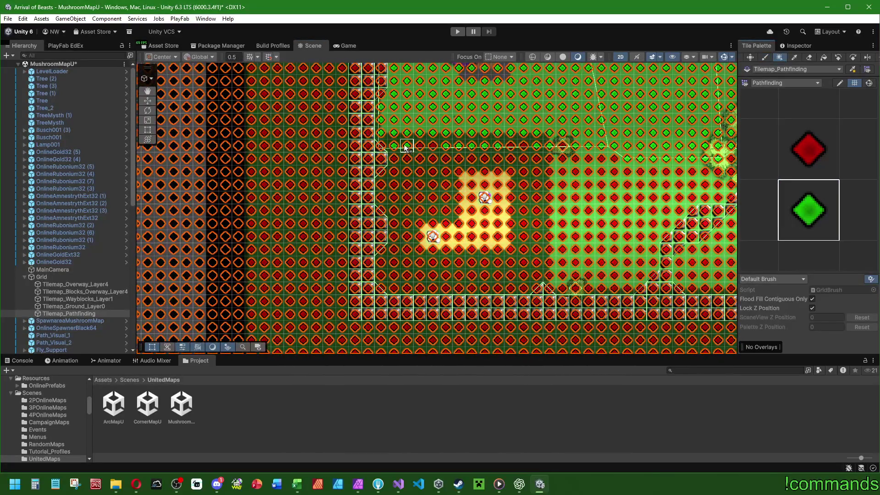
pyautogui.moveTo(426, 158)
pyautogui.mouseDown()
pyautogui.moveTo(610, 276)
pyautogui.moveTo(640, 278)
pyautogui.mouseUp()
pyautogui.moveTo(570, 294)
pyautogui.mouseDown()
pyautogui.moveTo(565, 276)
pyautogui.moveTo(619, 295)
pyautogui.mouseUp()
pyautogui.moveTo(522, 290); pyautogui.dragTo(446, 291)
pyautogui.moveTo(383, 275); pyautogui.dragTo(385, 263)
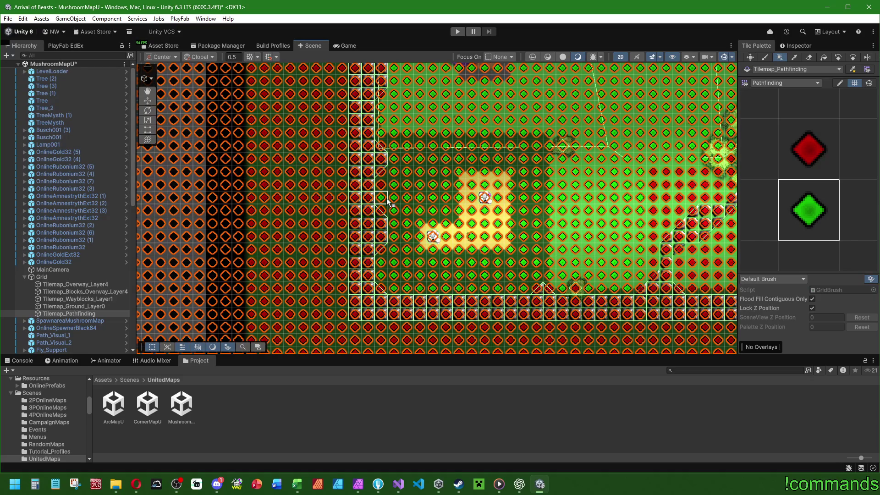
# Fill a column and block green and repaint the red cells near the trees walkable
pyautogui.moveTo(444, 187); pyautogui.dragTo(368, 196)
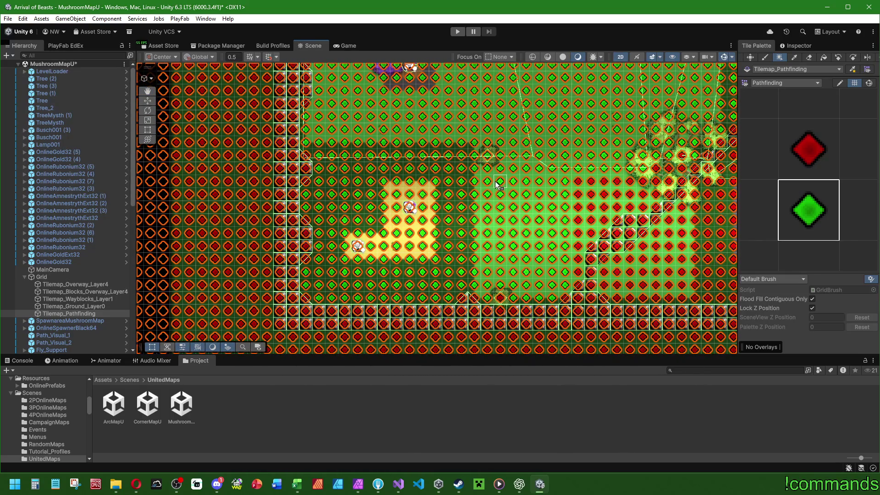
pyautogui.scroll(5, 495, 181)
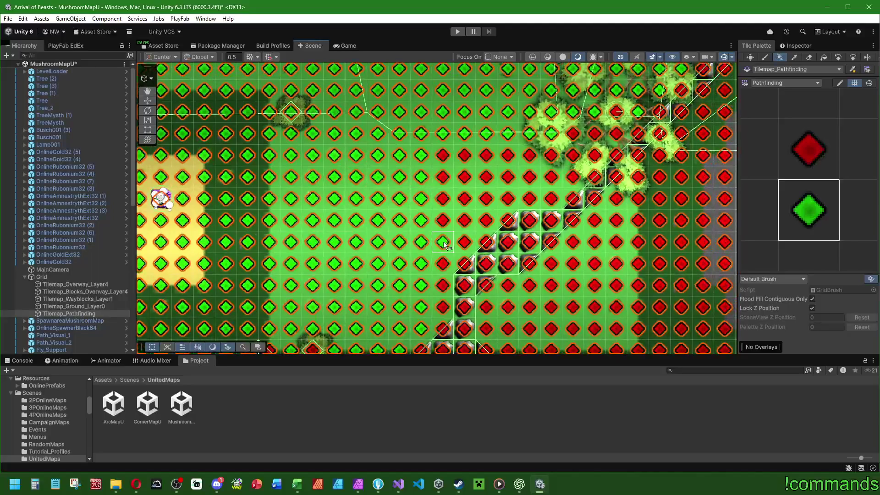
pyautogui.moveTo(445, 243)
pyautogui.mouseDown()
pyautogui.moveTo(442, 305)
pyautogui.moveTo(442, 158)
pyautogui.moveTo(462, 201)
pyautogui.moveTo(487, 220)
pyautogui.moveTo(486, 158)
pyautogui.moveTo(477, 161)
pyautogui.moveTo(535, 195)
pyautogui.moveTo(508, 156)
pyautogui.mouseUp()
pyautogui.moveTo(579, 139)
pyautogui.mouseDown()
pyautogui.moveTo(458, 189)
pyautogui.moveTo(495, 182)
pyautogui.moveTo(447, 224)
pyautogui.mouseUp()
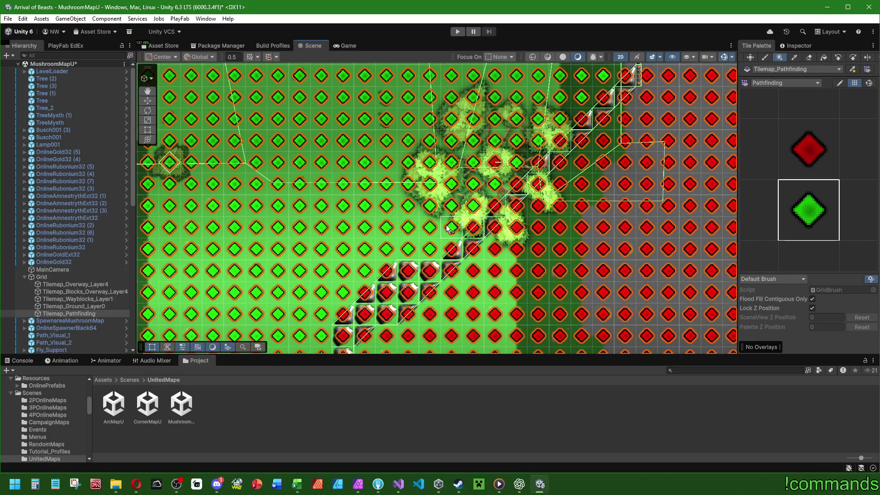
pyautogui.scroll(-3, 504, 186)
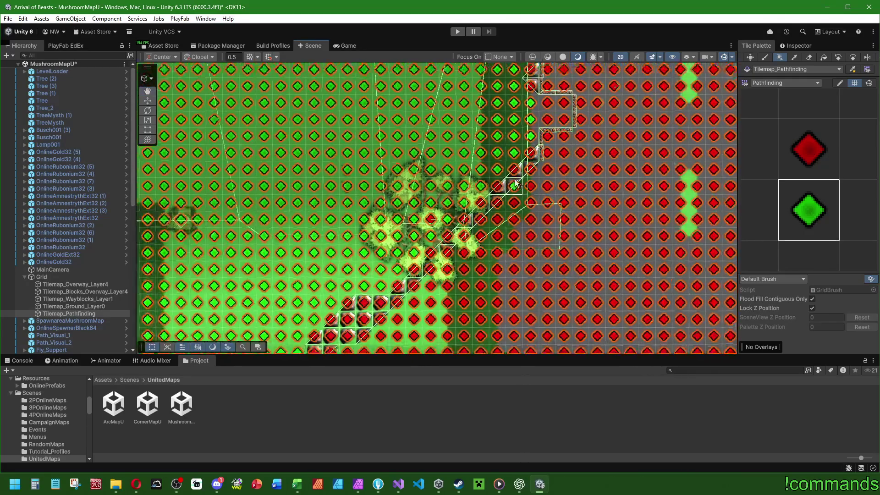
pyautogui.scroll(-2, 515, 183)
pyautogui.moveTo(727, 158)
pyautogui.mouseDown()
pyautogui.moveTo(448, 162)
pyautogui.moveTo(379, 151)
pyautogui.moveTo(365, 158)
pyautogui.moveTo(395, 182)
pyautogui.moveTo(427, 292)
pyautogui.moveTo(444, 195)
pyautogui.mouseUp()
pyautogui.scroll(3, 495, 165)
# Mark a single tile, a column and three blocks of tiles as reachable green
pyautogui.click(428, 307)
pyautogui.click(475, 244)
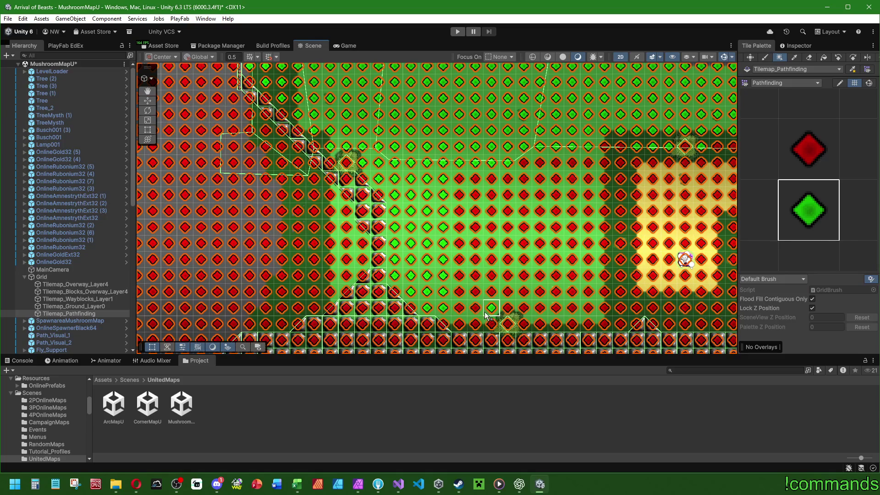
pyautogui.moveTo(488, 280); pyautogui.dragTo(459, 163)
pyautogui.moveTo(511, 170); pyautogui.dragTo(393, 144)
pyautogui.moveTo(391, 282)
pyautogui.mouseDown()
pyautogui.moveTo(425, 172)
pyautogui.moveTo(525, 181)
pyautogui.moveTo(557, 165)
pyautogui.moveTo(543, 127)
pyautogui.moveTo(633, 193)
pyautogui.moveTo(631, 222)
pyautogui.mouseUp()
# Paint the red tiles around the yellow patch and a bottom row reachable green
pyautogui.click(665, 145)
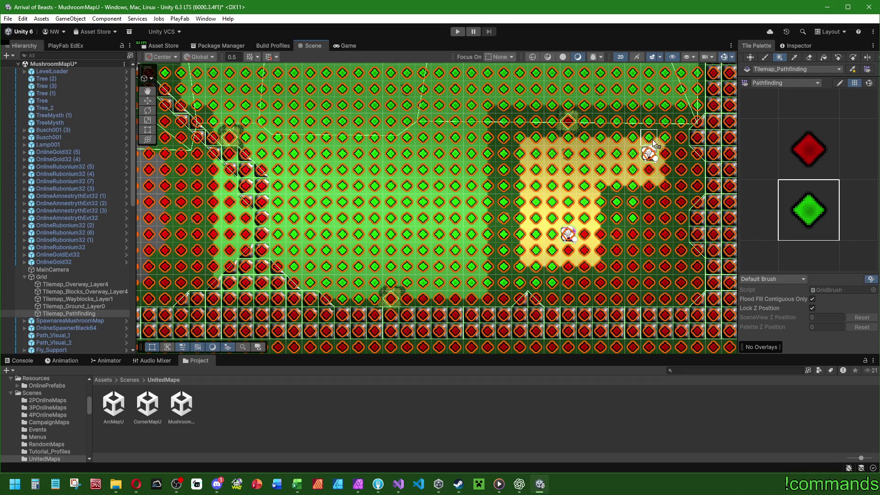
pyautogui.moveTo(677, 142)
pyautogui.mouseDown()
pyautogui.moveTo(668, 156)
pyautogui.moveTo(683, 180)
pyautogui.moveTo(654, 191)
pyautogui.mouseUp()
pyautogui.moveTo(686, 200)
pyautogui.mouseDown()
pyautogui.moveTo(660, 206)
pyautogui.moveTo(639, 274)
pyautogui.moveTo(590, 293)
pyautogui.mouseUp()
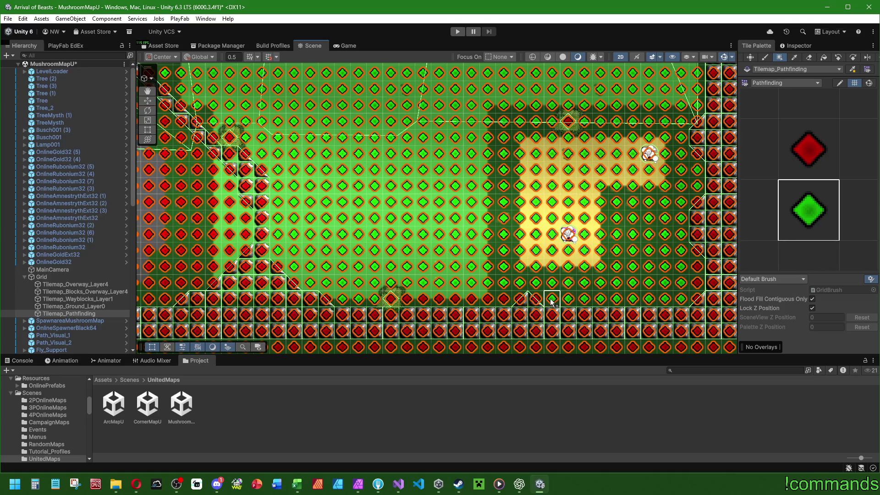
pyautogui.moveTo(505, 299); pyautogui.dragTo(412, 300)
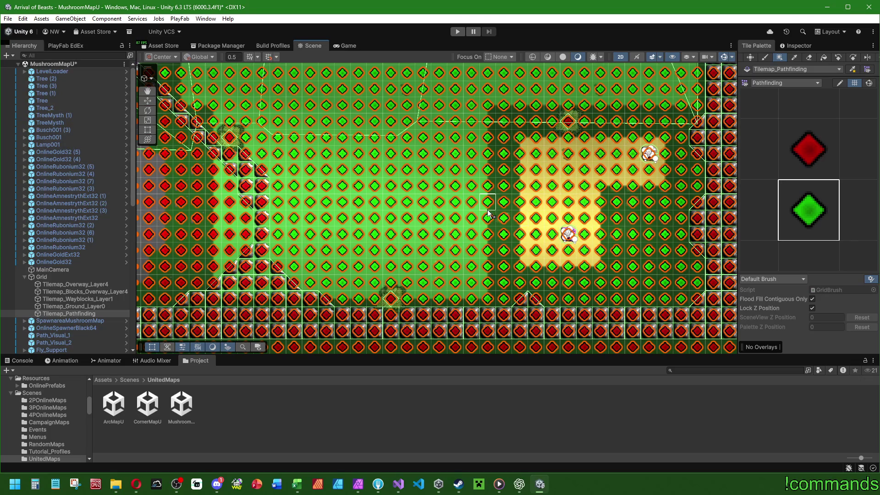
pyautogui.scroll(-10, 500, 192)
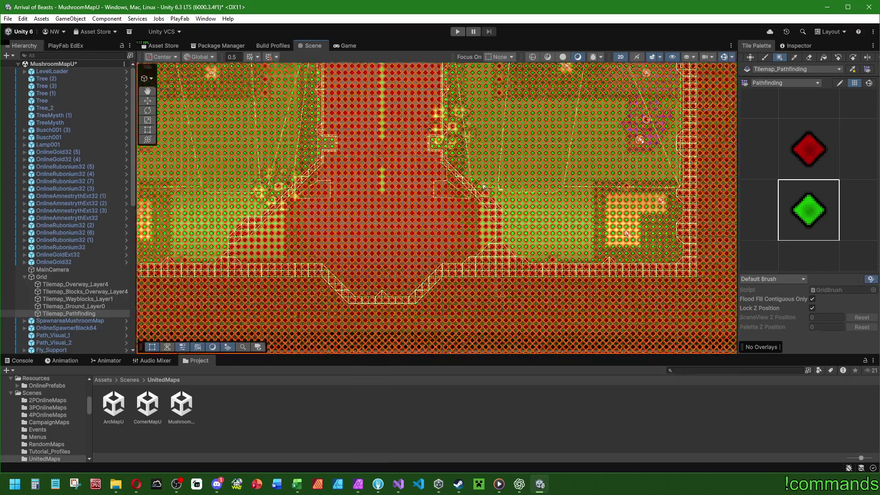
pyautogui.moveTo(483, 185); pyautogui.dragTo(575, 198)
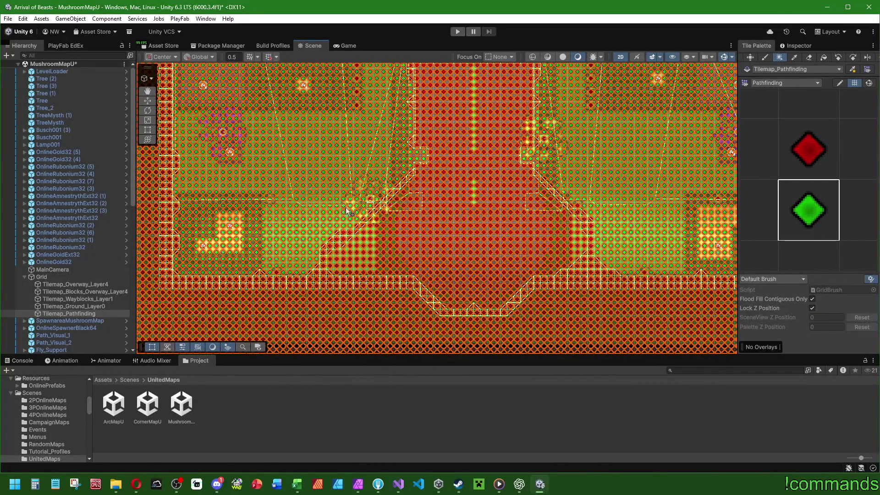
# Shrink the scene gizmo icons with the Gizmos 3D Icons slider
pyautogui.scroll(10, 345, 207)
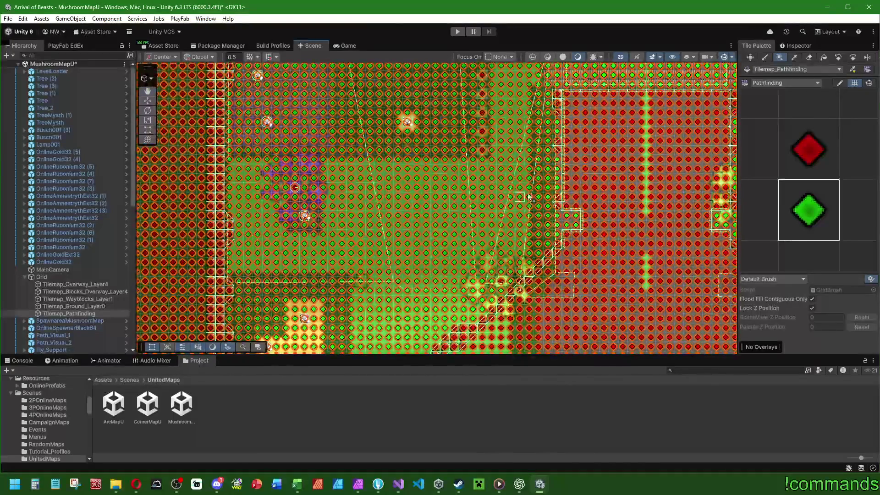
pyautogui.scroll(6, 591, 214)
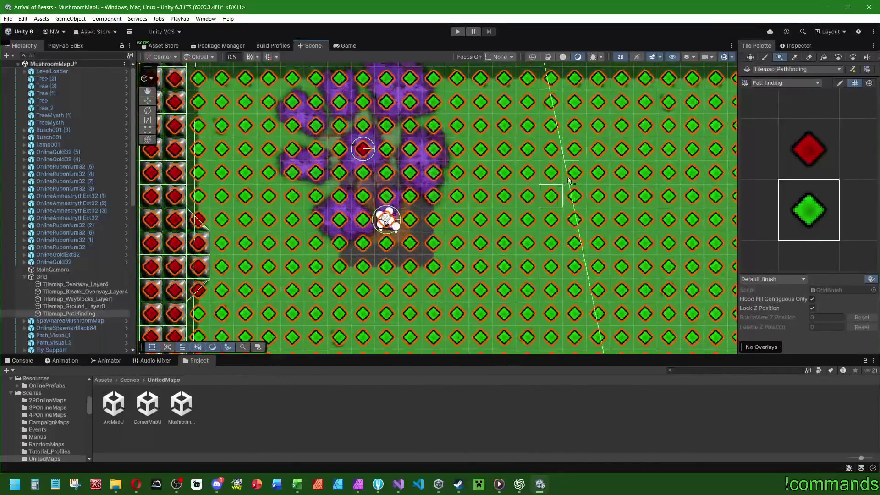
pyautogui.click(732, 57)
pyautogui.moveTo(689, 67); pyautogui.dragTo(686, 68)
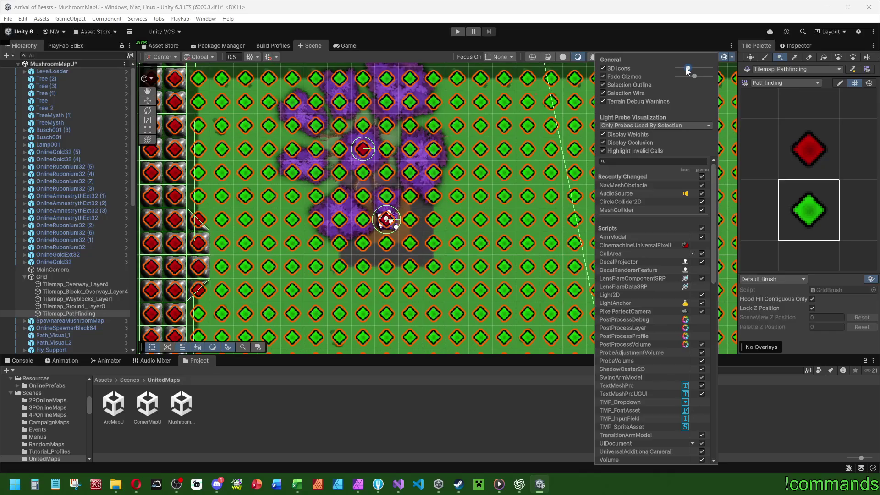
pyautogui.scroll(-5, 473, 154)
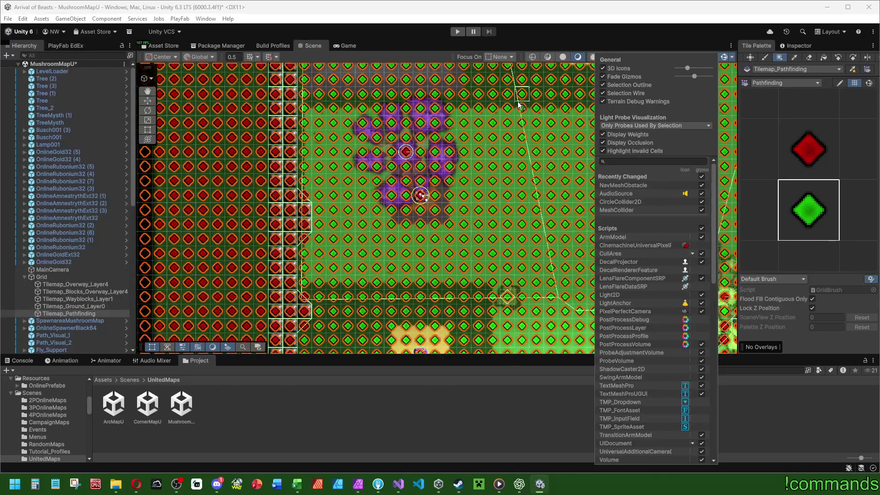
pyautogui.click(726, 57)
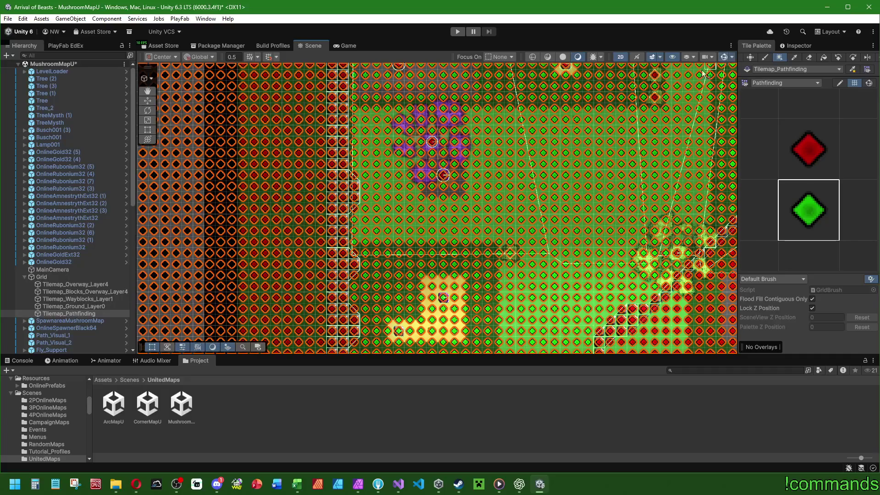
# Select Tilemap_Pathfinding and open its tilemap Color picker in the Inspector
pyautogui.moveTo(547, 156); pyautogui.dragTo(401, 165)
pyautogui.scroll(-3, 401, 165)
pyautogui.moveTo(615, 134)
pyautogui.mouseDown()
pyautogui.moveTo(483, 193)
pyautogui.moveTo(464, 268)
pyautogui.mouseUp()
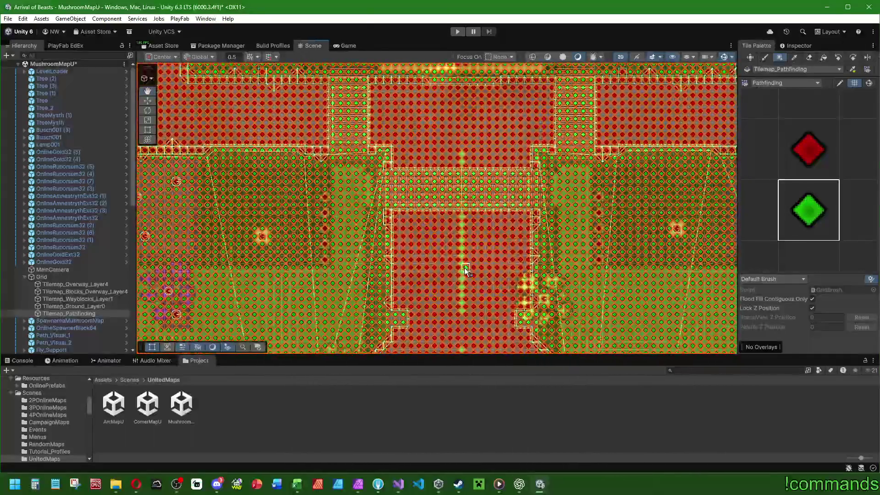
pyautogui.scroll(2, 557, 122)
pyautogui.scroll(2, 586, 141)
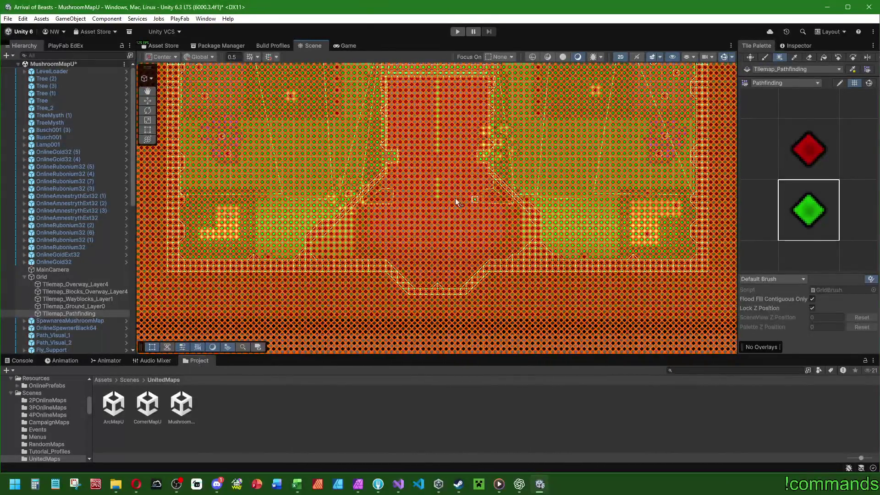
pyautogui.scroll(2, 455, 198)
pyautogui.moveTo(436, 184); pyautogui.dragTo(476, 197)
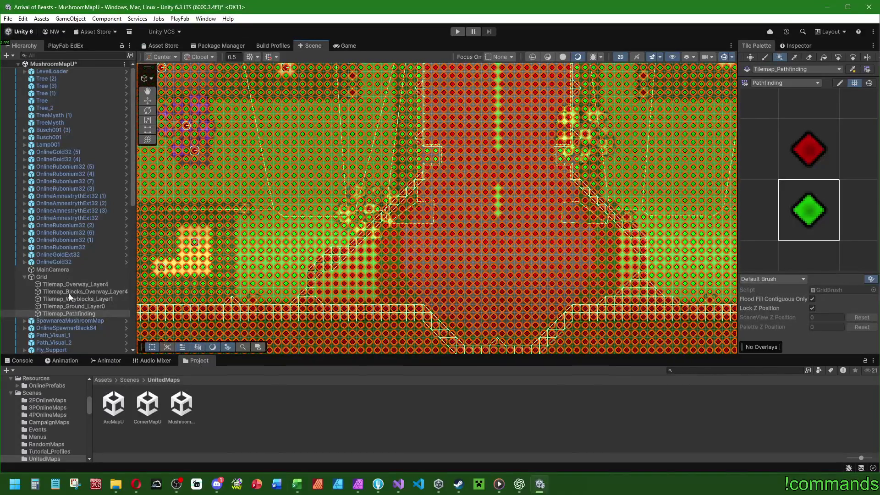
pyautogui.click(92, 314)
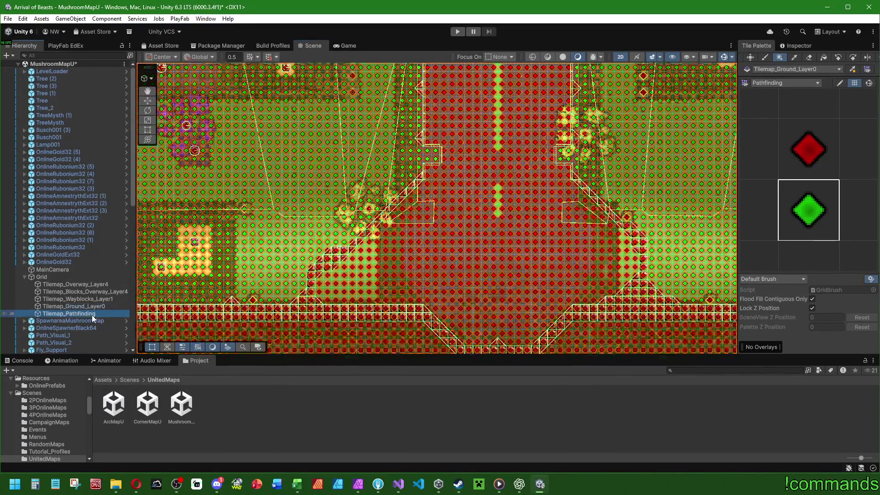
pyautogui.click(786, 46)
pyautogui.click(808, 146)
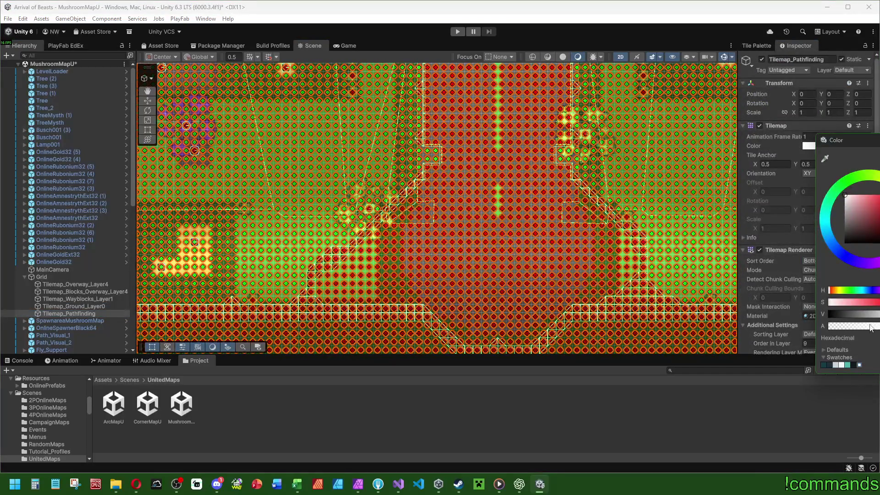
# Lower the tilemap colour's alpha so the overlay is nearly transparent, then frame the map from Grid
pyautogui.moveTo(871, 327); pyautogui.dragTo(662, 305)
pyautogui.click(41, 277)
pyautogui.press('f')
pyautogui.scroll(-2, 470, 268)
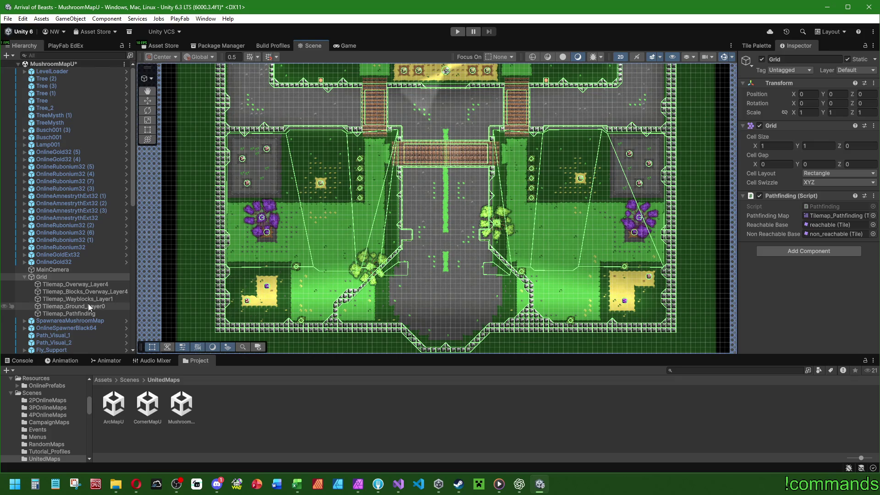
pyautogui.scroll(-8, 70, 310)
# Set Light 2D Global's intensity to 0.25
pyautogui.scroll(-4, 84, 324)
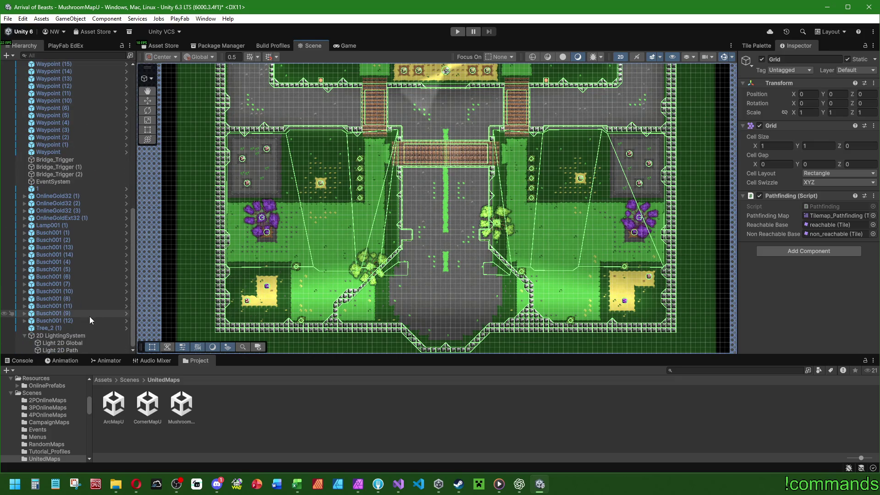
pyautogui.click(64, 343)
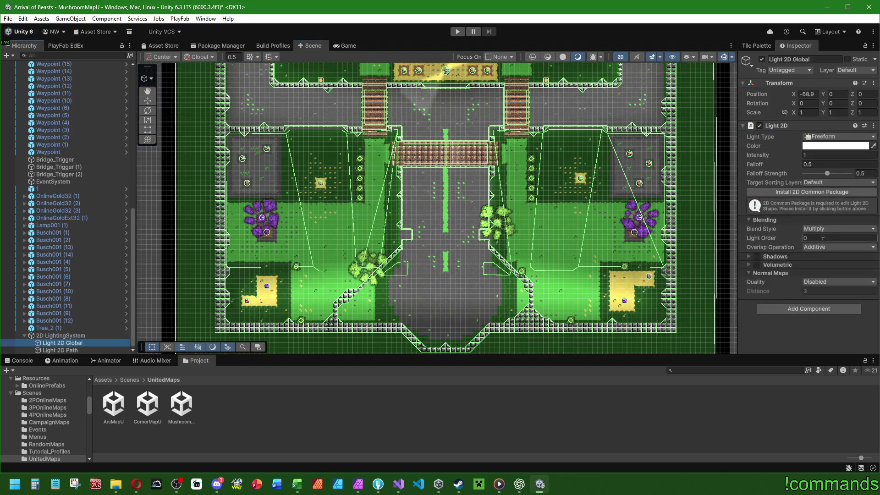
pyautogui.click(817, 155)
pyautogui.write('0.25')
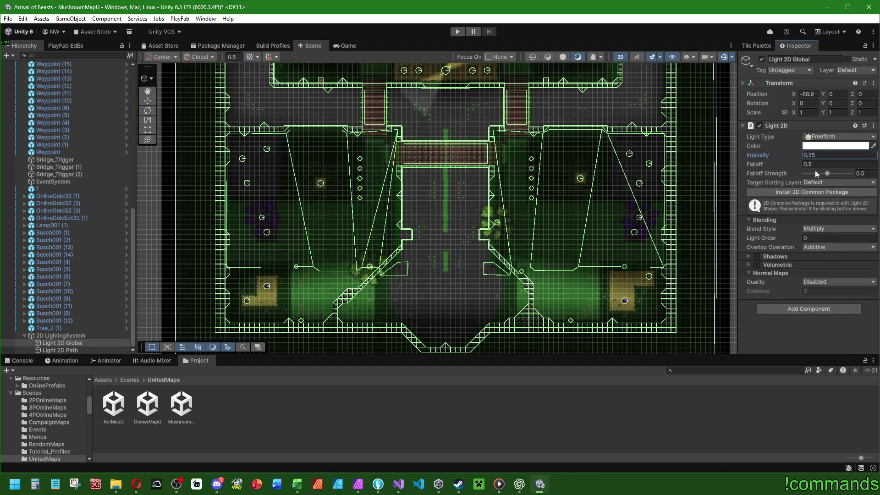
# Select Light 2D Path and install the 2D Common package from its inspector
pyautogui.click(73, 351)
pyautogui.scroll(5, 450, 270)
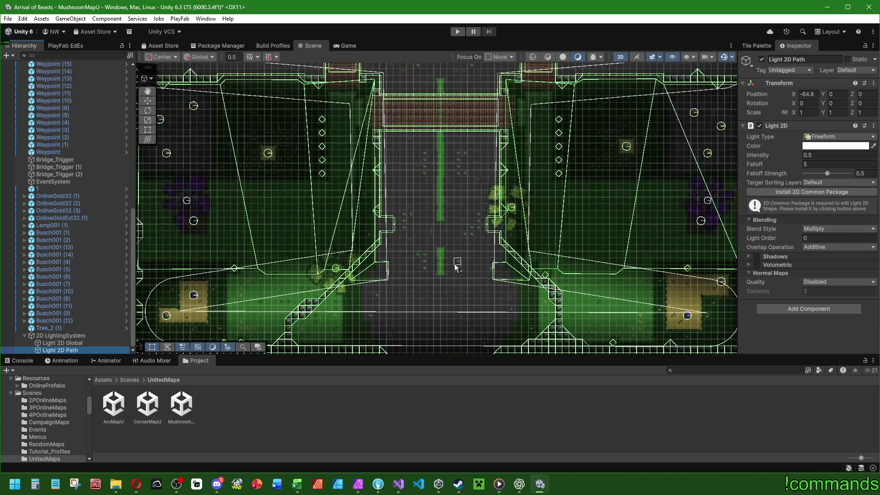
pyautogui.press('w')
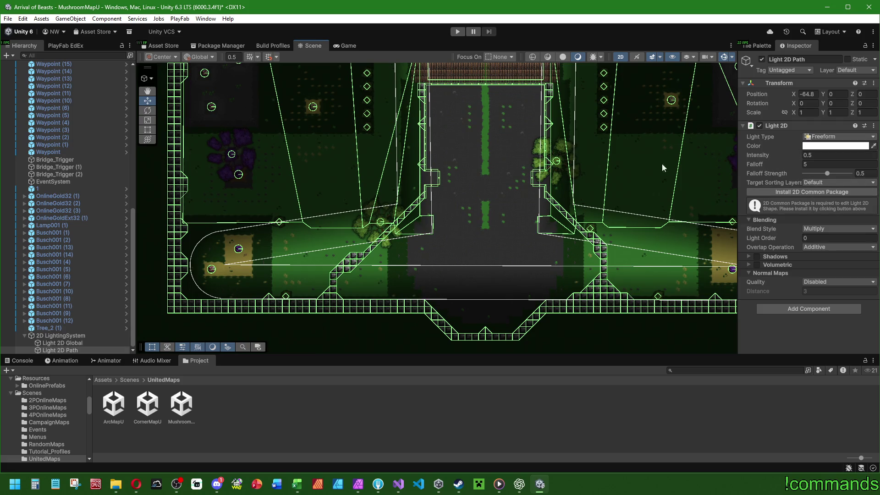
pyautogui.click(87, 350)
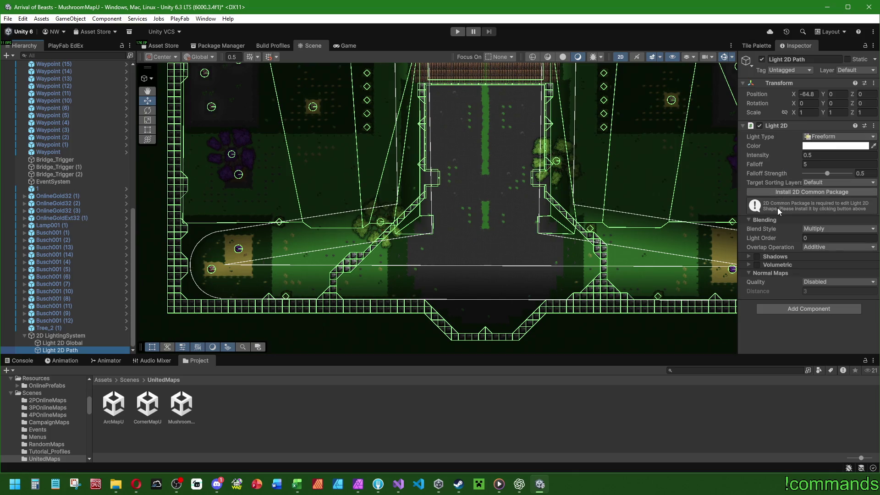
pyautogui.click(797, 193)
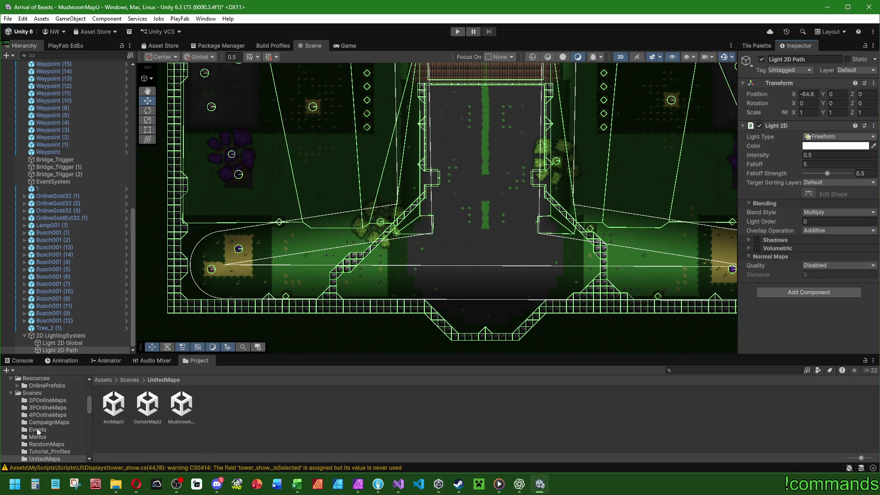
# Show the Console and enter Edit Shape mode for Light 2D Path
pyautogui.hotkey('ctrl', 'shift', 'c')
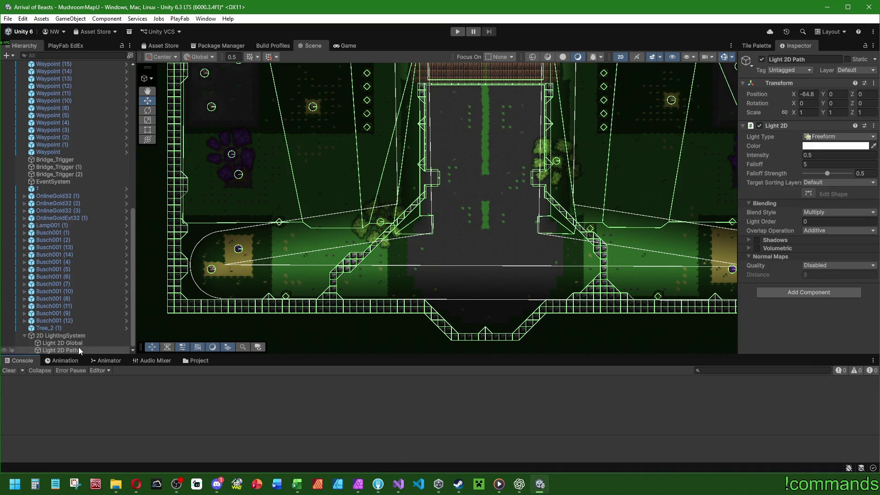
pyautogui.click(809, 194)
# Drag the light's vertices onto the road edges, delete an extra vertex, and adjust the bottom one
pyautogui.moveTo(225, 266)
pyautogui.mouseDown()
pyautogui.moveTo(428, 274)
pyautogui.moveTo(475, 284)
pyautogui.moveTo(471, 291)
pyautogui.mouseUp()
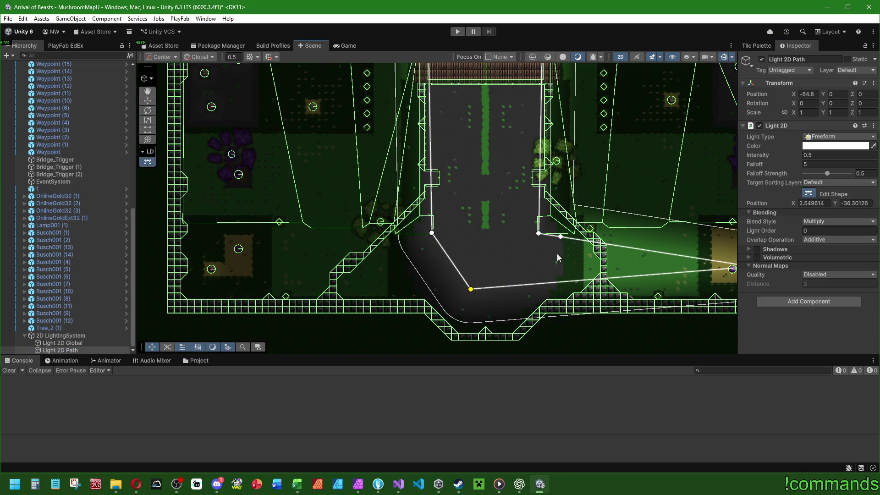
pyautogui.hscroll(3, 557, 254)
pyautogui.moveTo(615, 280)
pyautogui.mouseDown()
pyautogui.moveTo(418, 316)
pyautogui.moveTo(376, 299)
pyautogui.mouseUp()
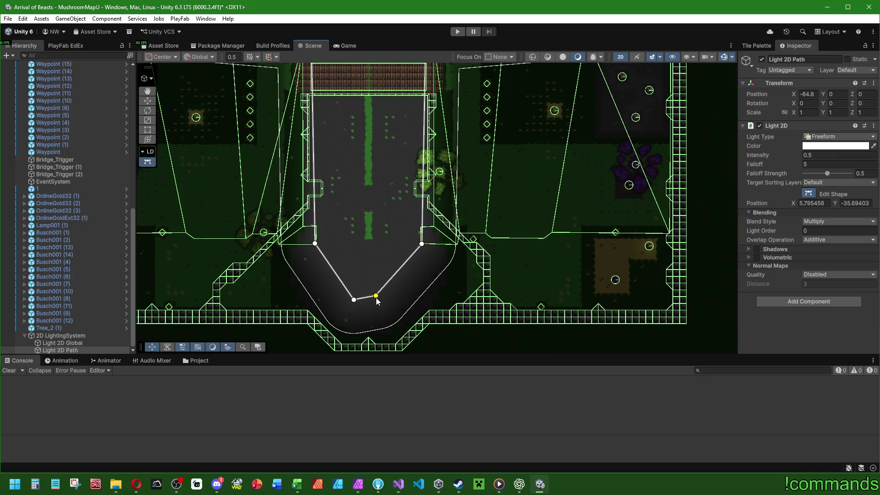
pyautogui.press('Delete')
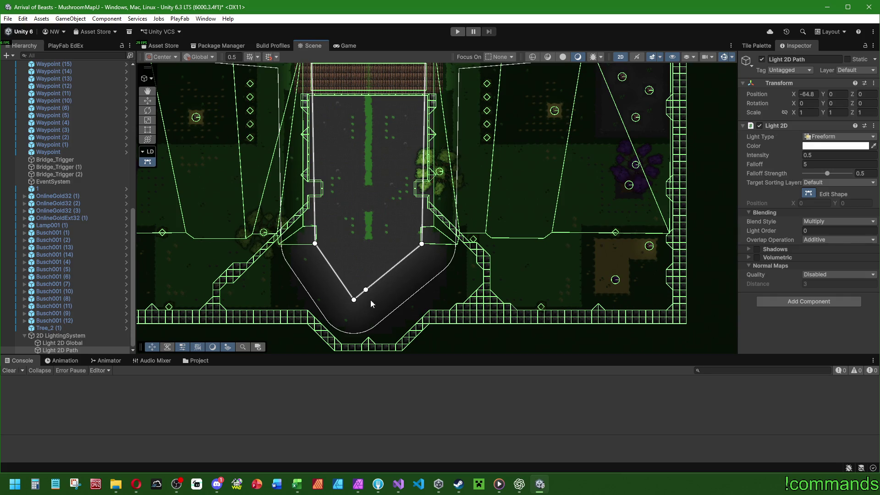
pyautogui.moveTo(354, 300)
pyautogui.mouseDown()
pyautogui.moveTo(366, 334)
pyautogui.moveTo(369, 254)
pyautogui.moveTo(368, 306)
pyautogui.mouseUp()
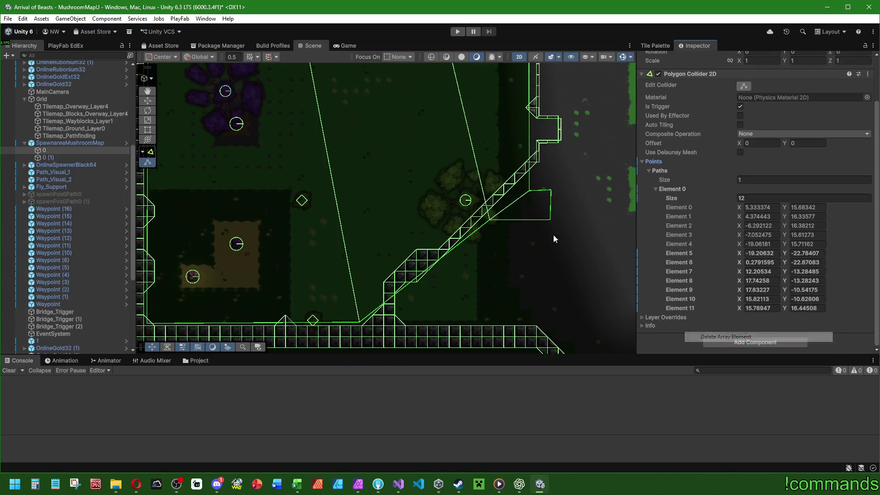
pyautogui.moveTo(492, 222)
pyautogui.mouseDown()
pyautogui.moveTo(342, 197)
pyautogui.moveTo(351, 223)
pyautogui.mouseUp()
# Delete Element 7 three times and move the collider corners onto the diagonal wall
pyautogui.rightClick(691, 272)
pyautogui.click(724, 347)
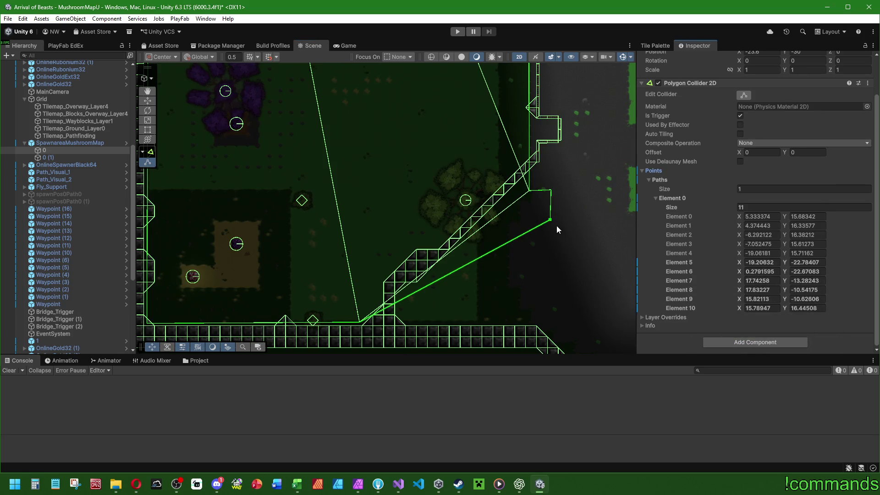
pyautogui.moveTo(554, 222)
pyautogui.mouseDown()
pyautogui.moveTo(407, 237)
pyautogui.moveTo(543, 270)
pyautogui.mouseUp()
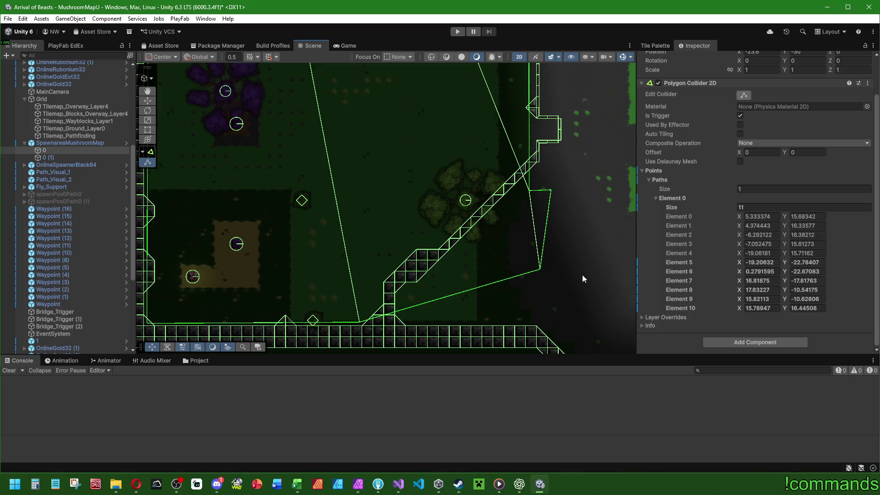
pyautogui.rightClick(679, 280)
pyautogui.click(715, 354)
pyautogui.moveTo(550, 190)
pyautogui.mouseDown()
pyautogui.moveTo(556, 271)
pyautogui.moveTo(501, 276)
pyautogui.moveTo(525, 276)
pyautogui.mouseUp()
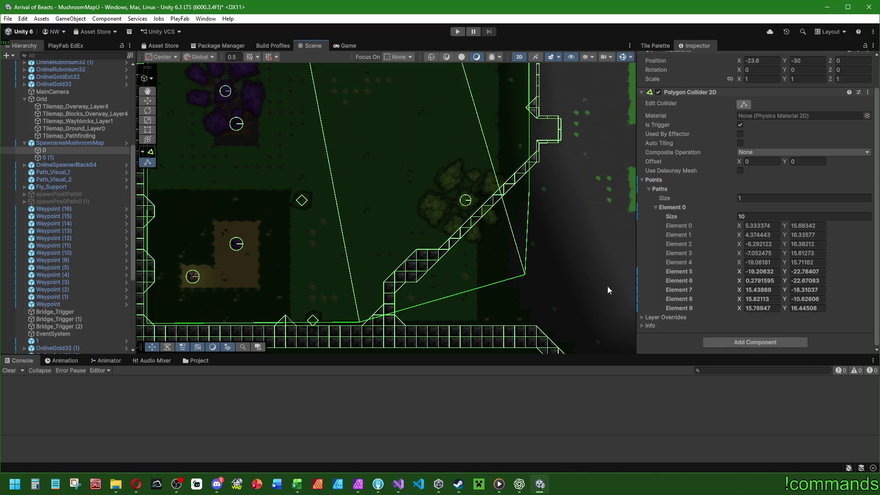
pyautogui.rightClick(688, 288)
pyautogui.click(714, 364)
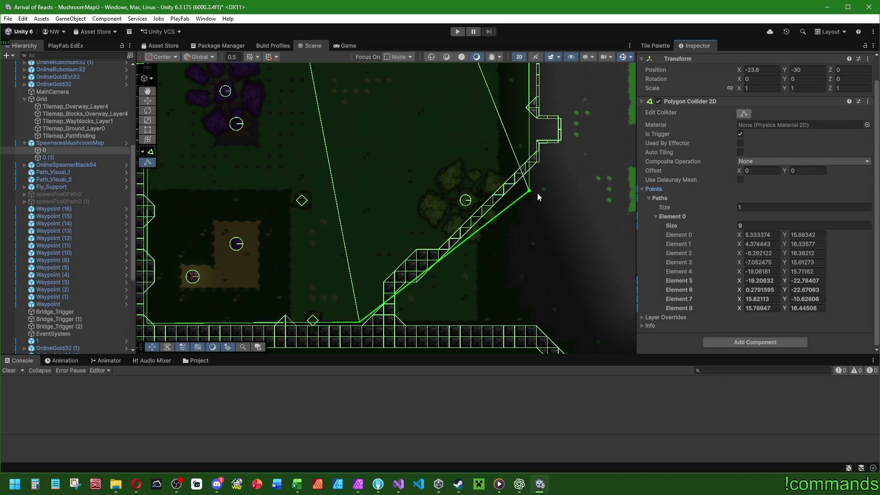
pyautogui.moveTo(530, 191)
pyautogui.mouseDown()
pyautogui.moveTo(481, 199)
pyautogui.moveTo(535, 147)
pyautogui.mouseUp()
pyautogui.press('Up')
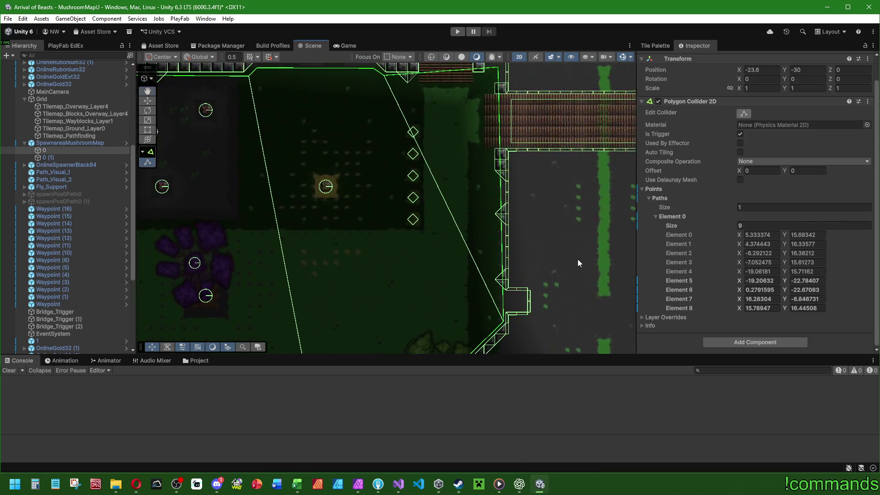
# Add two points on the collider's right edge and pull one out to form a notch
pyautogui.scroll(3, 486, 229)
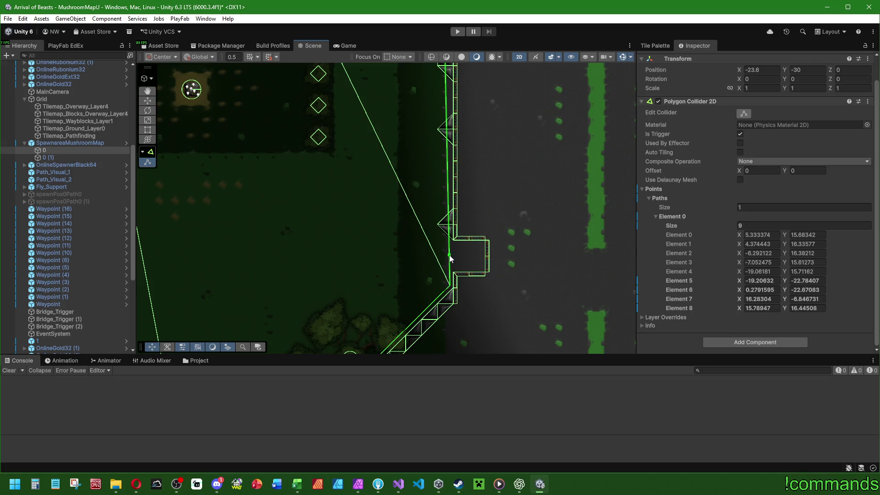
pyautogui.click(451, 257)
pyautogui.click(453, 246)
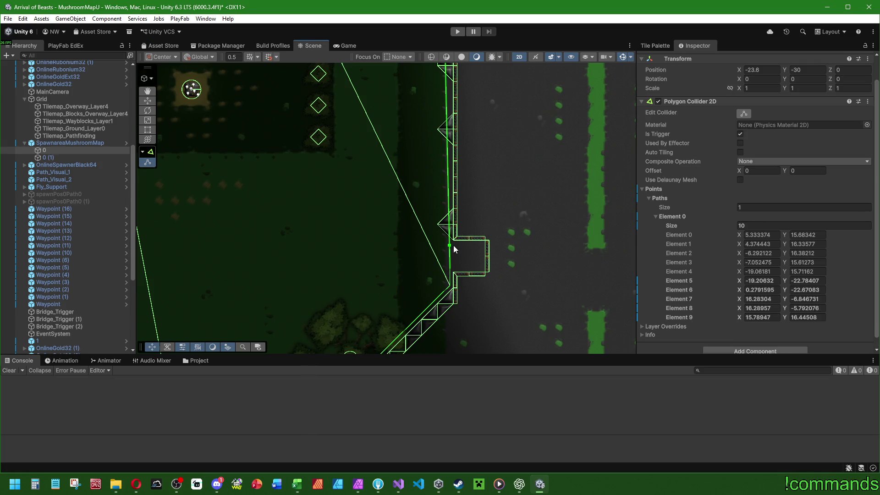
pyautogui.moveTo(451, 256); pyautogui.dragTo(481, 258)
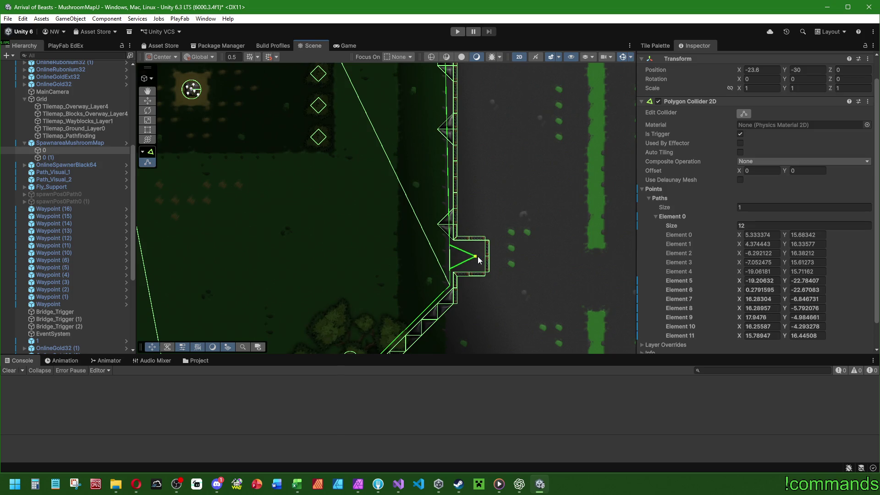
pyautogui.scroll(-5, 481, 255)
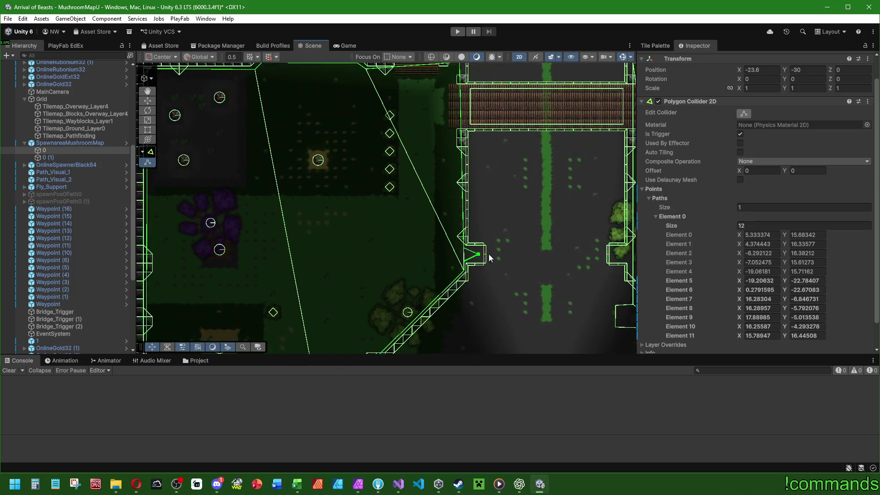
pyautogui.scroll(-2, 419, 233)
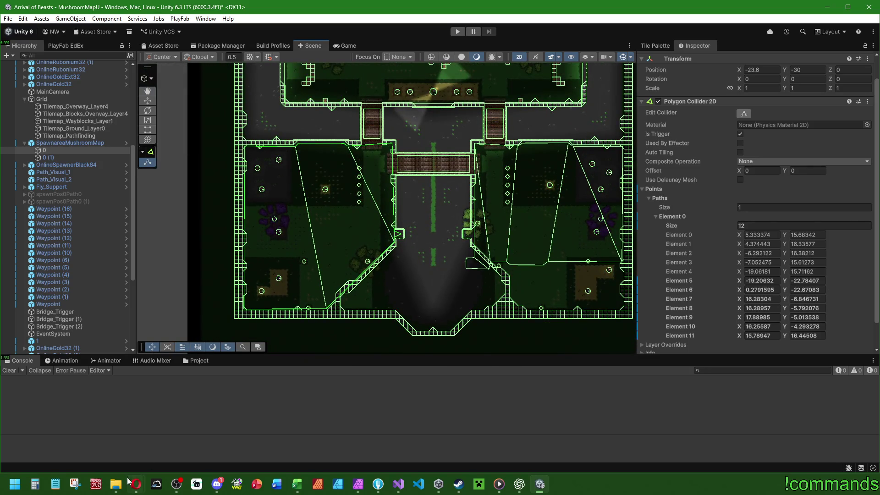
pyautogui.moveTo(117, 486)
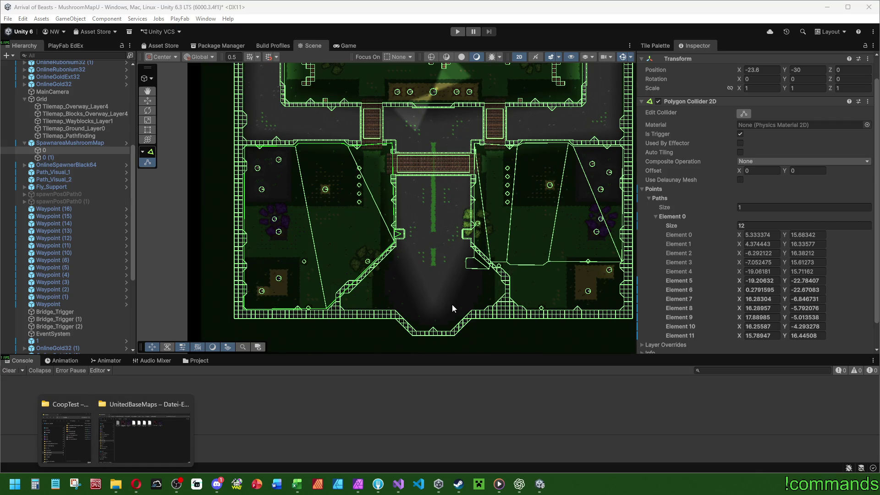
pyautogui.press('super+e')
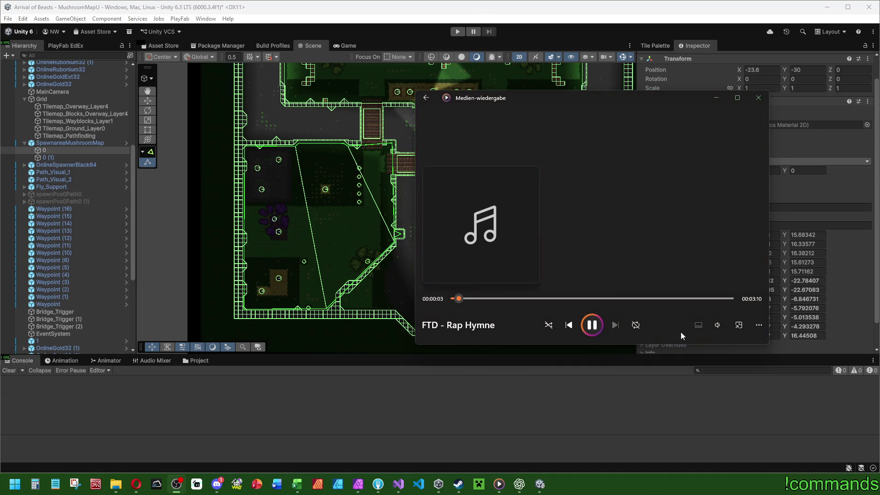
# Raise the Media Player playback volume, then return to the Unity editor and pan the map
pyautogui.click(718, 325)
pyautogui.moveTo(708, 304); pyautogui.dragTo(718, 305)
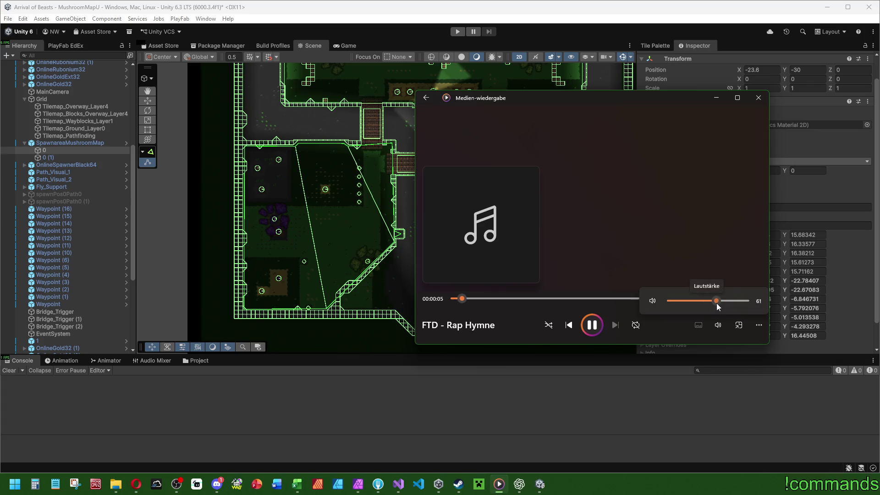
pyautogui.moveTo(725, 303); pyautogui.dragTo(705, 306)
pyautogui.click(511, 19)
pyautogui.moveTo(466, 231); pyautogui.dragTo(413, 230)
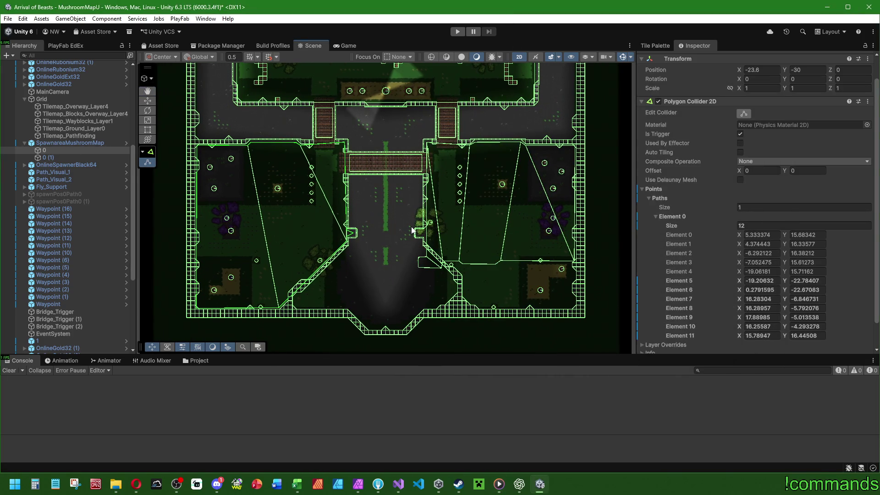
# Select spawn area 0 (1), expand its collider's point list and enable Edit Collider
pyautogui.doubleClick(50, 157)
pyautogui.click(744, 137)
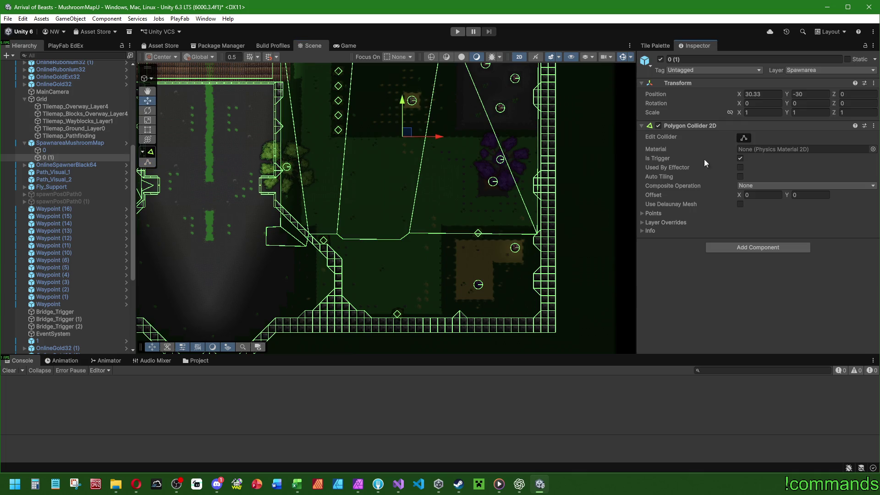
pyautogui.click(643, 213)
pyautogui.scroll(-5, 674, 276)
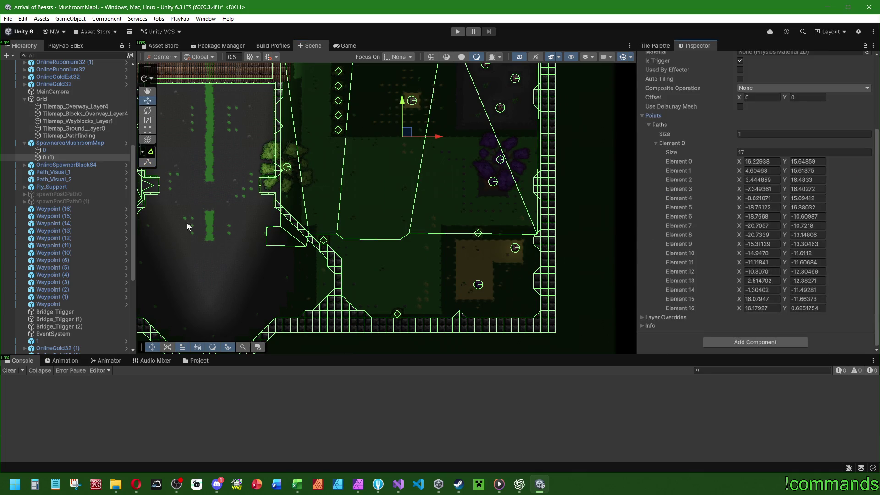
pyautogui.scroll(5, 706, 174)
pyautogui.click(746, 139)
pyautogui.scroll(-5, 695, 230)
# Move Element 14 to the bottom wall and Element 13 onto the diagonal wall, and delete Element 12
pyautogui.moveTo(537, 234); pyautogui.dragTo(538, 316)
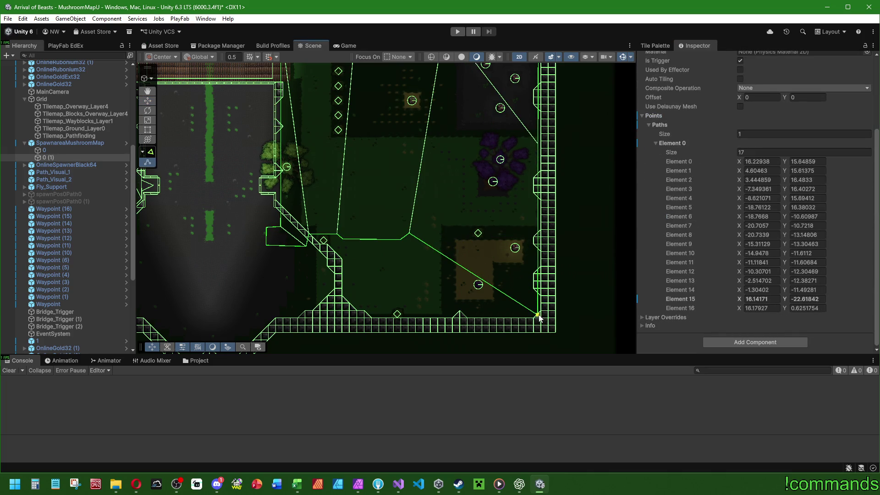
pyautogui.moveTo(409, 234)
pyautogui.mouseDown()
pyautogui.moveTo(400, 304)
pyautogui.moveTo(372, 318)
pyautogui.mouseUp()
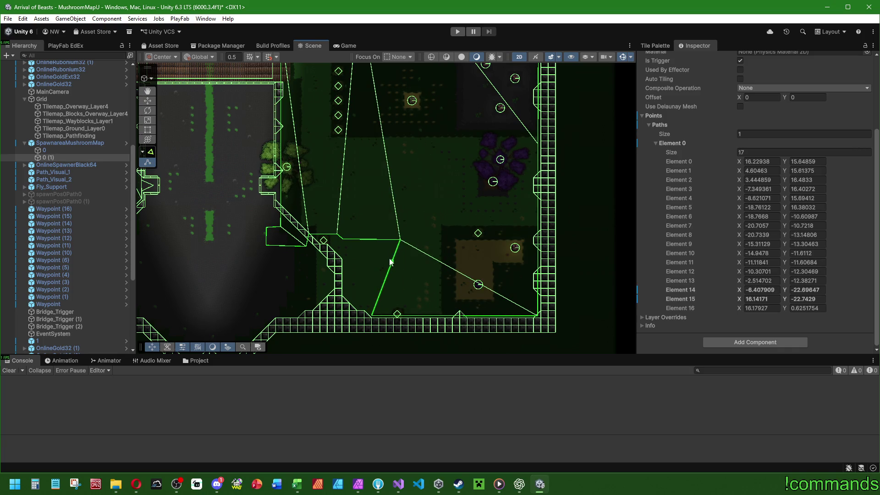
pyautogui.moveTo(400, 240)
pyautogui.mouseDown()
pyautogui.moveTo(351, 278)
pyautogui.moveTo(344, 298)
pyautogui.mouseUp()
pyautogui.moveTo(345, 240); pyautogui.dragTo(392, 235)
pyautogui.rightClick(685, 270)
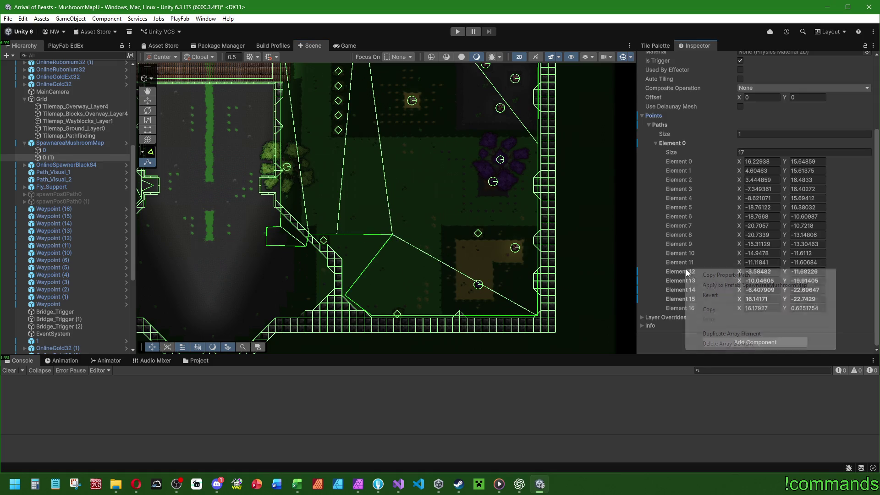
pyautogui.click(715, 345)
# Lower Element 11 and delete the Element 10 and Element 9 points
pyautogui.moveTo(340, 237); pyautogui.dragTo(347, 260)
pyautogui.moveTo(310, 237); pyautogui.dragTo(331, 200)
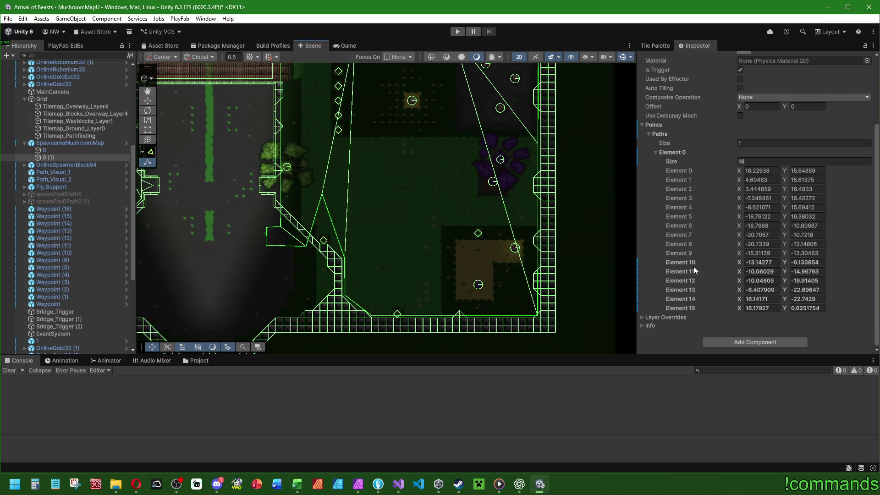
pyautogui.rightClick(695, 266)
pyautogui.click(715, 337)
pyautogui.moveTo(306, 246); pyautogui.dragTo(319, 227)
pyautogui.rightClick(691, 266)
pyautogui.click(713, 338)
# Delete Elements 8 and 7, then fit the remaining corners to the left and diagonal walls
pyautogui.moveTo(266, 248); pyautogui.dragTo(260, 267)
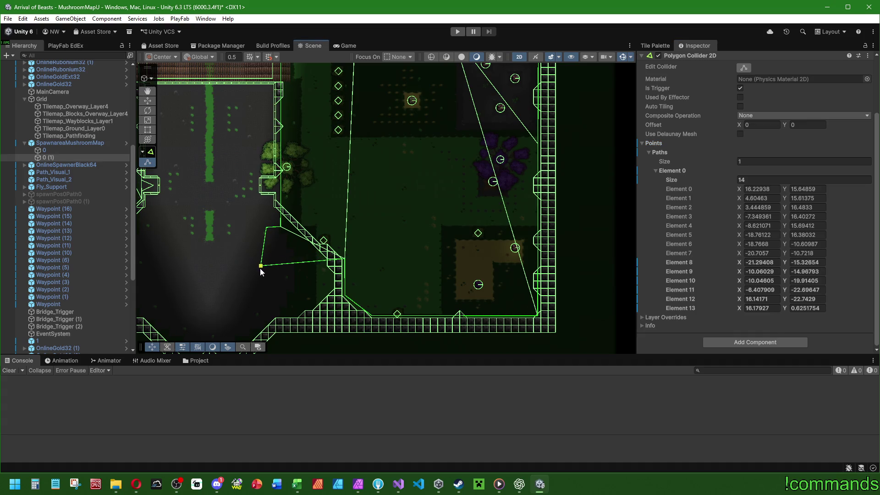
pyautogui.rightClick(677, 263)
pyautogui.click(705, 340)
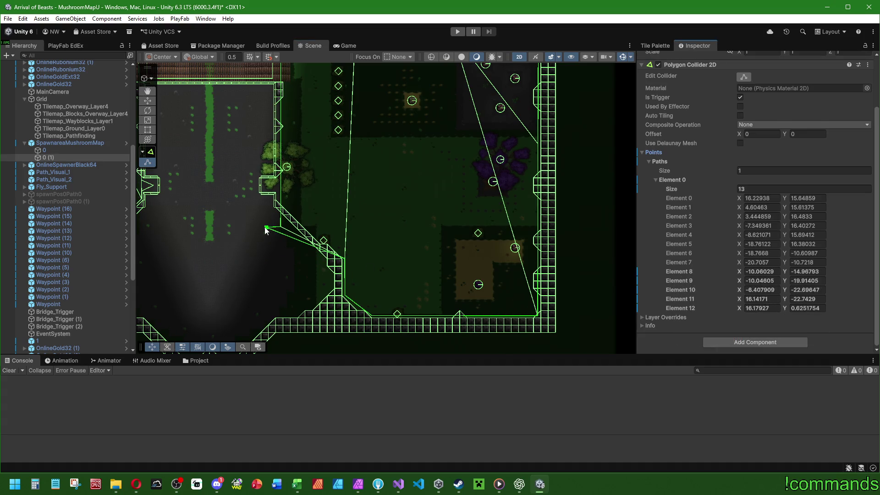
pyautogui.moveTo(266, 228); pyautogui.dragTo(262, 267)
pyautogui.rightClick(682, 263)
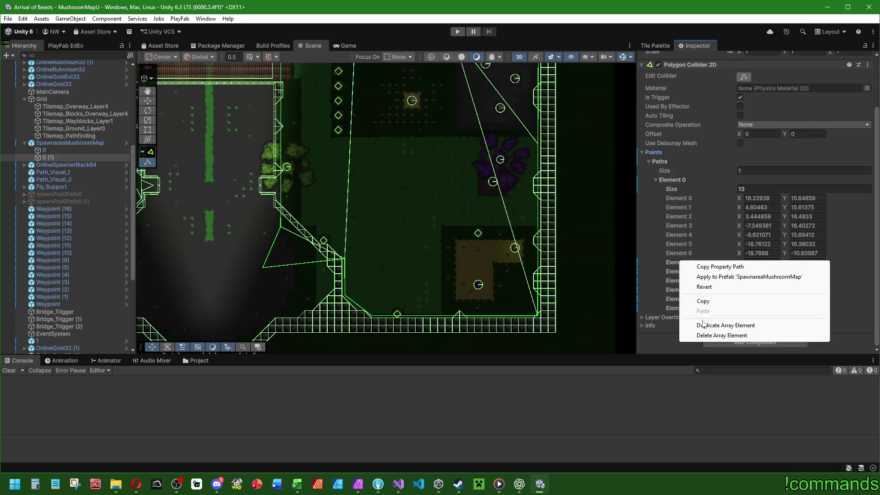
pyautogui.click(706, 338)
pyautogui.moveTo(292, 212); pyautogui.dragTo(281, 207)
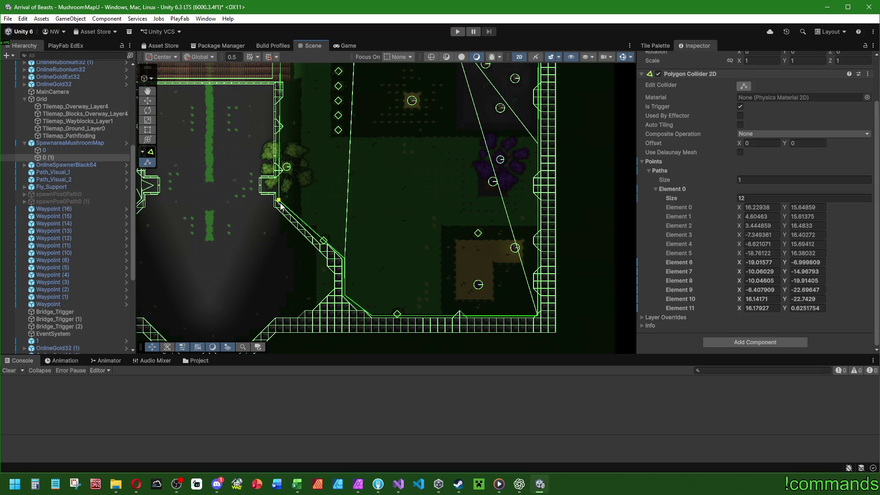
pyautogui.moveTo(345, 265); pyautogui.dragTo(346, 269)
# Add two left-edge points, pull one into a pointed notch, and nudge Element 10 onto the wall
pyautogui.scroll(5, 346, 269)
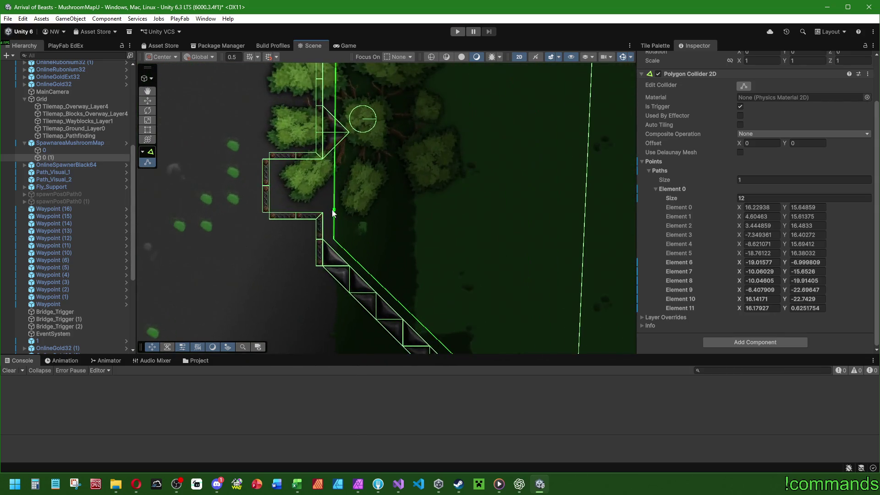
pyautogui.click(337, 211)
pyautogui.click(335, 192)
pyautogui.moveTo(335, 188); pyautogui.dragTo(284, 186)
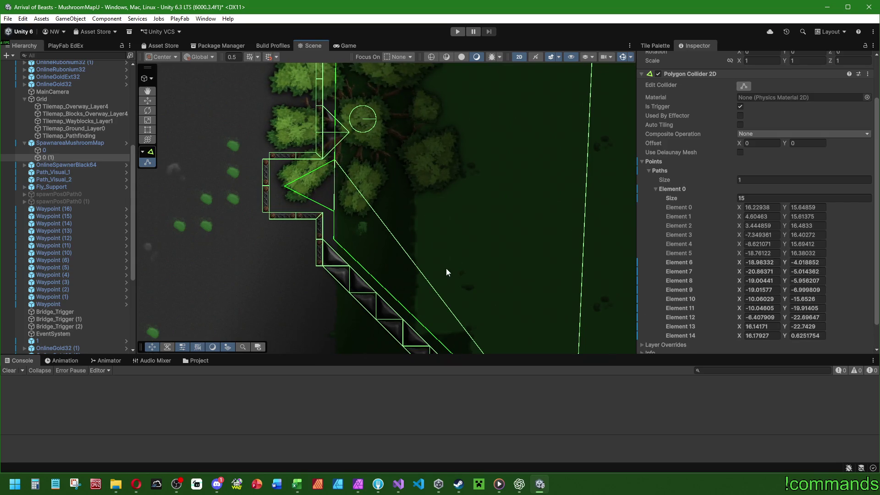
pyautogui.scroll(-6, 447, 271)
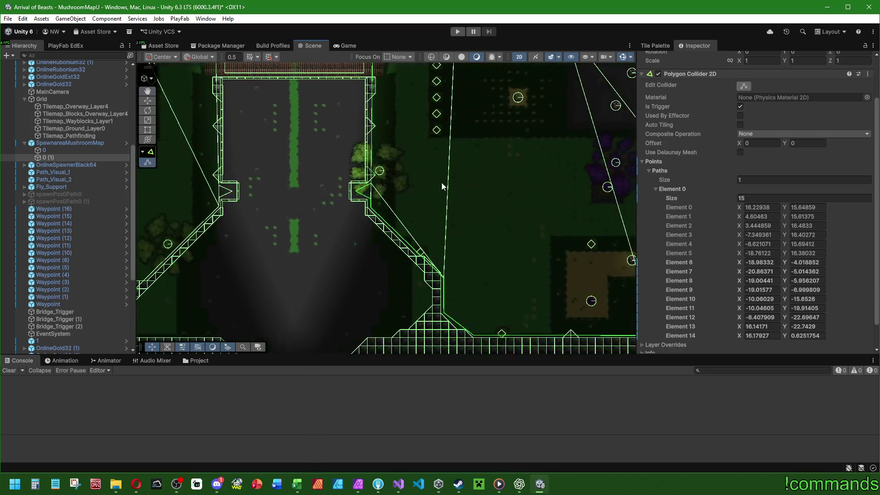
pyautogui.scroll(-3, 441, 192)
pyautogui.scroll(4, 454, 256)
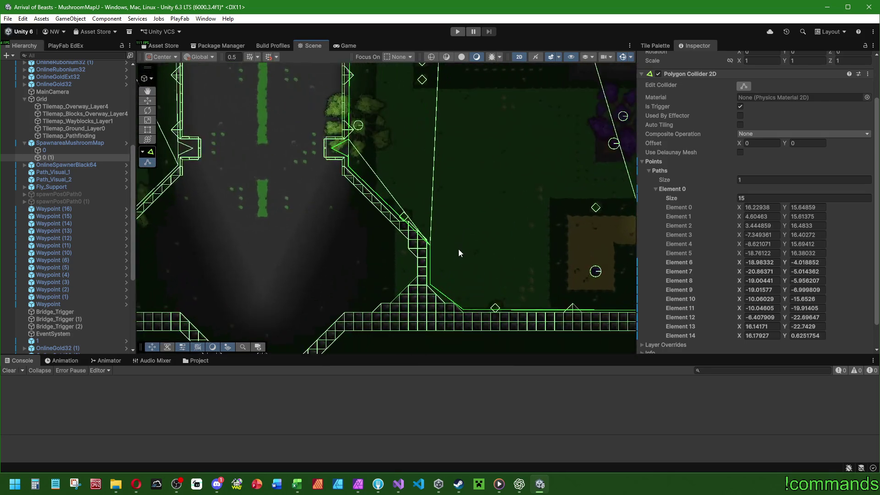
pyautogui.scroll(1, 459, 251)
pyautogui.moveTo(427, 290); pyautogui.dragTo(428, 290)
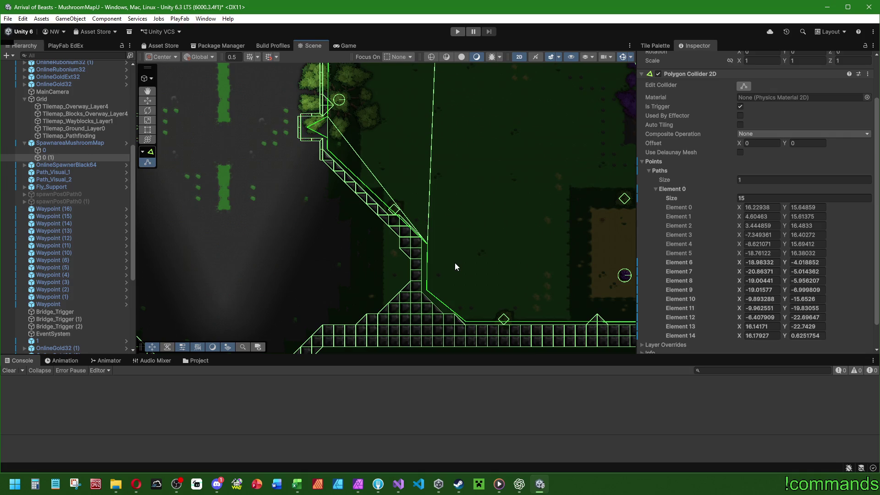
pyautogui.scroll(-6, 459, 275)
pyautogui.moveTo(459, 162)
pyautogui.mouseDown()
pyautogui.moveTo(517, 187)
pyautogui.moveTo(518, 244)
pyautogui.mouseUp()
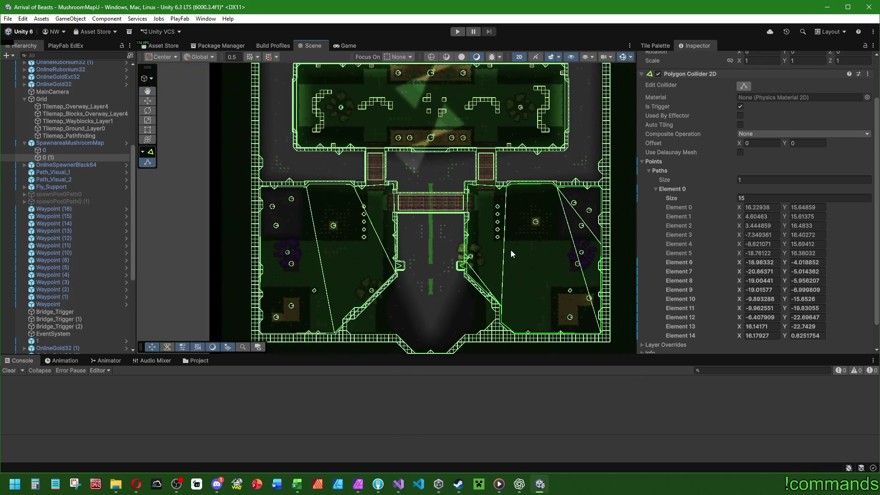
# Zoom around the reshaped collider and briefly switch to the web browser
pyautogui.scroll(2, 518, 245)
pyautogui.scroll(-4, 518, 244)
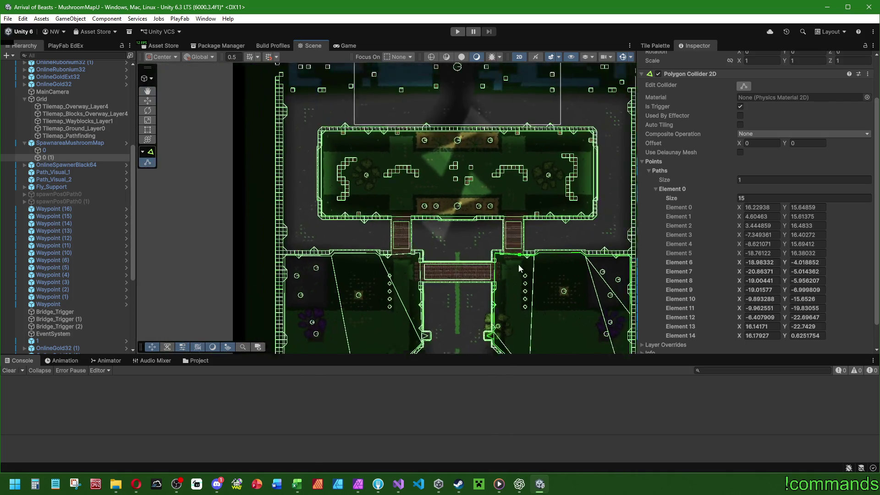
pyautogui.scroll(4, 472, 259)
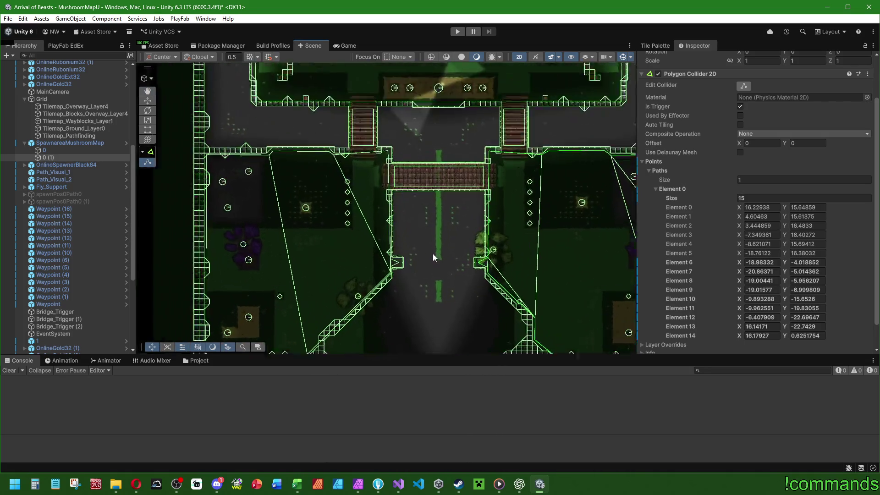
pyautogui.scroll(-4, 459, 236)
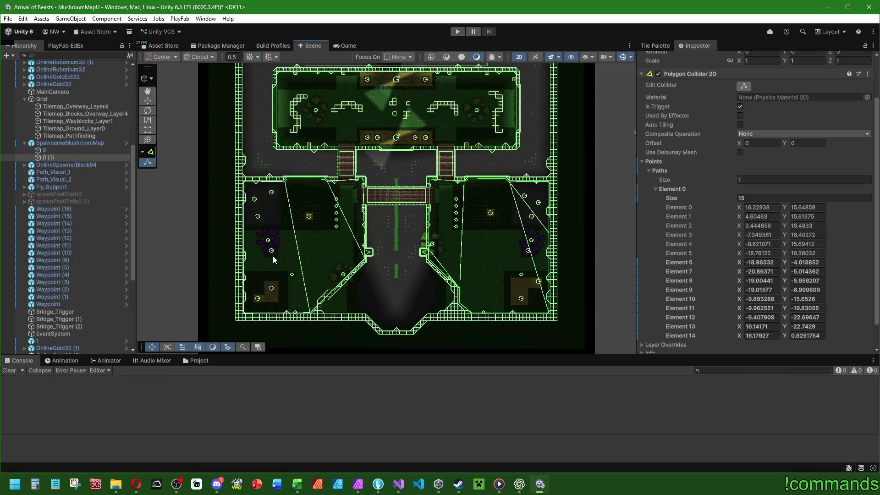
pyautogui.scroll(3, 406, 241)
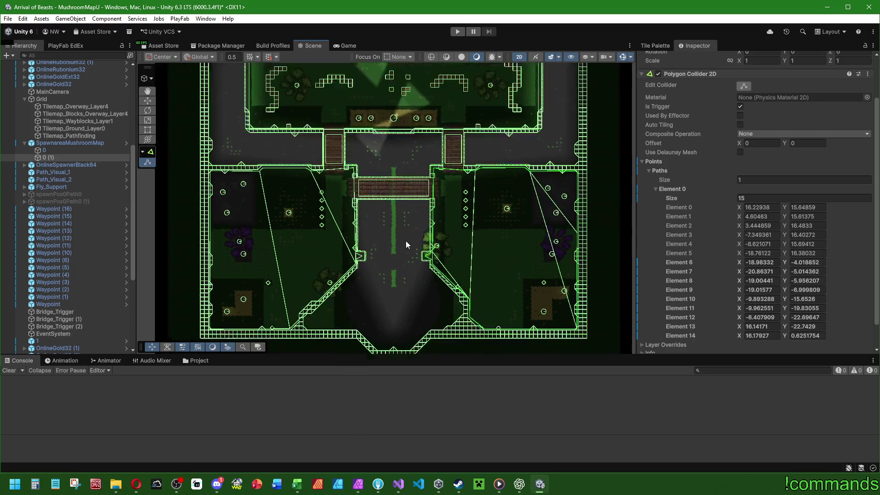
pyautogui.hotkey('alt', 'Tab')
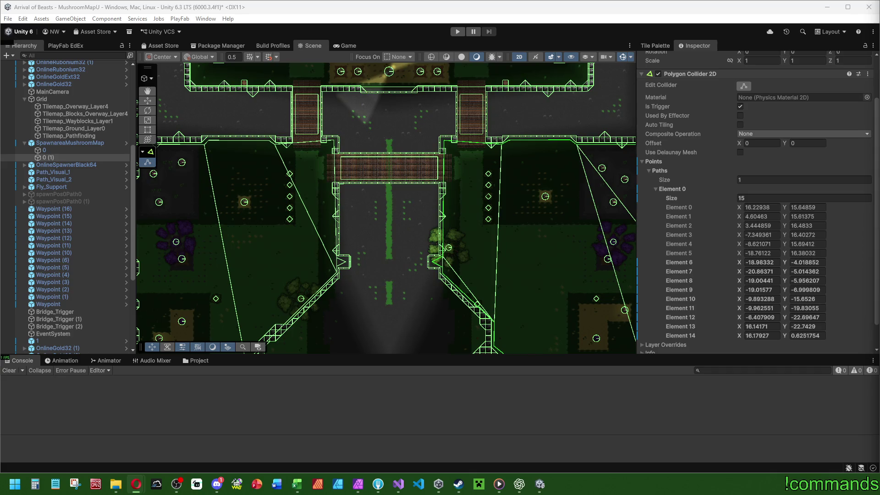
pyautogui.scroll(-3, 399, 231)
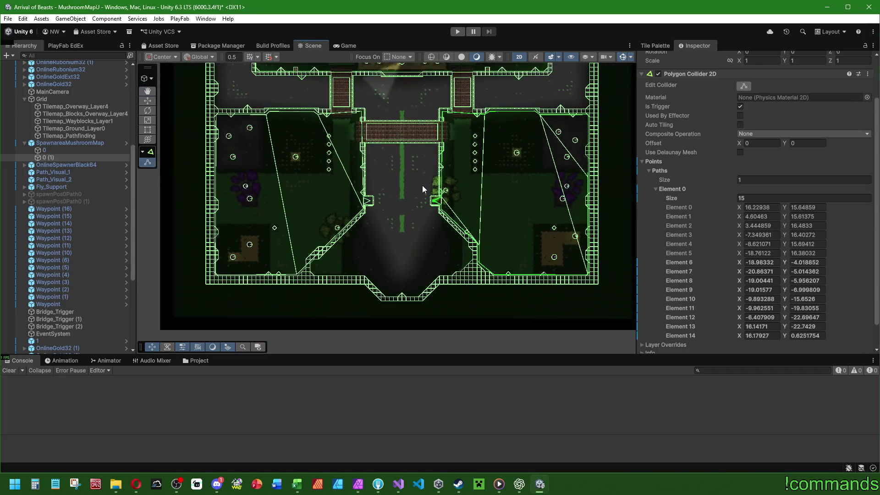
pyautogui.scroll(-1, 383, 222)
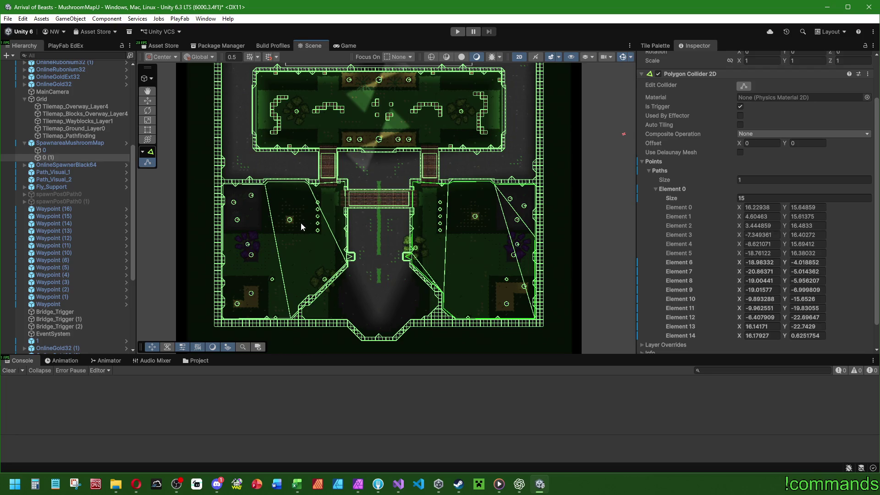
pyautogui.scroll(-1, 399, 237)
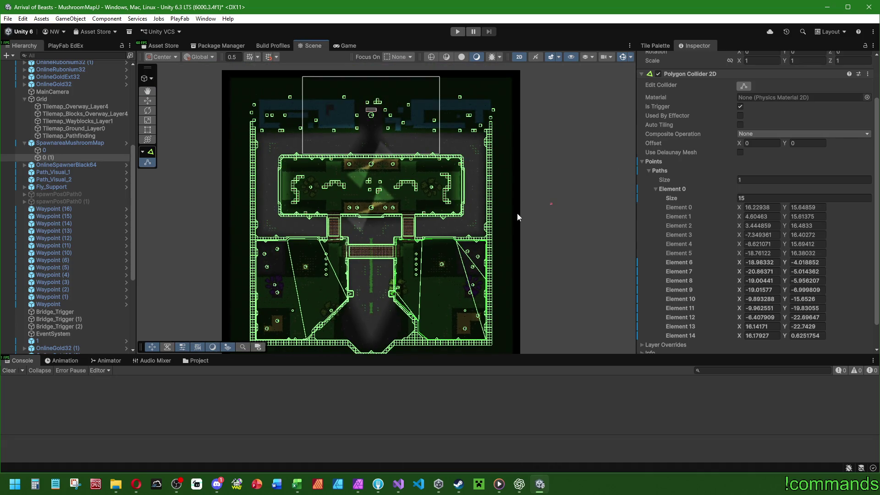
# Switch to the Move tool and collapse SpawnareaMushroomMap, Grid and 2D LightingSystem in the Hierarchy
pyautogui.press('w')
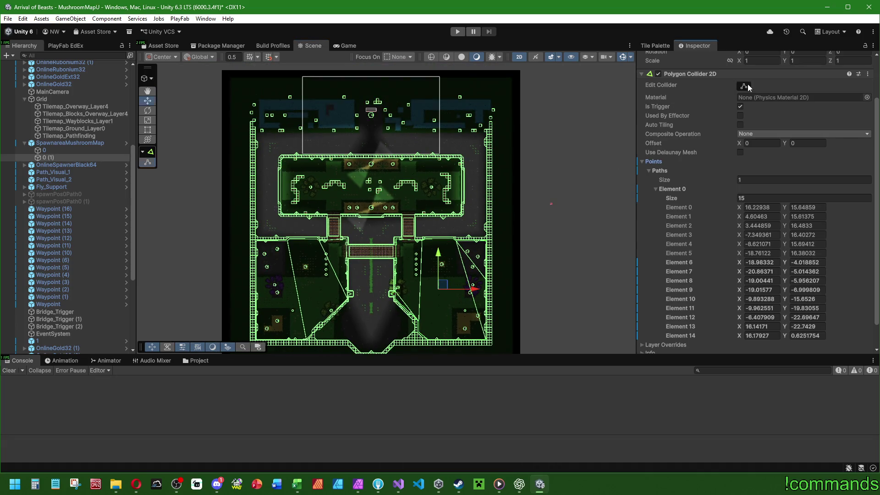
pyautogui.scroll(2, 61, 219)
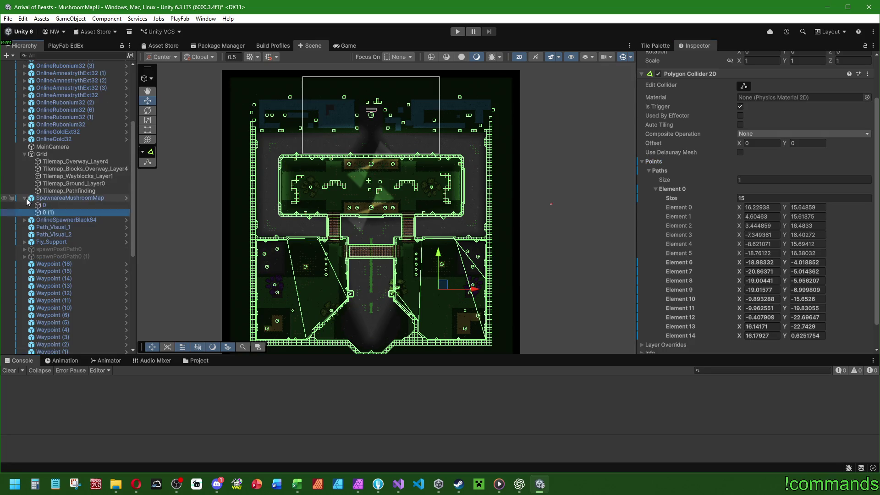
pyautogui.click(25, 198)
pyautogui.click(25, 154)
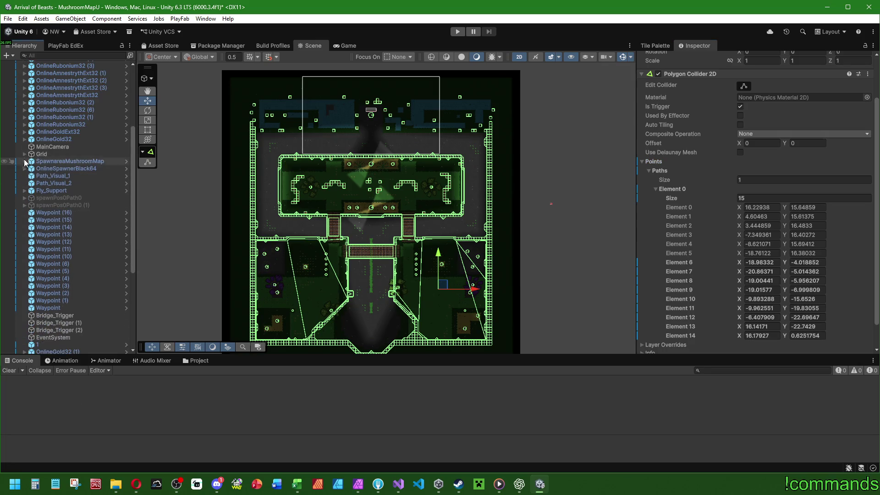
pyautogui.scroll(-8, 78, 310)
pyautogui.click(25, 335)
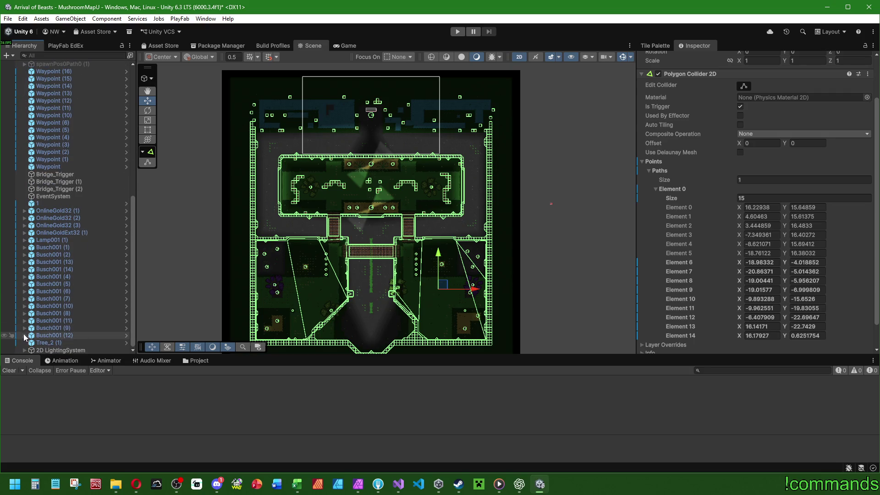
# Zoom and pan the Scene view to the lower-left diagonal wall
pyautogui.scroll(3, 509, 249)
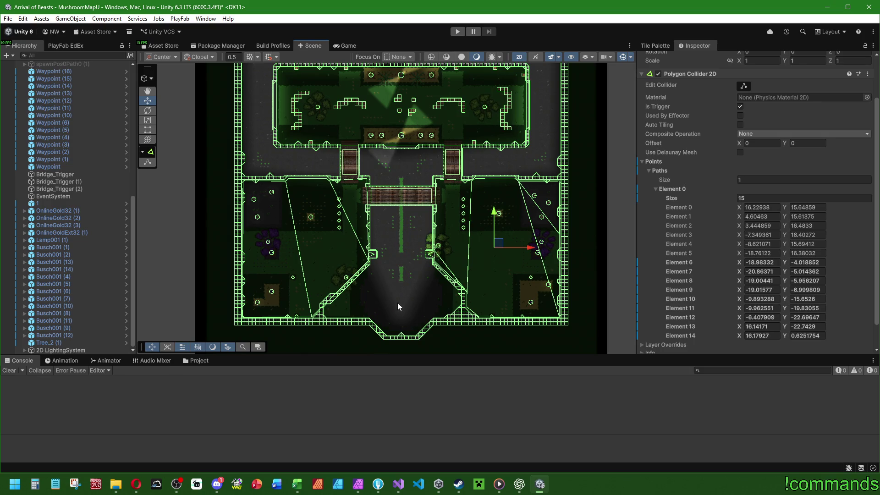
pyautogui.scroll(5, 333, 304)
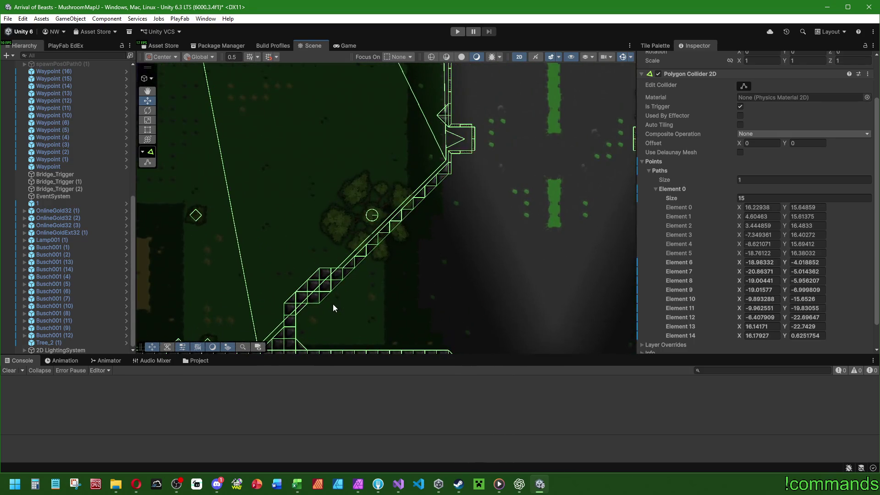
pyautogui.scroll(1, 333, 304)
pyautogui.moveTo(316, 304)
pyautogui.mouseDown()
pyautogui.moveTo(423, 236)
pyautogui.moveTo(360, 252)
pyautogui.mouseUp()
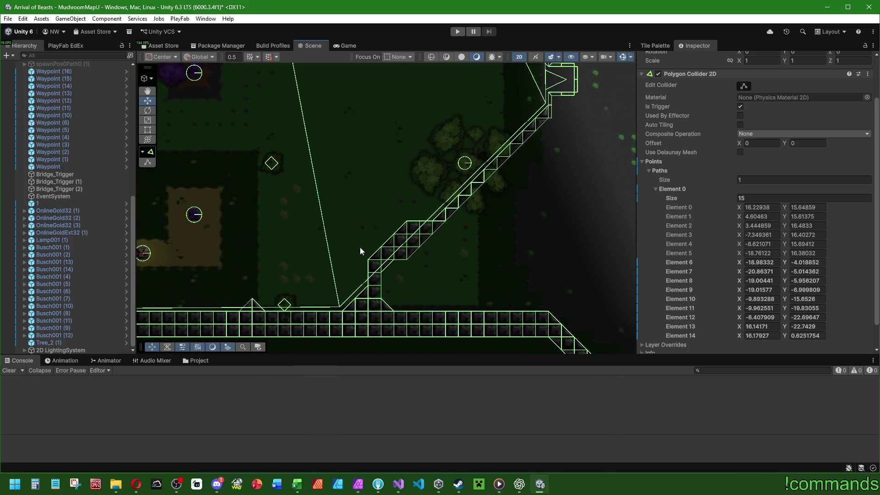
pyautogui.scroll(12, 81, 204)
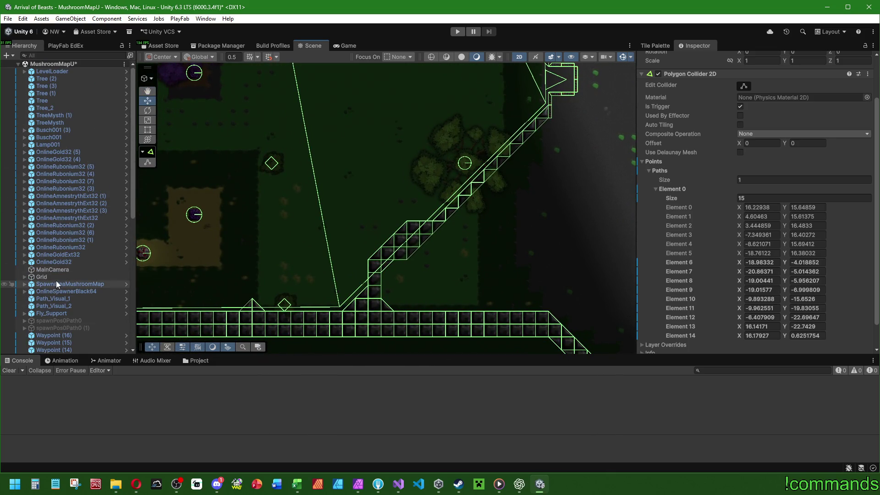
# On spawn area 0's collider, add a vertex and pull it up the lower-left diagonal wall
pyautogui.click(24, 284)
pyautogui.click(41, 292)
pyautogui.click(744, 137)
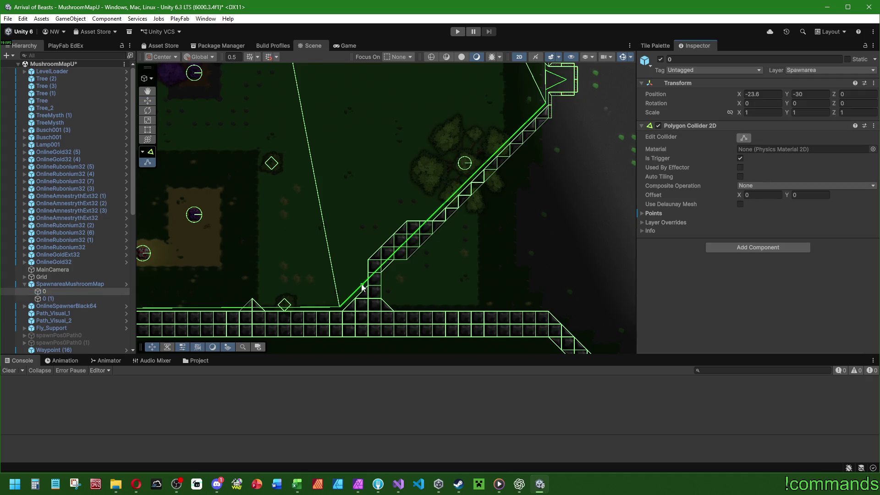
pyautogui.click(390, 248)
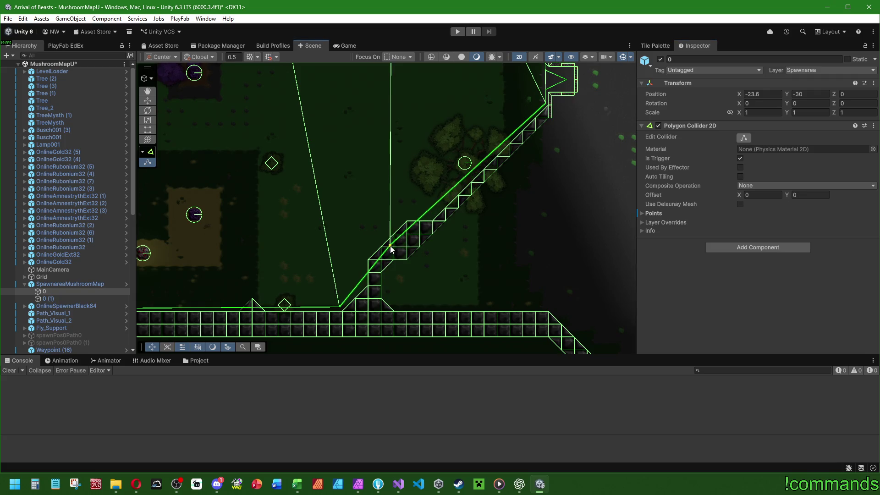
pyautogui.moveTo(390, 248)
pyautogui.mouseDown()
pyautogui.moveTo(364, 289)
pyautogui.moveTo(346, 157)
pyautogui.mouseUp()
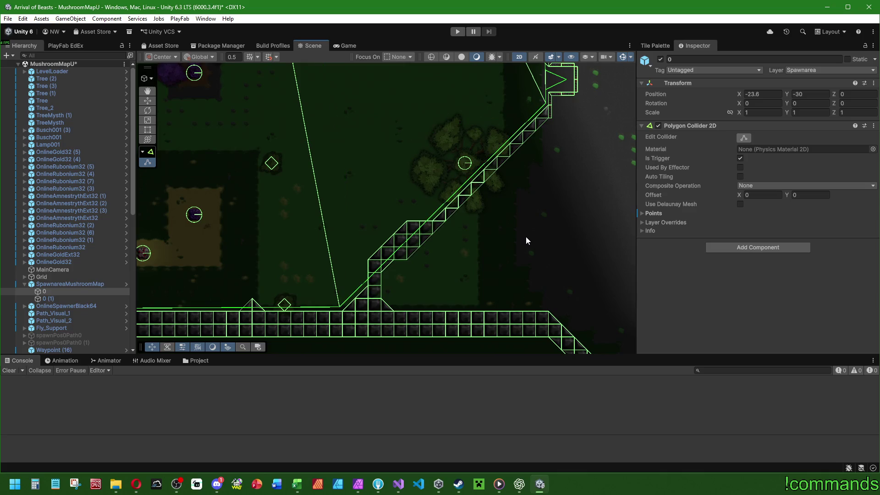
pyautogui.scroll(-3, 521, 244)
pyautogui.scroll(-5, 499, 263)
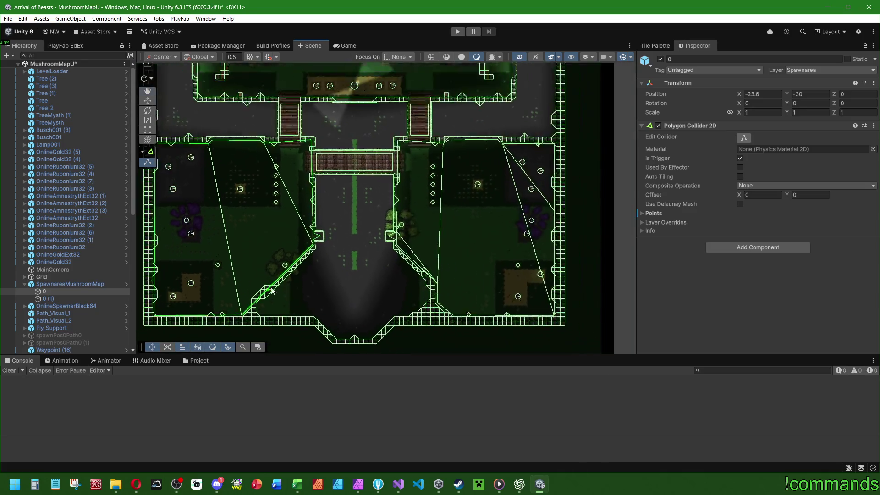
pyautogui.scroll(-3, 329, 203)
pyautogui.scroll(-2, 348, 238)
# Save the project and the MushroomMapU scene from the File menu
pyautogui.click(8, 19)
pyautogui.click(32, 119)
pyautogui.click(8, 19)
pyautogui.click(24, 63)
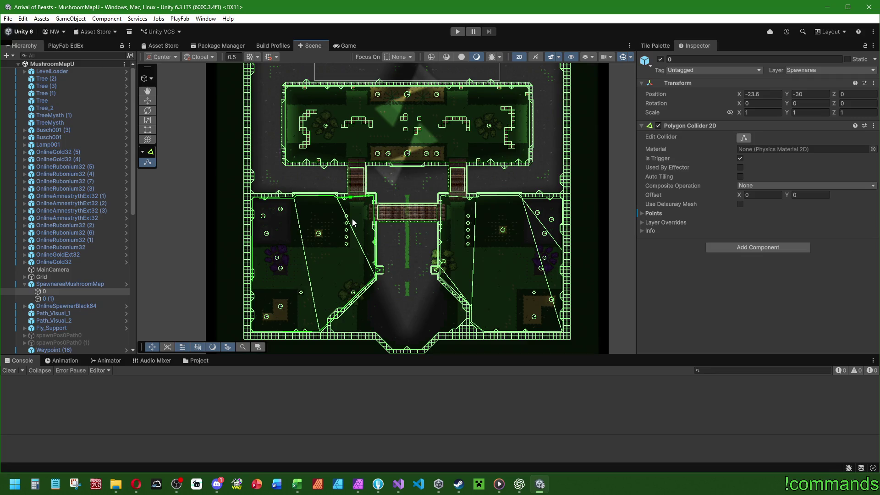
pyautogui.scroll(2, 410, 284)
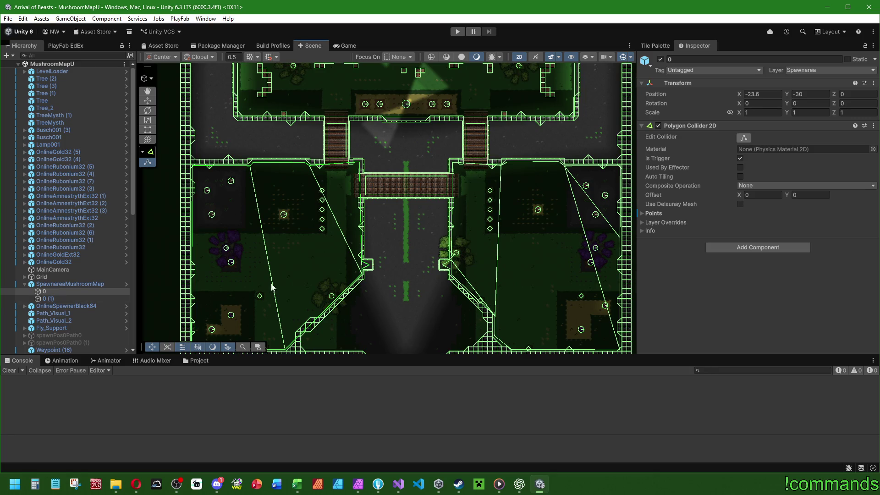
pyautogui.scroll(-2, 488, 282)
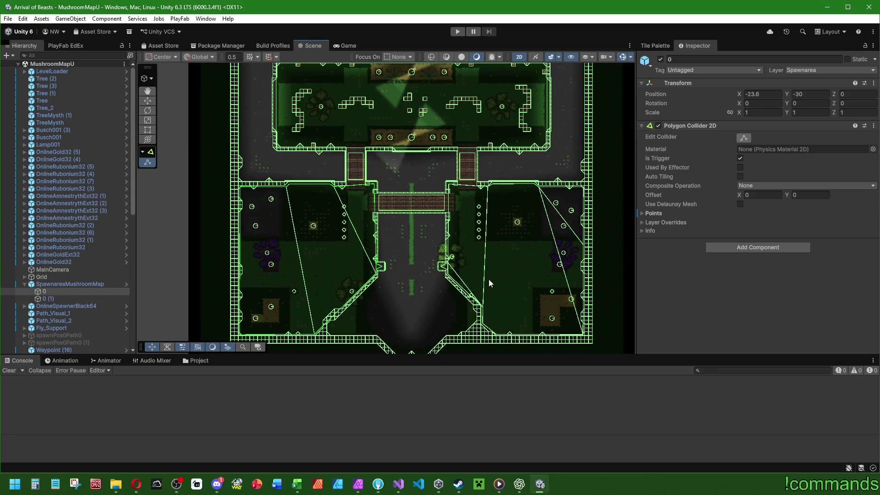
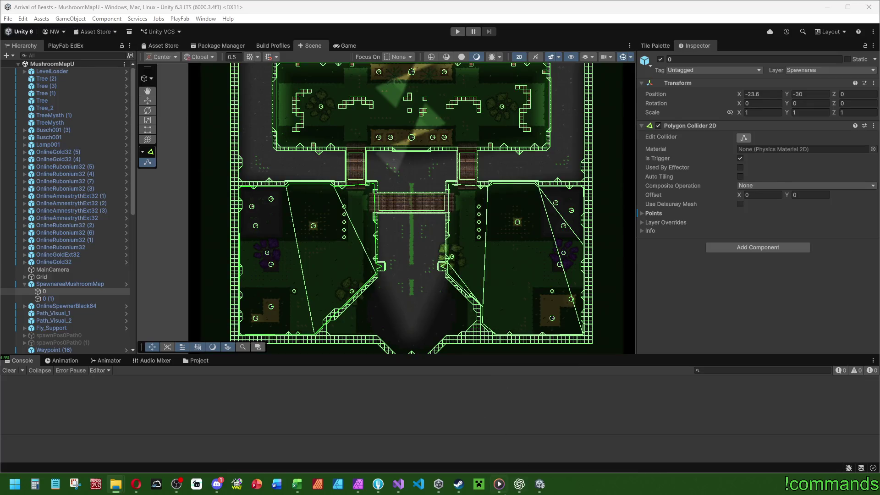
# Minimize the media player while its track keeps playing
pyautogui.click(759, 97)
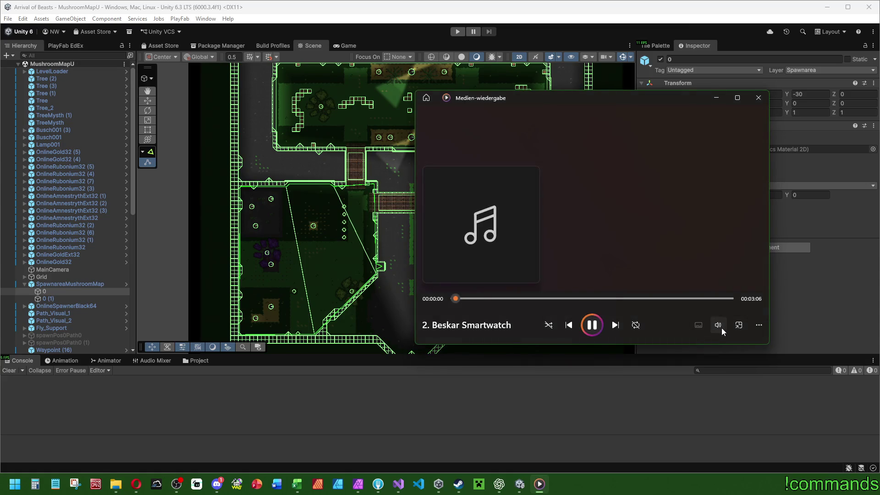
pyautogui.click(718, 325)
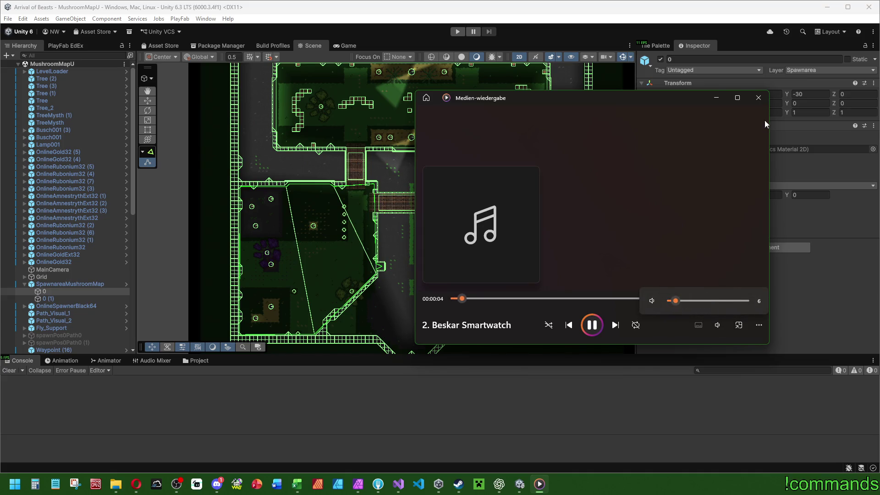
pyautogui.click(717, 98)
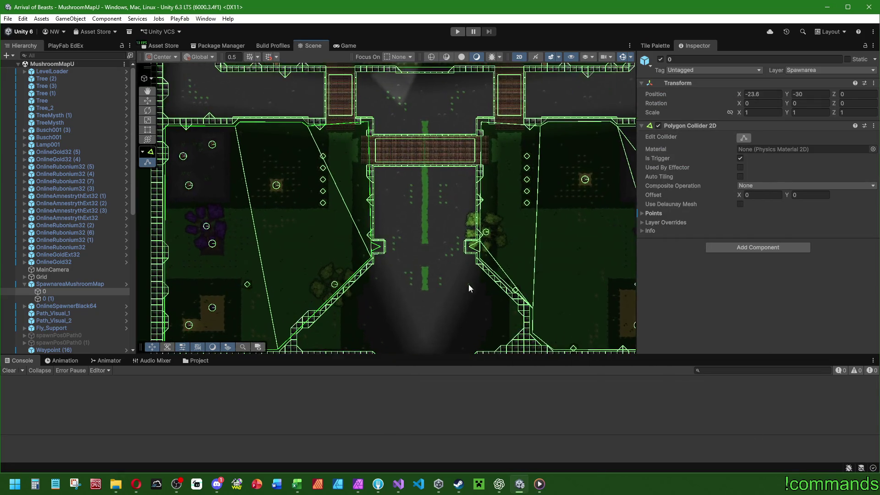
# Select MainCamera and frame the whole mushroom map in the Scene view
pyautogui.click(63, 271)
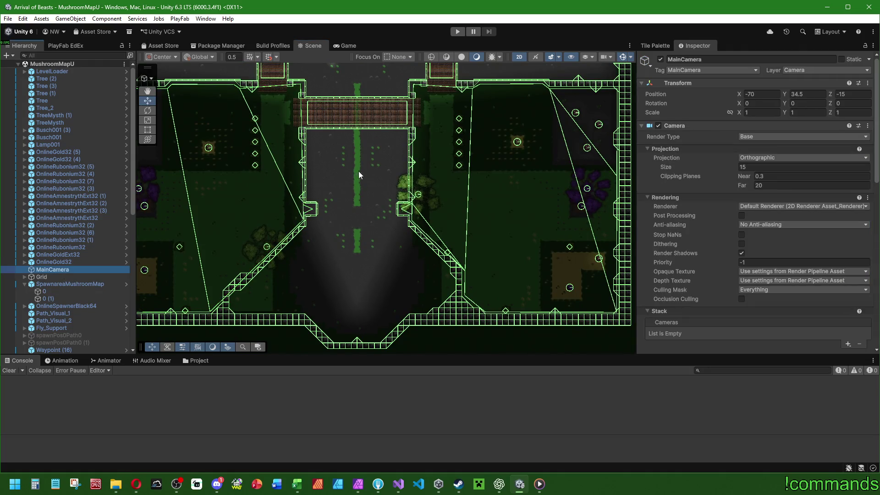
pyautogui.scroll(-5, 358, 172)
pyautogui.moveTo(373, 164); pyautogui.dragTo(441, 252)
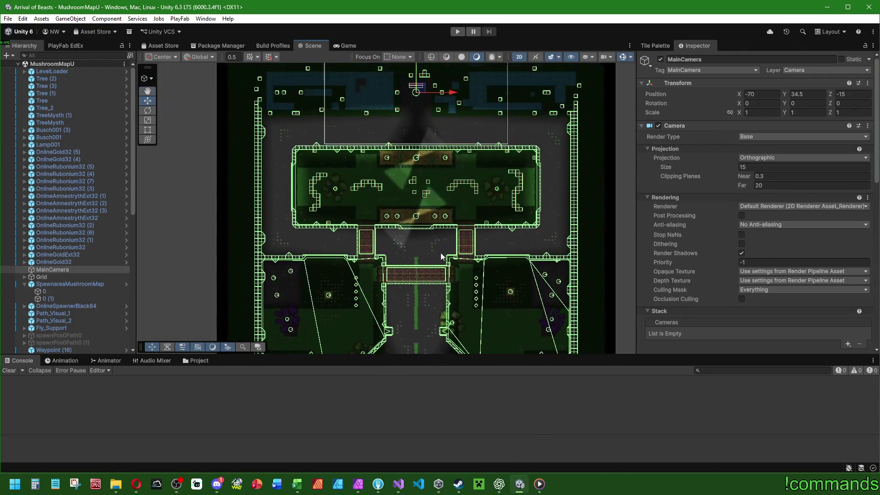
pyautogui.scroll(2, 443, 254)
pyautogui.scroll(1, 452, 278)
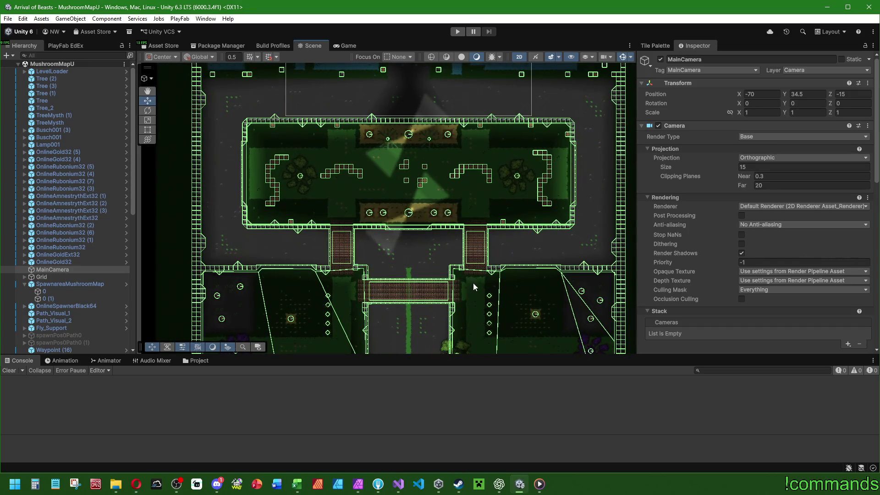
pyautogui.scroll(2, 475, 313)
pyautogui.moveTo(475, 313); pyautogui.dragTo(376, 114)
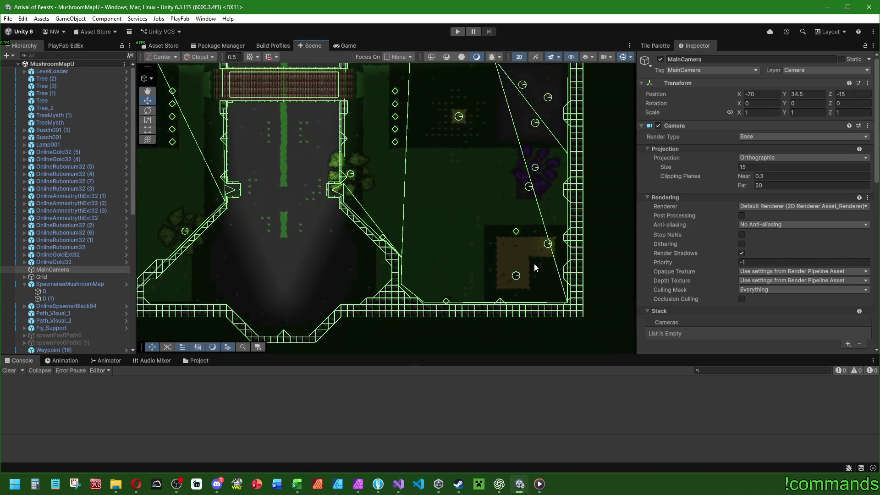
pyautogui.scroll(-6, 590, 203)
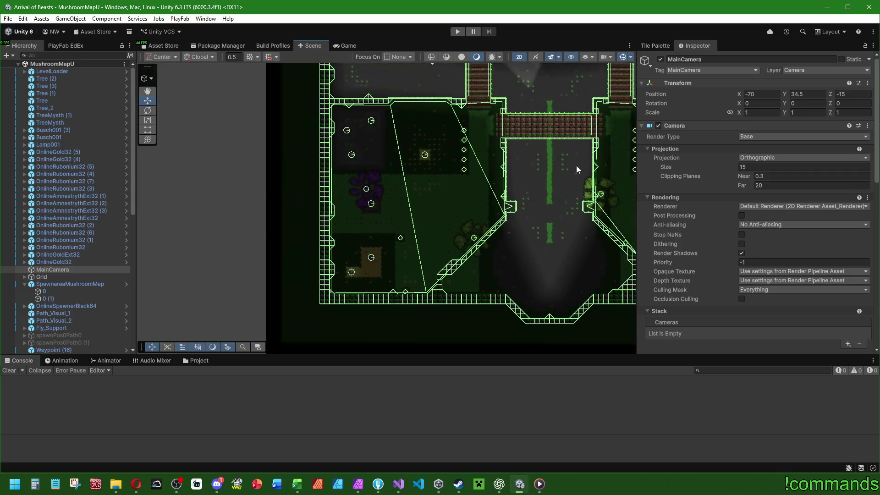
pyautogui.click(8, 19)
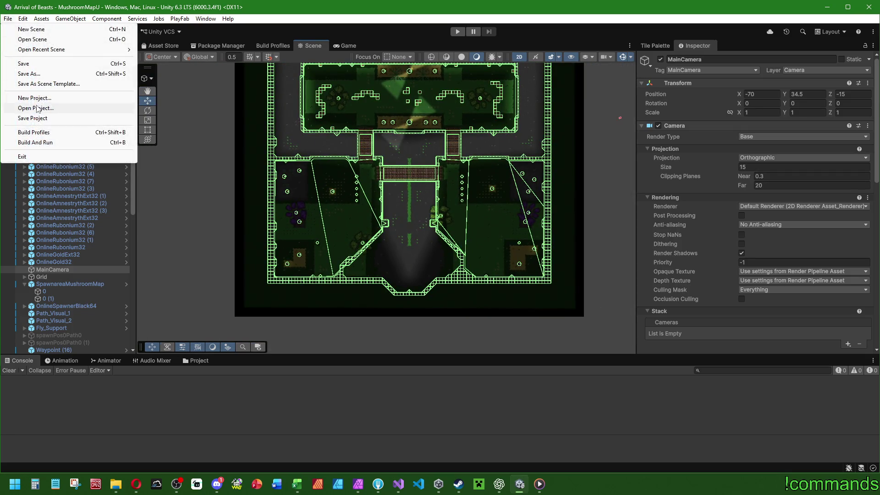
# Save the scene, maximize the Scene view, and turn Gizmos off
pyautogui.click(8, 19)
pyautogui.click(27, 64)
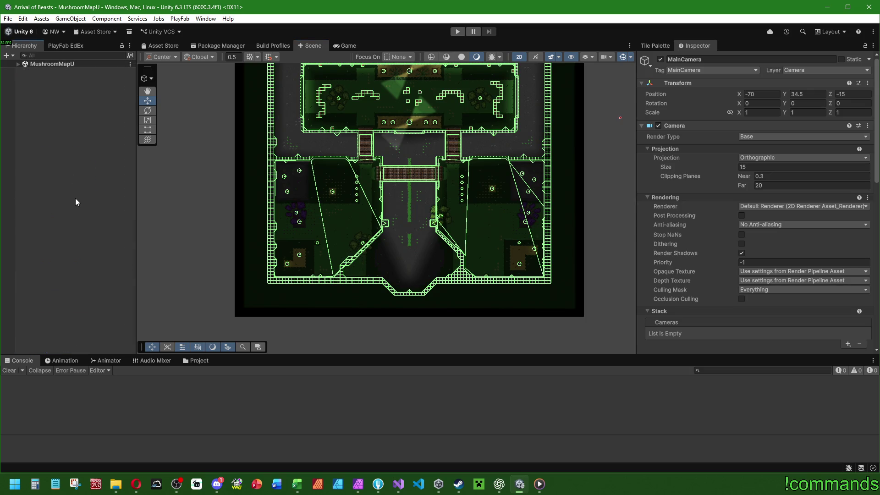
pyautogui.scroll(-2, 413, 149)
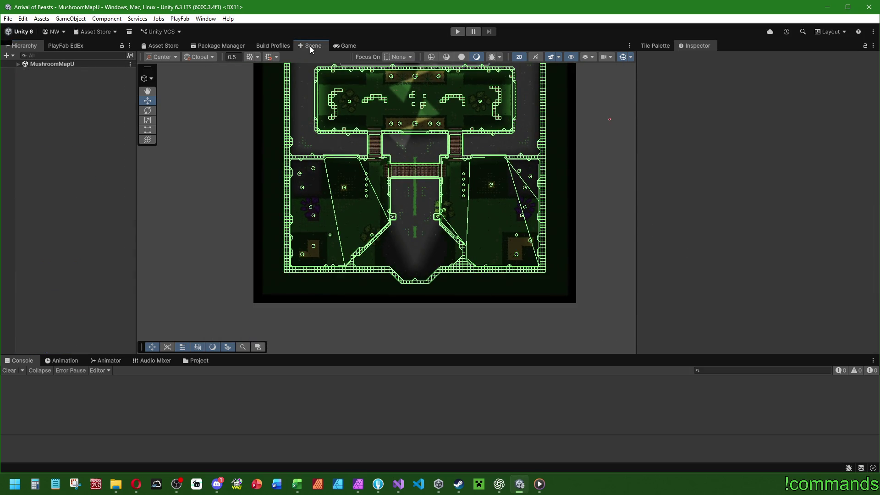
pyautogui.doubleClick(310, 46)
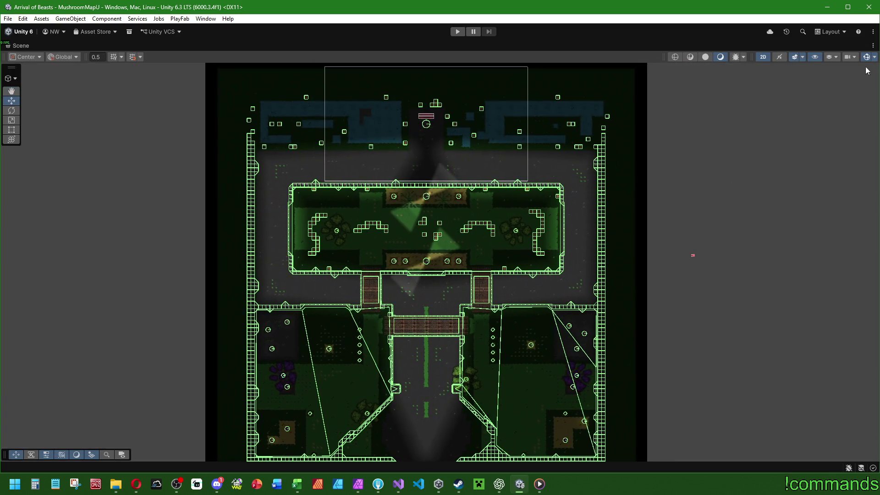
pyautogui.click(866, 57)
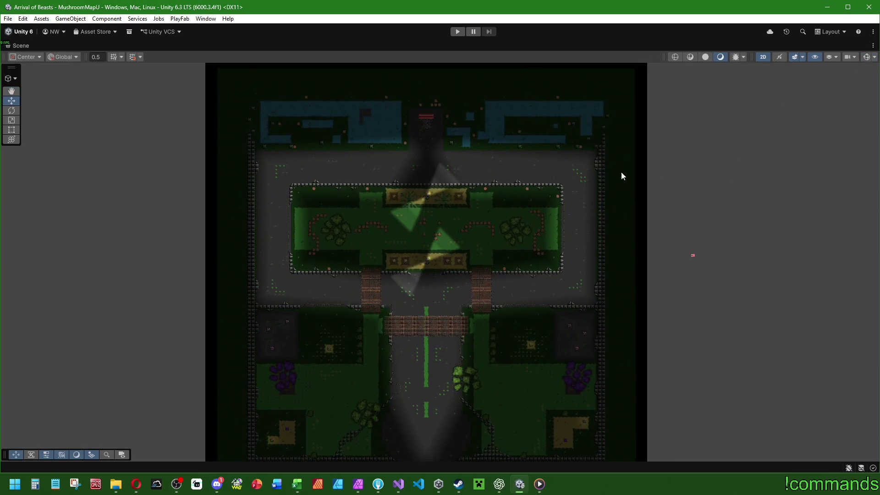
pyautogui.scroll(-2, 634, 176)
pyautogui.scroll(1, 632, 202)
# Pan and zoom the maximized Scene view so the whole clean map is framed
pyautogui.moveTo(116, 484)
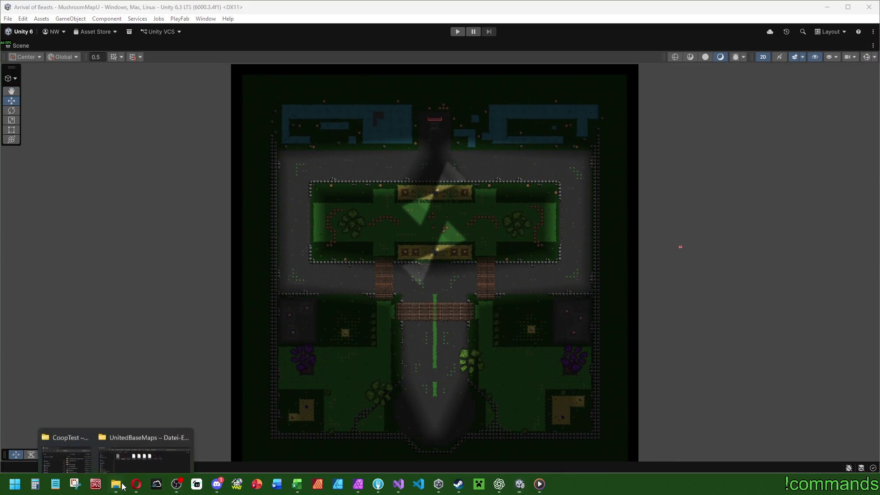
pyautogui.click(137, 446)
pyautogui.click(520, 484)
pyautogui.moveTo(500, 323)
pyautogui.mouseDown()
pyautogui.moveTo(565, 279)
pyautogui.moveTo(486, 286)
pyautogui.mouseUp()
pyautogui.scroll(-1, 493, 285)
pyautogui.scroll(1, 494, 284)
pyautogui.scroll(1, 494, 284)
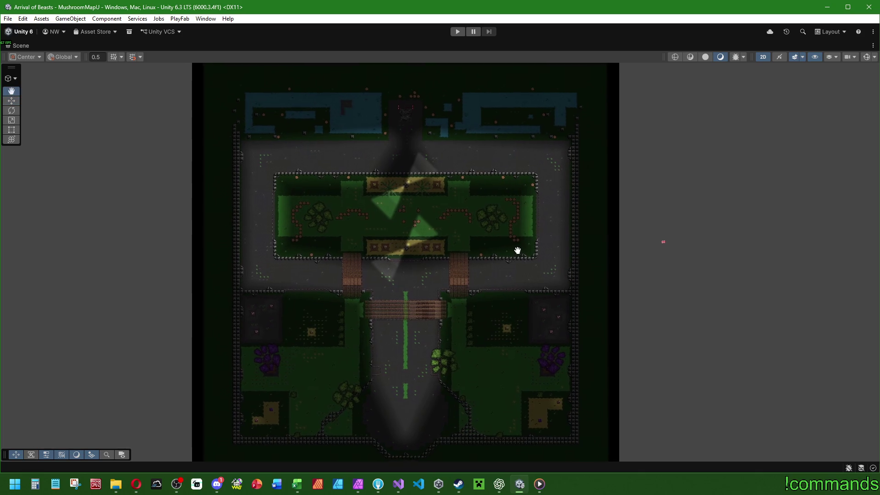
pyautogui.scroll(-1, 518, 250)
pyautogui.scroll(1, 516, 256)
pyautogui.scroll(1, 512, 255)
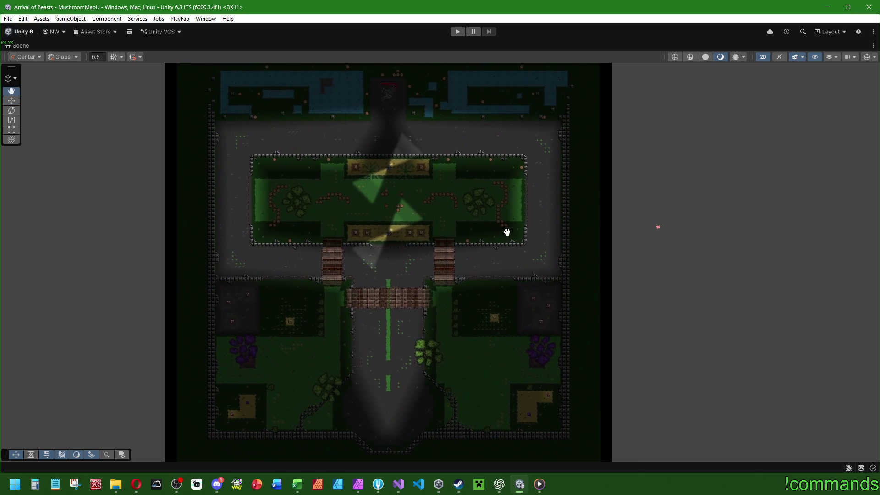
pyautogui.scroll(1, 503, 240)
pyautogui.moveTo(509, 236)
pyautogui.mouseDown()
pyautogui.moveTo(507, 246)
pyautogui.moveTo(503, 228)
pyautogui.mouseUp()
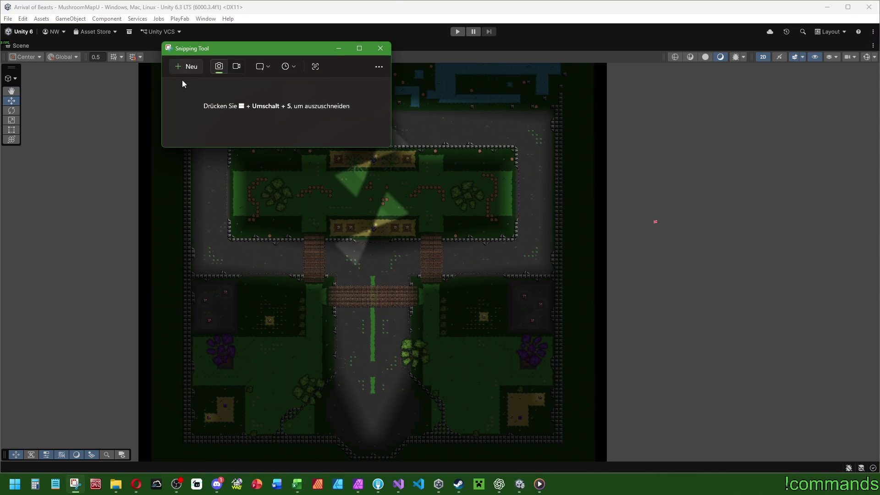
# Snip a rectangle around the whole gizmo-free map and copy the capture
pyautogui.click(186, 67)
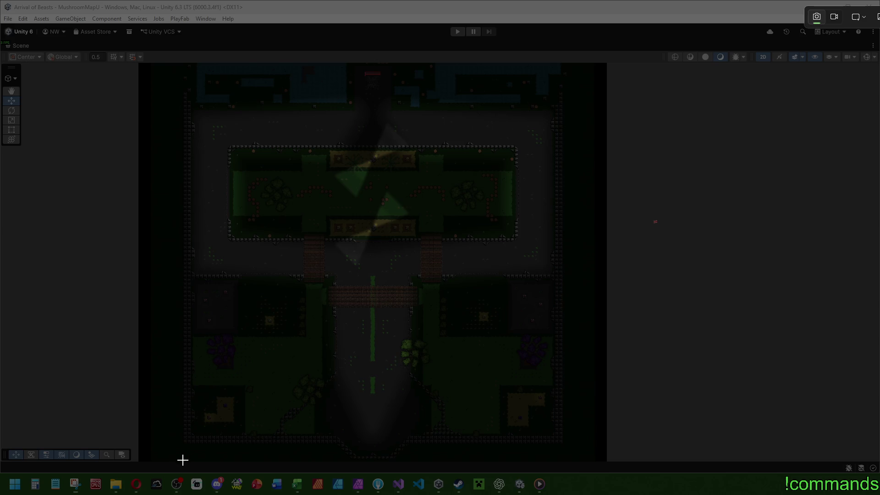
pyautogui.moveTo(182, 460)
pyautogui.mouseDown()
pyautogui.moveTo(399, 260)
pyautogui.moveTo(546, 191)
pyautogui.moveTo(556, 123)
pyautogui.moveTo(580, 86)
pyautogui.moveTo(564, 68)
pyautogui.mouseUp()
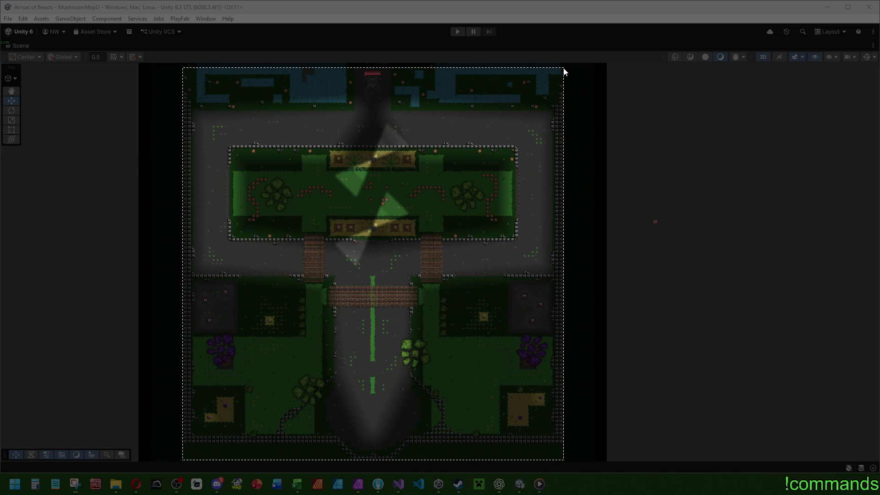
pyautogui.moveTo(564, 68); pyautogui.dragTo(563, 68)
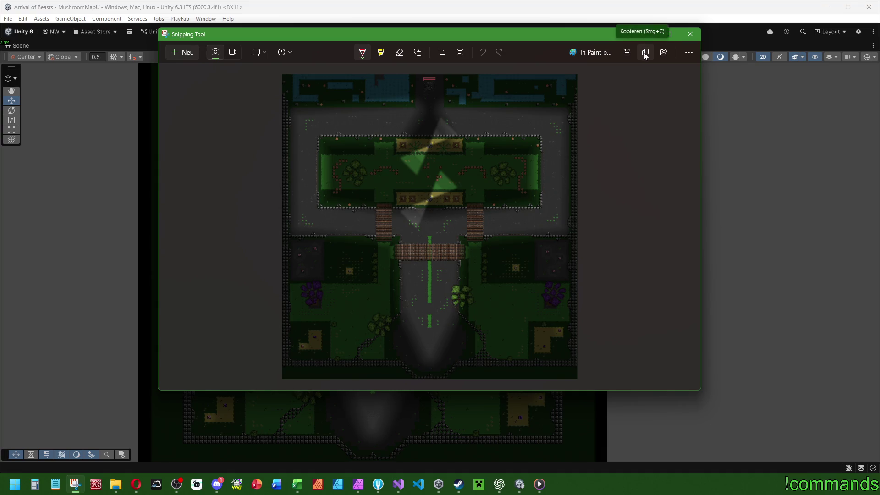
pyautogui.click(645, 53)
# Paste the capture into a new 1080x1920 document, align it top-left, and clip the canvas
pyautogui.hotkey('alt', 'Tab')
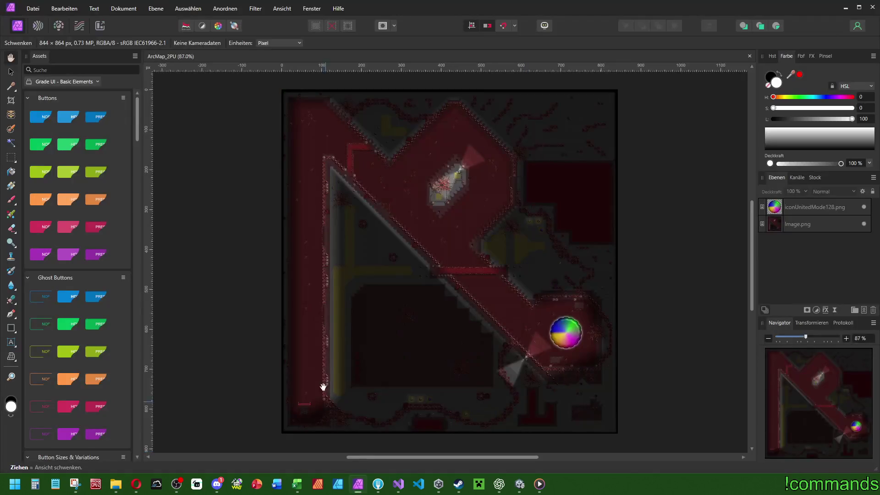
pyautogui.moveTo(514, 219); pyautogui.dragTo(495, 223)
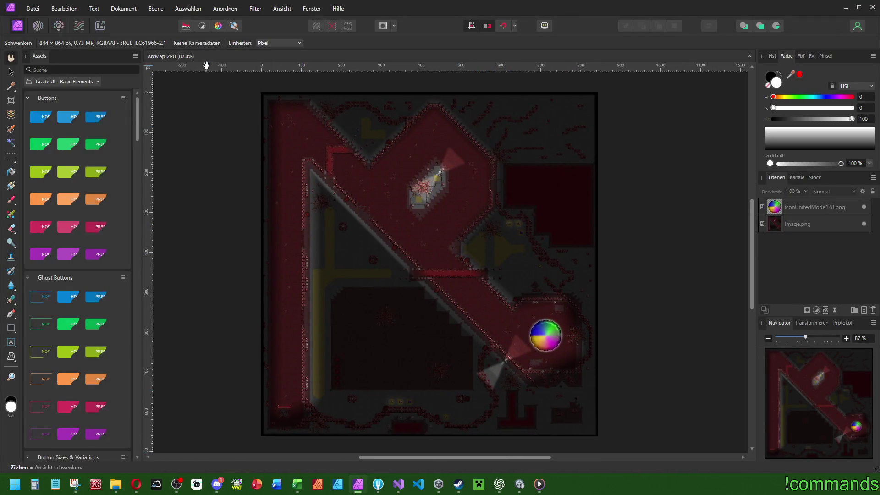
pyautogui.click(33, 8)
pyautogui.click(44, 19)
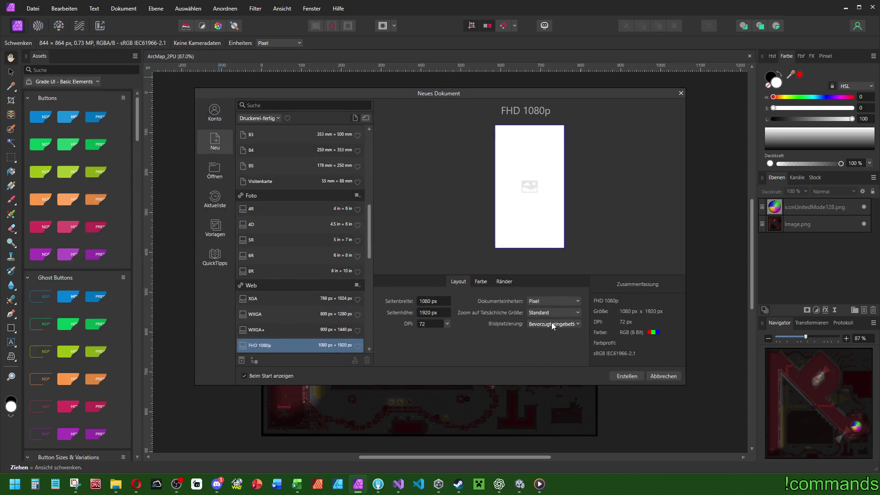
pyautogui.click(627, 377)
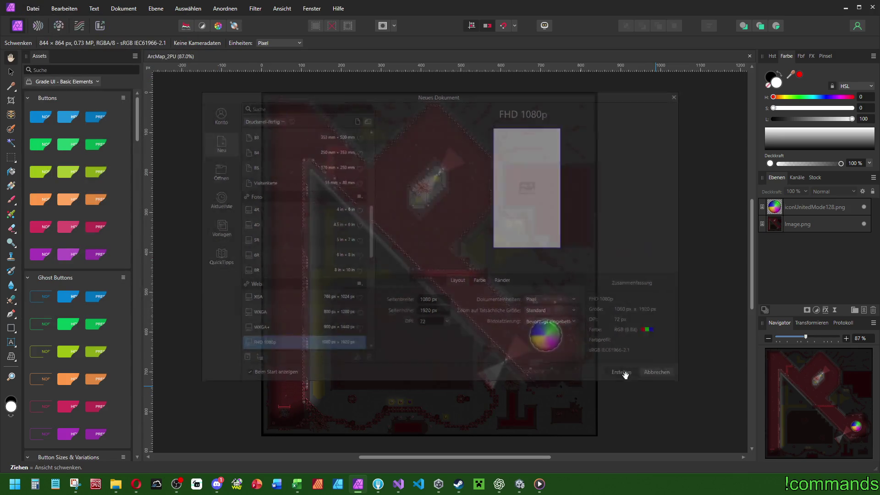
pyautogui.hotkey('ctrl', 'v')
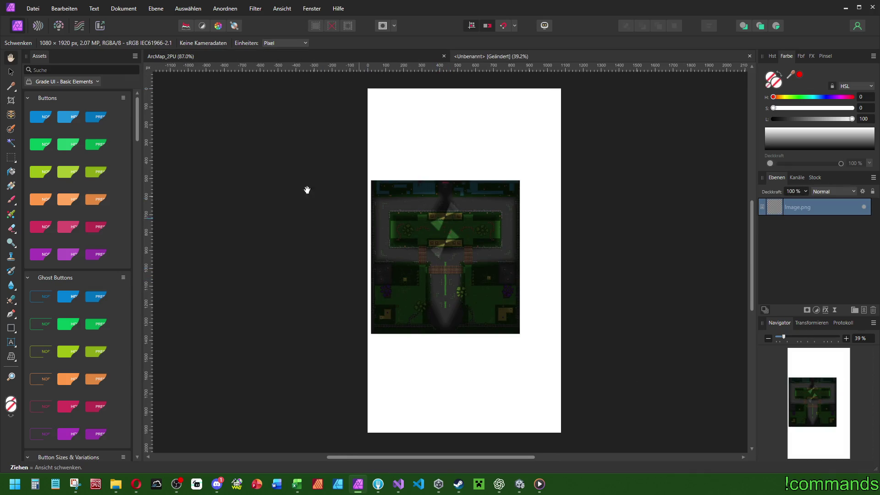
pyautogui.click(11, 71)
pyautogui.click(612, 42)
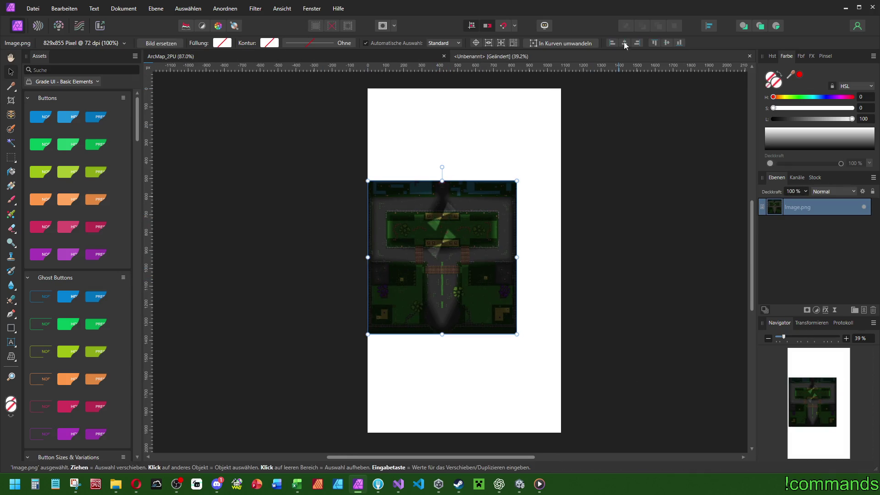
pyautogui.click(654, 42)
pyautogui.click(123, 8)
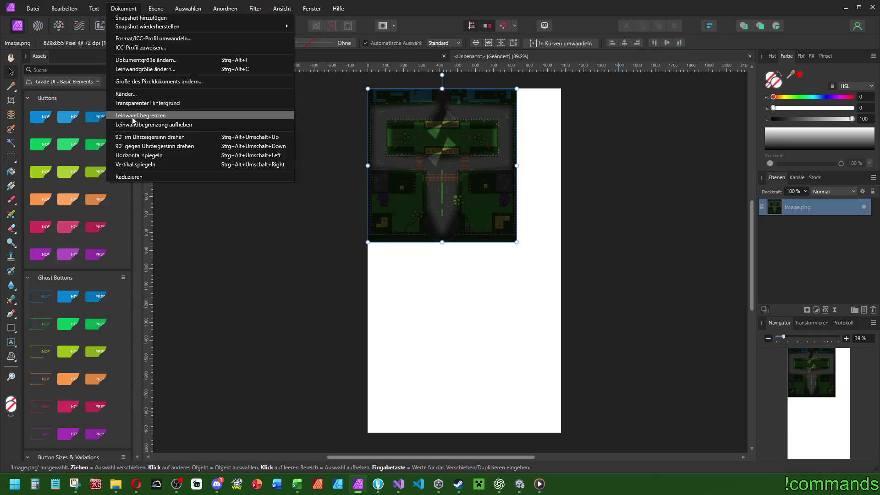
pyautogui.click(133, 115)
pyautogui.press('h')
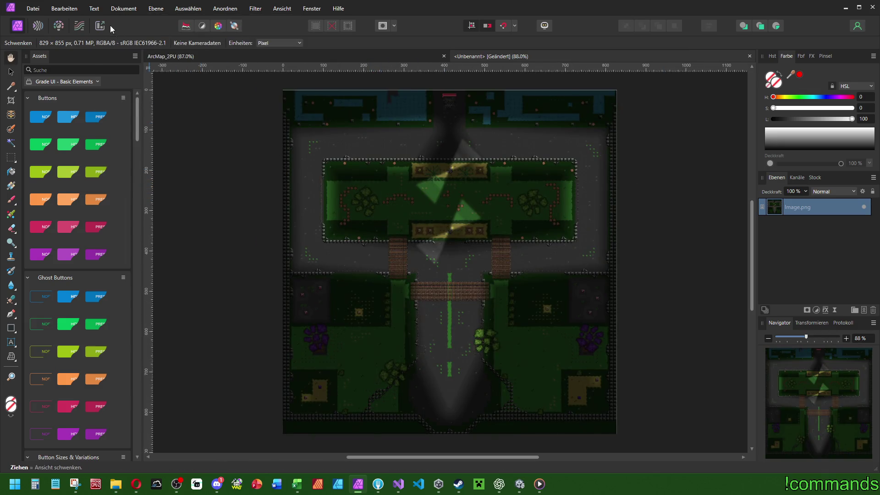
# Deselect the map image, check the top of the canvas, and return to Unity
pyautogui.click(178, 58)
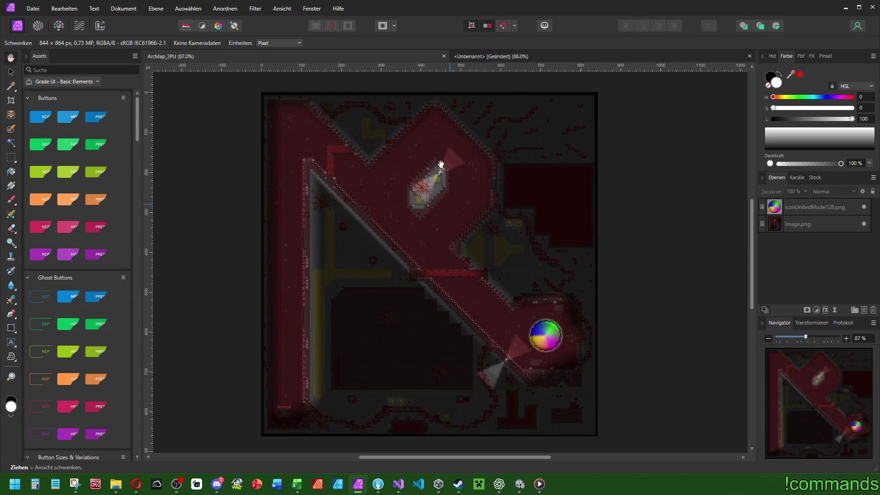
pyautogui.click(475, 57)
pyautogui.click(11, 71)
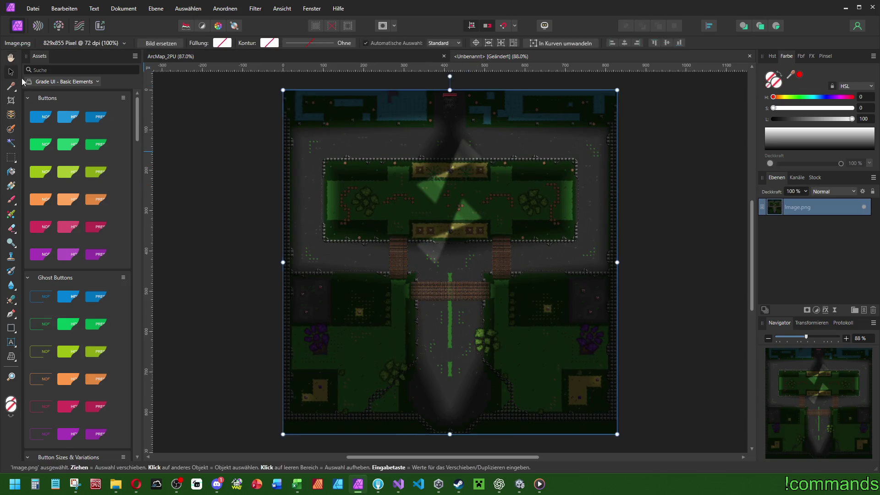
pyautogui.click(160, 110)
pyautogui.scroll(-2, 198, 133)
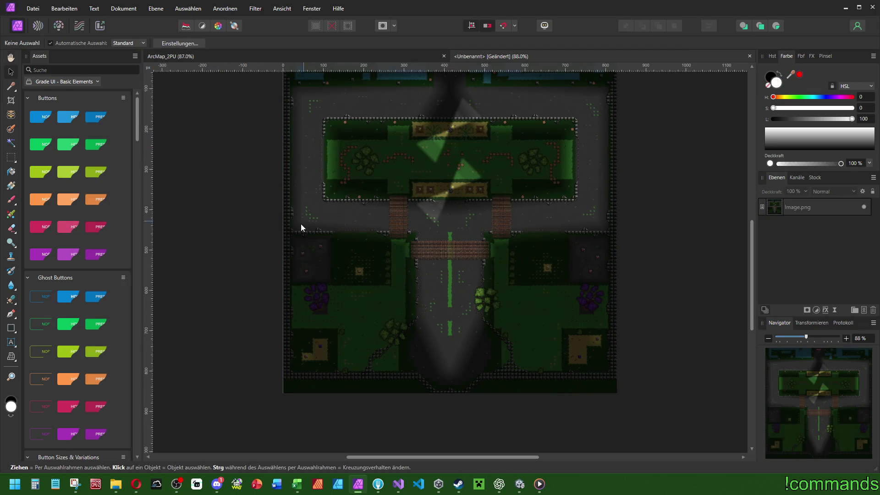
pyautogui.scroll(2, 298, 234)
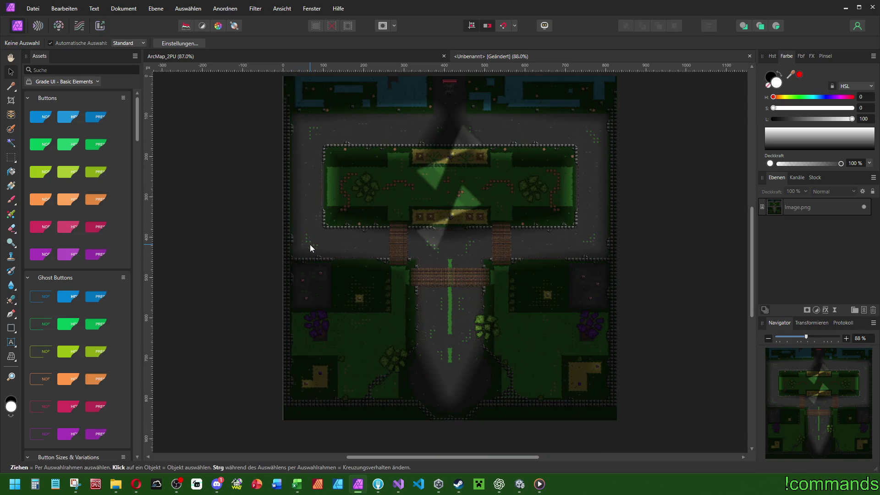
pyautogui.click(515, 489)
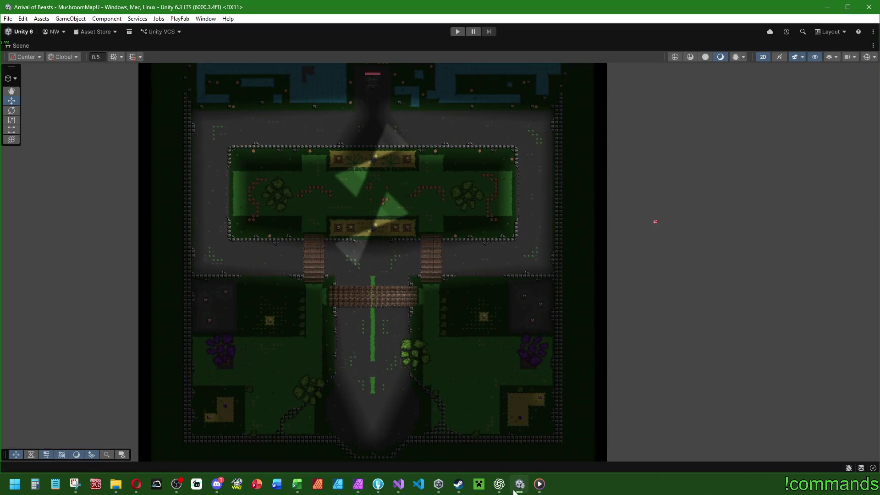
# Zoom out and take a new Snipping Tool capture of the whole map with its dark border
pyautogui.scroll(-2, 464, 296)
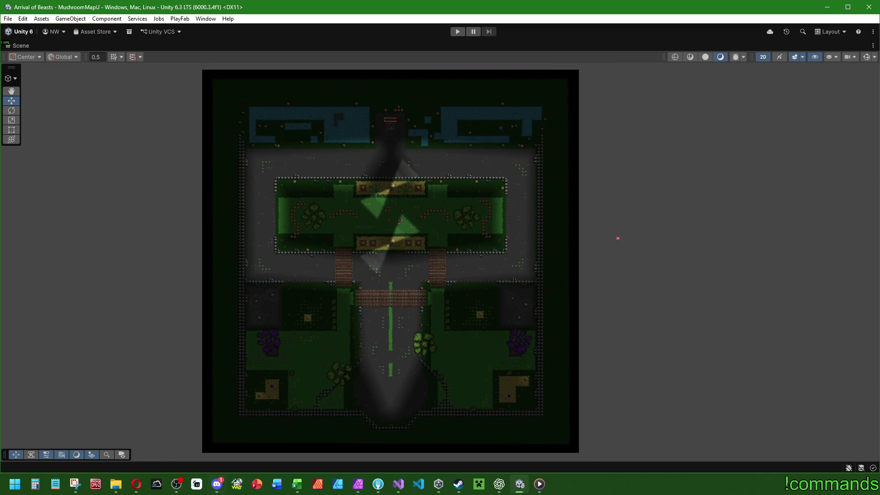
pyautogui.click(69, 487)
pyautogui.click(185, 56)
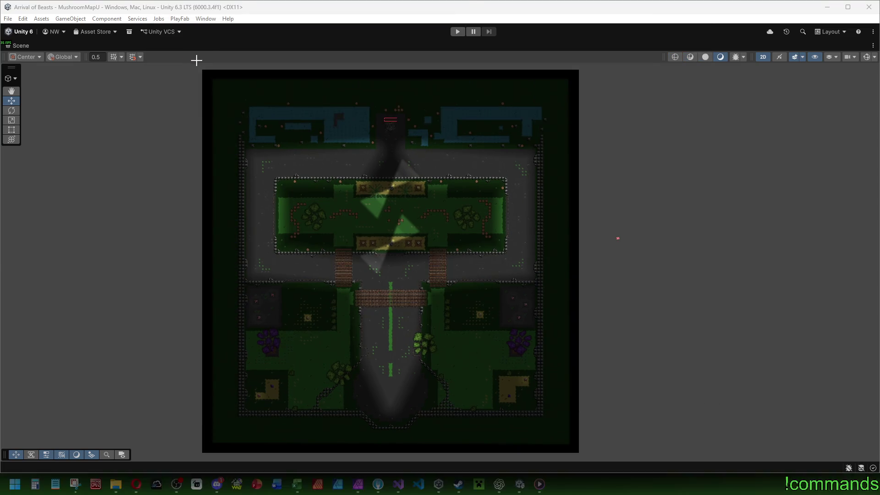
pyautogui.moveTo(209, 75)
pyautogui.mouseDown()
pyautogui.moveTo(503, 210)
pyautogui.moveTo(434, 181)
pyautogui.moveTo(599, 467)
pyautogui.moveTo(573, 447)
pyautogui.mouseUp()
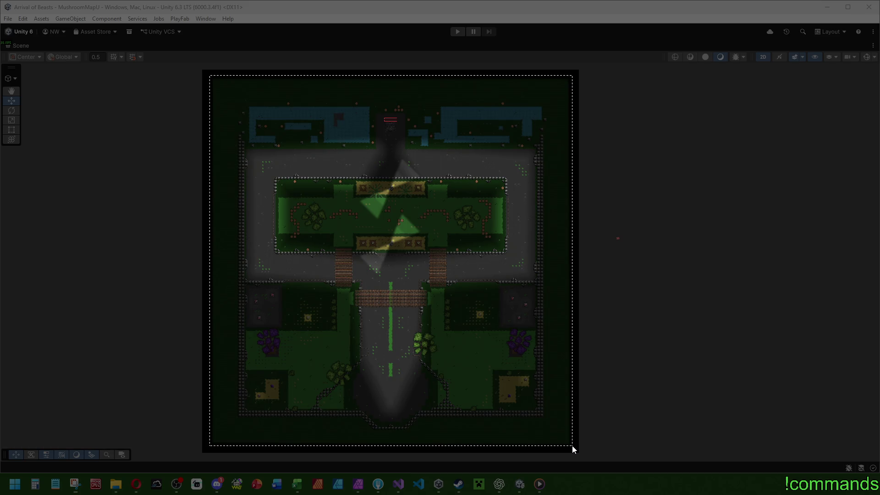
pyautogui.moveTo(573, 446); pyautogui.dragTo(572, 447)
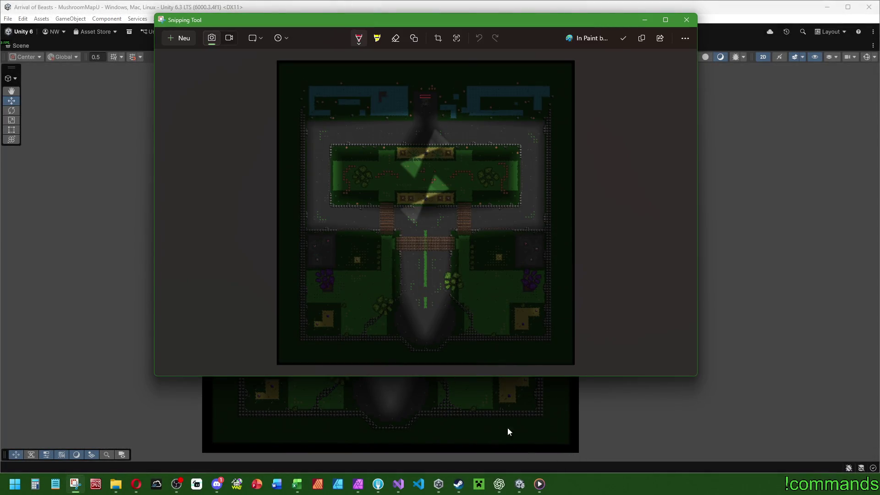
pyautogui.click(358, 484)
# Paste the new capture, clip the canvas, and align the new map to the top
pyautogui.hotkey('ctrl', 'v')
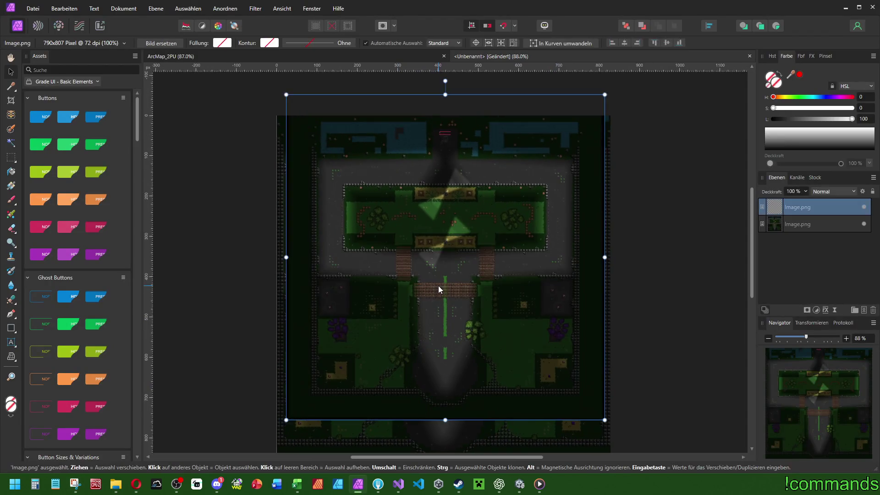
pyautogui.scroll(-5, 439, 289)
pyautogui.moveTo(492, 244); pyautogui.dragTo(488, 251)
pyautogui.click(124, 8)
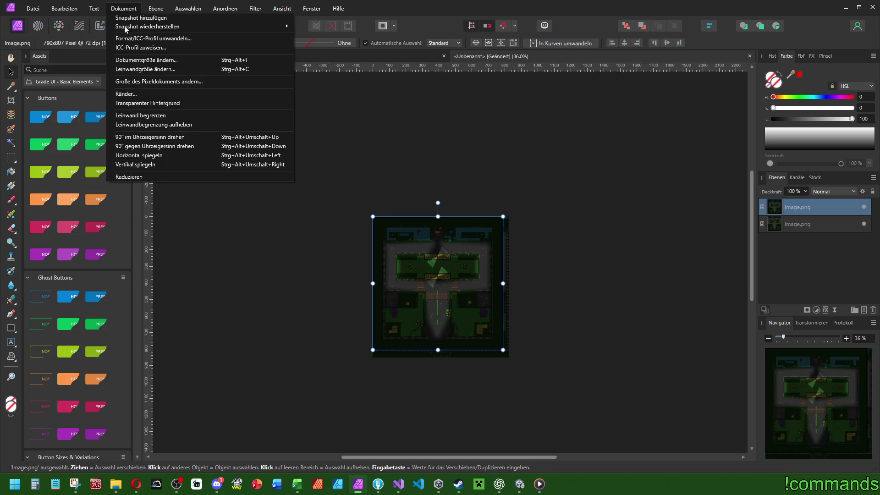
pyautogui.click(144, 115)
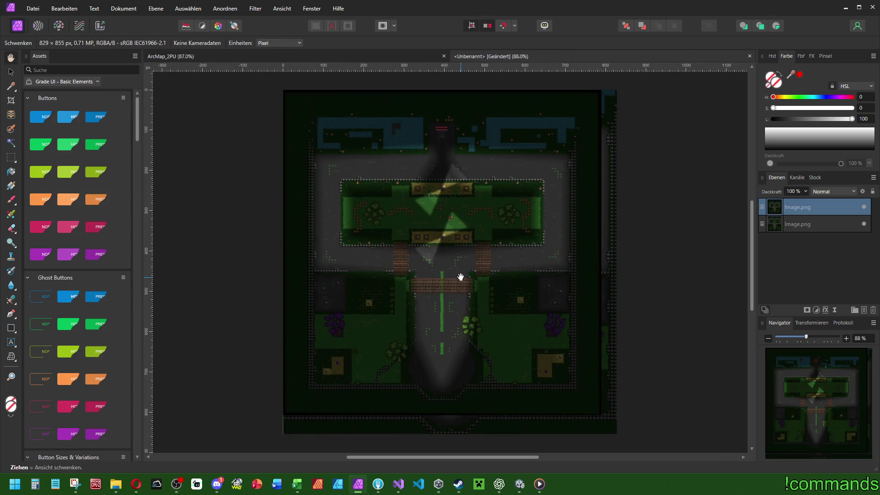
pyautogui.hotkey('shift', 'Up')
pyautogui.hotkey('shift', 'Up')
pyautogui.hotkey('shift', 'Up')
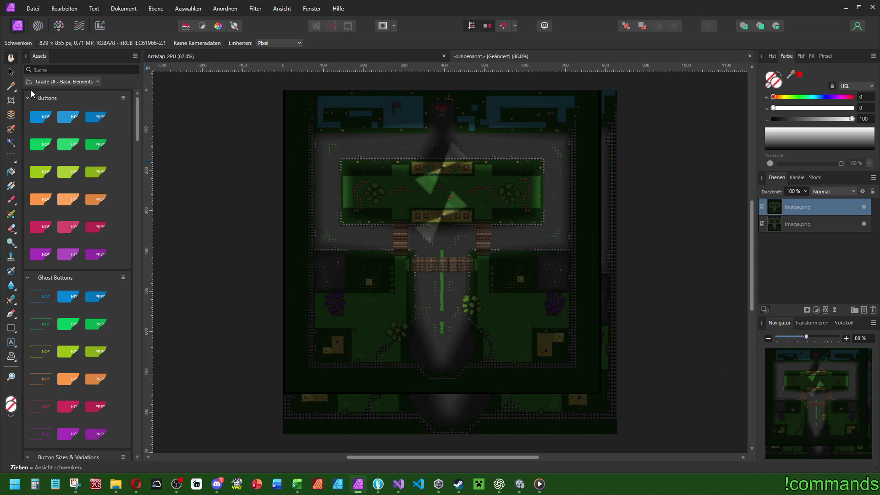
pyautogui.click(11, 72)
pyautogui.click(613, 42)
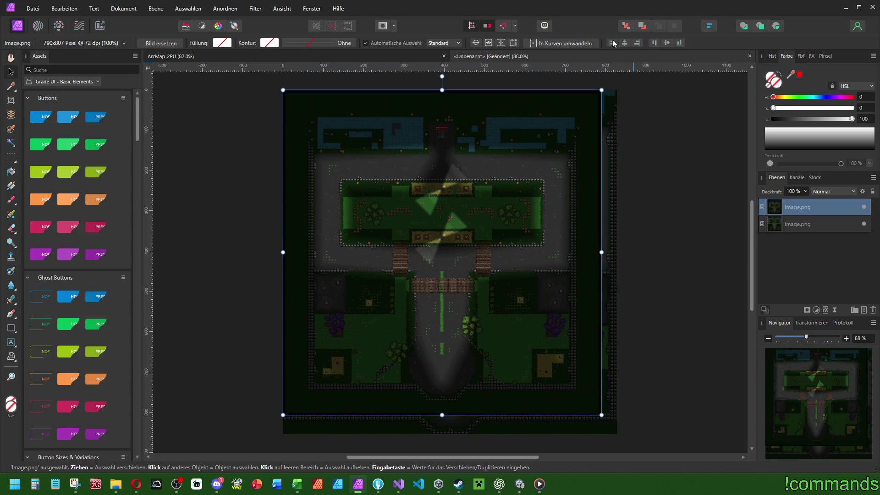
# Delete the old map layer, clip the canvas again, and Rasterise & Trim to 790 × 807 px
pyautogui.click(811, 224)
pyautogui.press('Delete')
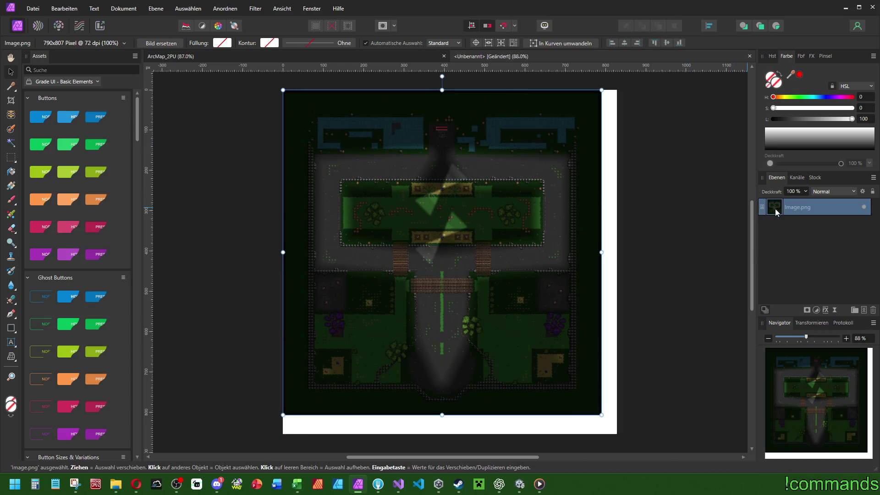
pyautogui.click(94, 8)
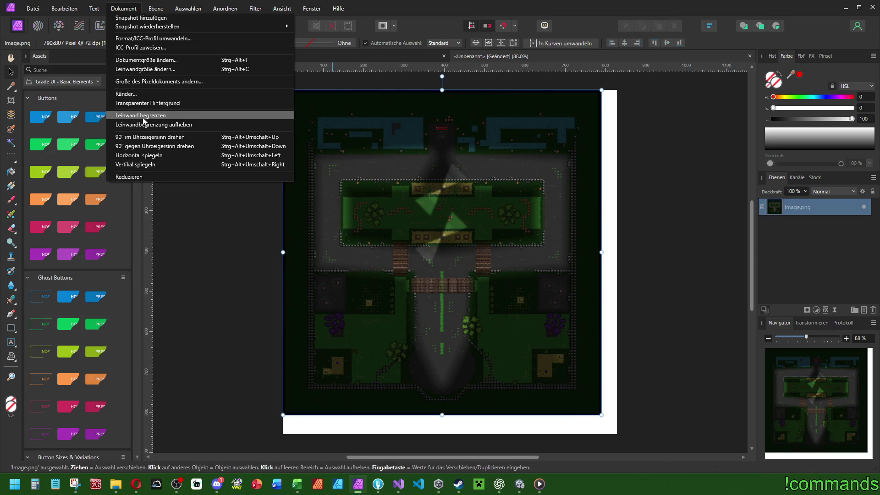
pyautogui.click(143, 119)
pyautogui.rightClick(792, 207)
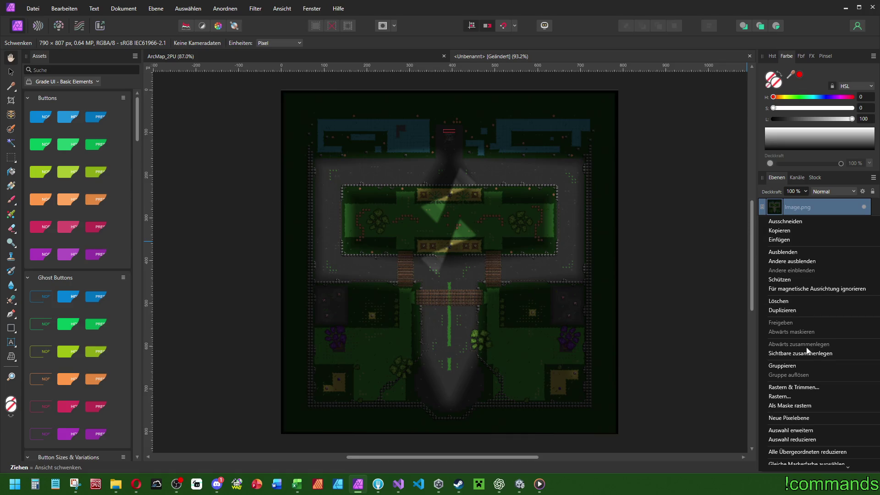
pyautogui.click(796, 386)
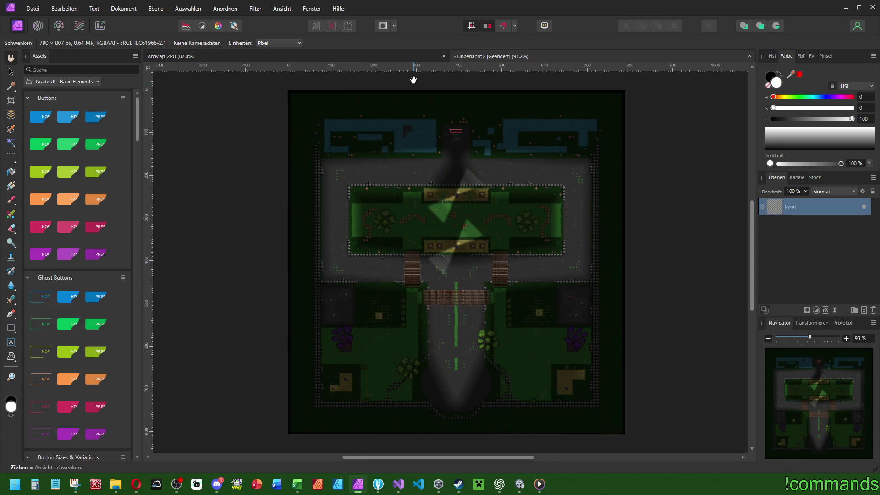
# Copy the iconUnitedMode128.png colour wheel from ArcMap_2PU into the untitled map
pyautogui.click(416, 58)
pyautogui.click(499, 55)
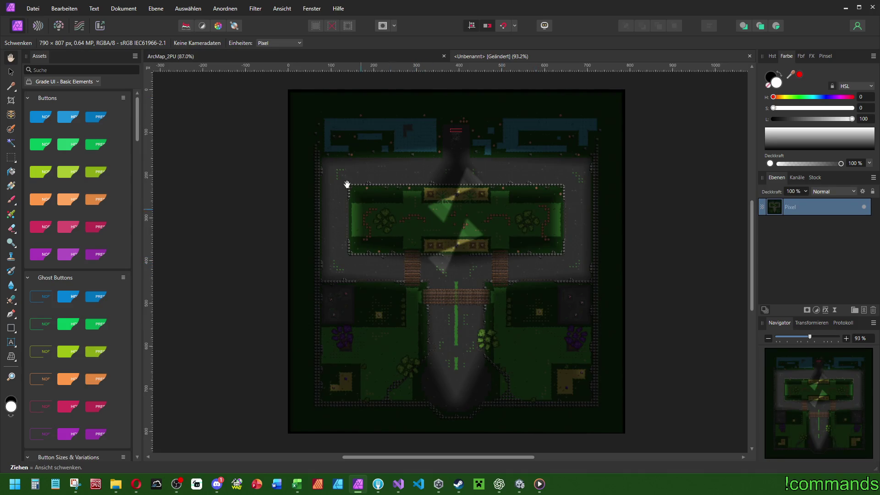
pyautogui.click(344, 57)
pyautogui.click(517, 54)
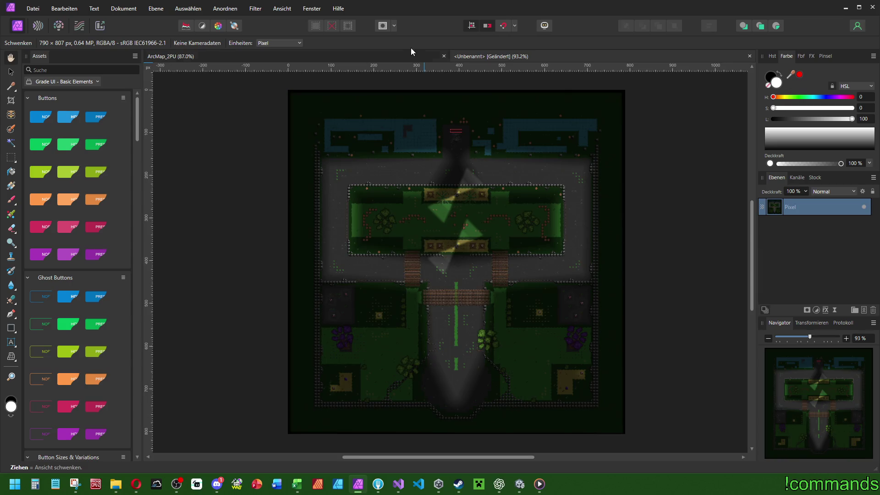
pyautogui.click(411, 54)
pyautogui.press('v')
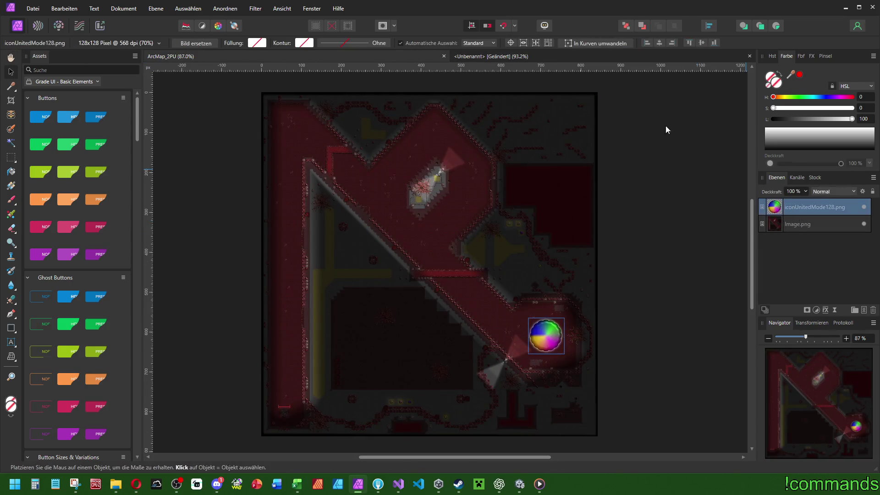
pyautogui.click(499, 55)
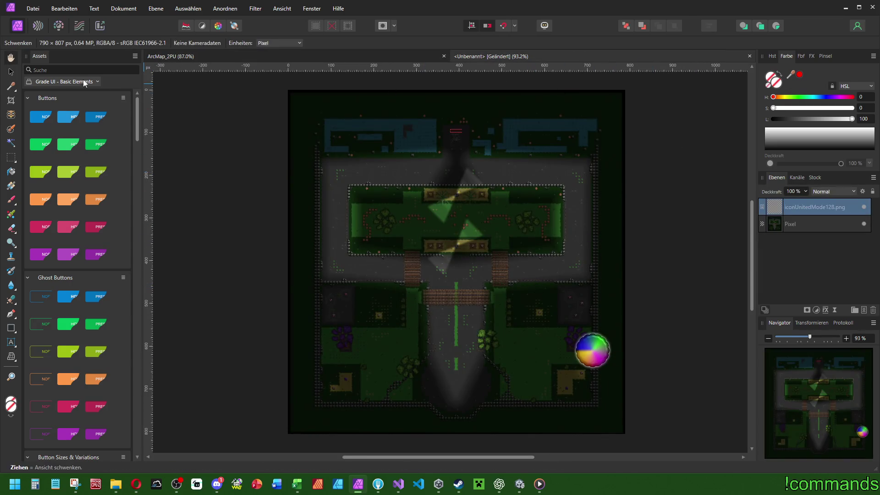
# Centre the colour-wheel icon on the map's lower path
pyautogui.click(11, 72)
pyautogui.moveTo(593, 351); pyautogui.dragTo(458, 351)
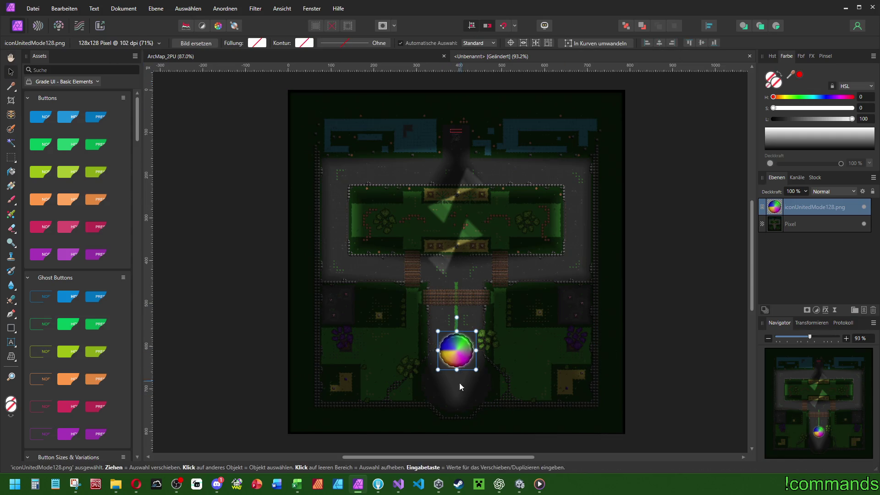
pyautogui.scroll(8, 459, 384)
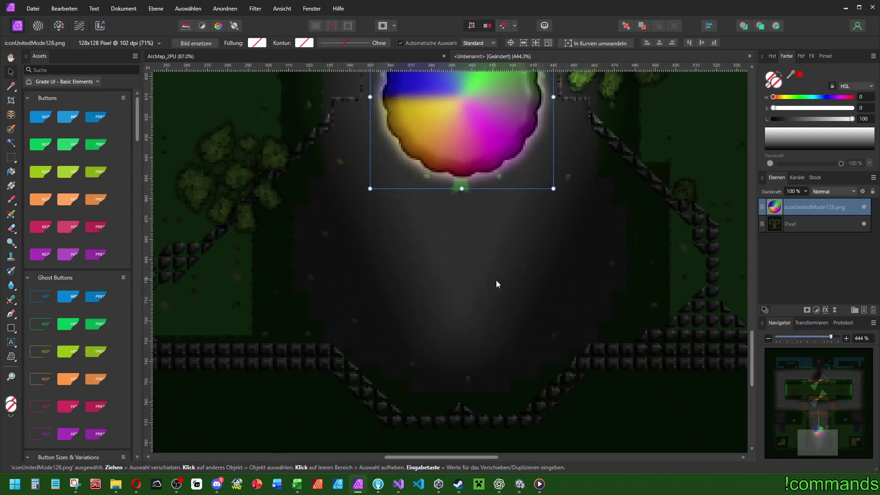
pyautogui.scroll(-2, 496, 284)
pyautogui.moveTo(488, 174); pyautogui.dragTo(477, 275)
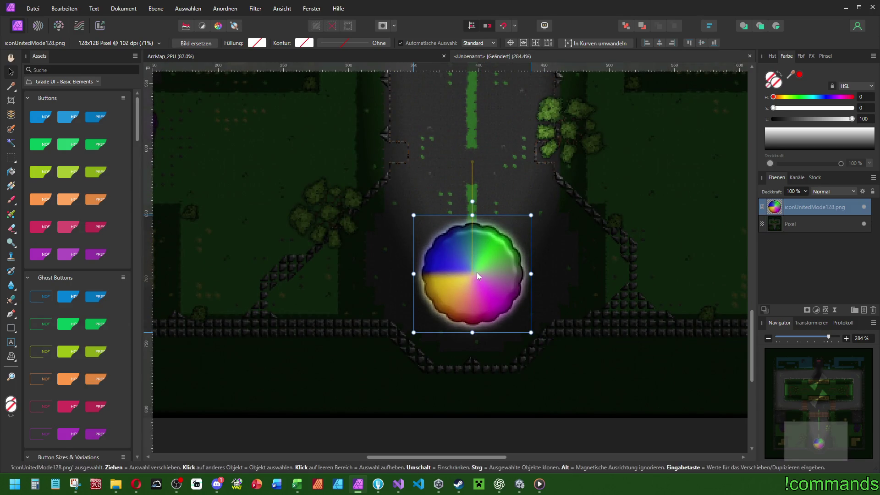
pyautogui.click(520, 484)
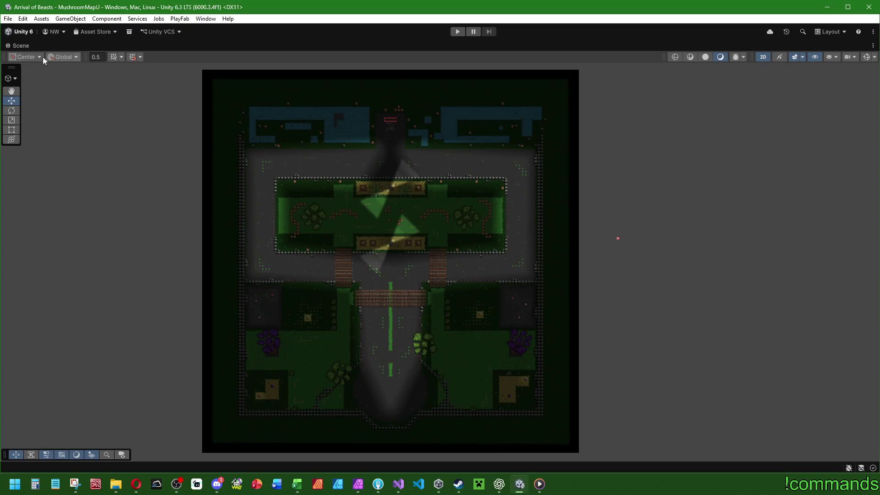
# Restore the editor layout, show gizmos, and select base position 1 with move handles
pyautogui.doubleClick(24, 48)
pyautogui.click(619, 58)
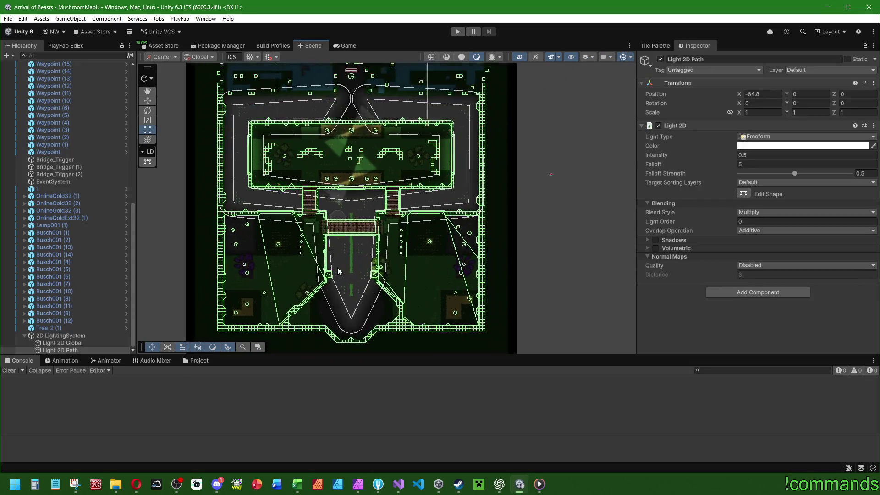
pyautogui.click(67, 188)
pyautogui.press('w')
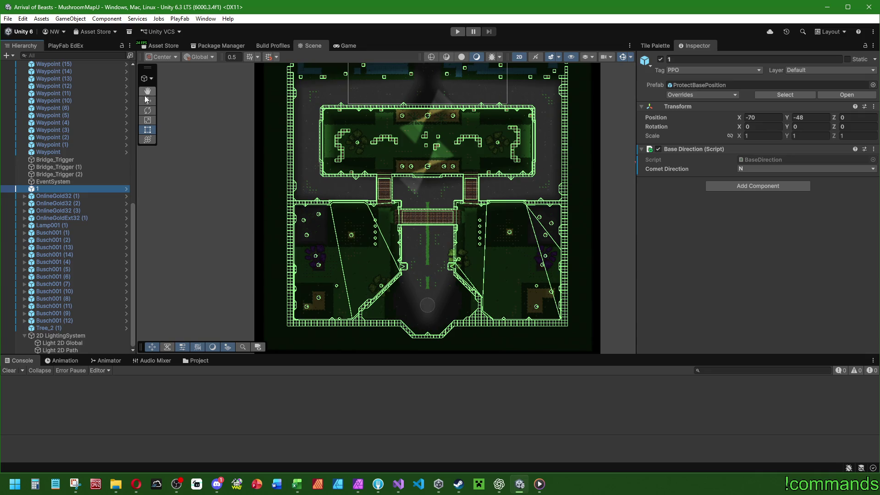
pyautogui.scroll(2, 479, 315)
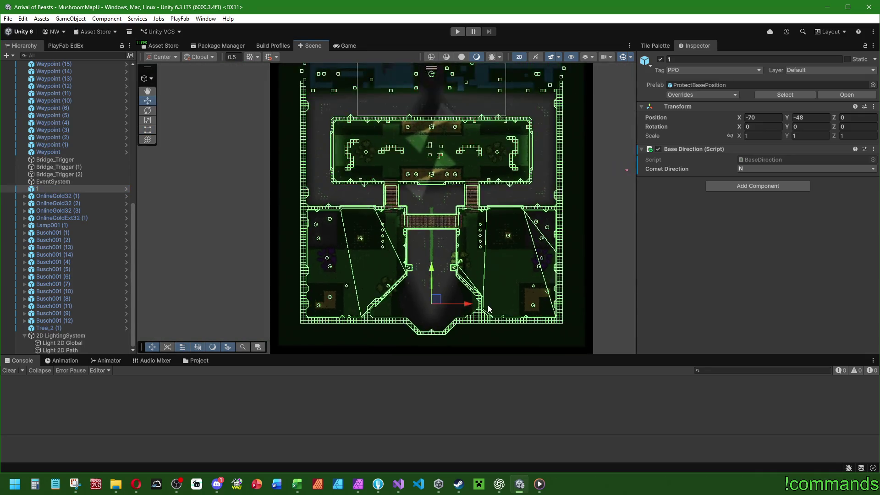
pyautogui.scroll(2, 488, 307)
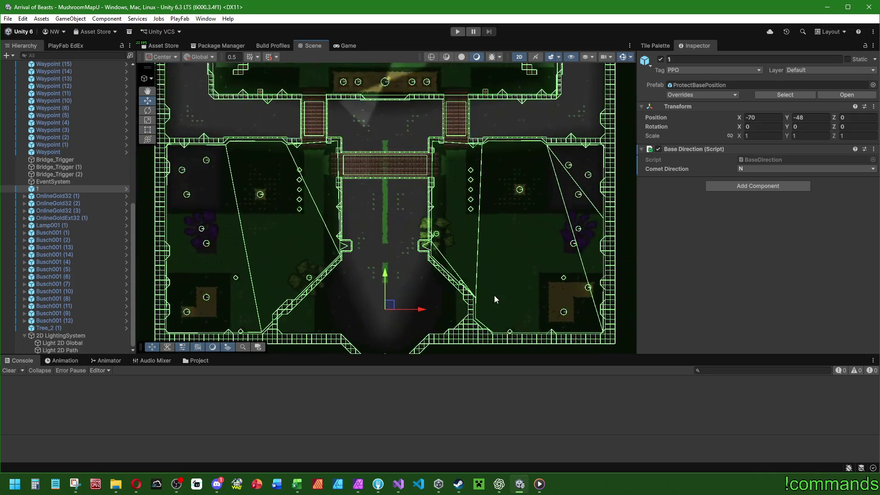
# Back in Affinity Photo, undo the accidental move of the colour wheel
pyautogui.click(359, 484)
pyautogui.moveTo(482, 271); pyautogui.dragTo(579, 272)
pyautogui.hotkey('ctrl', 'z')
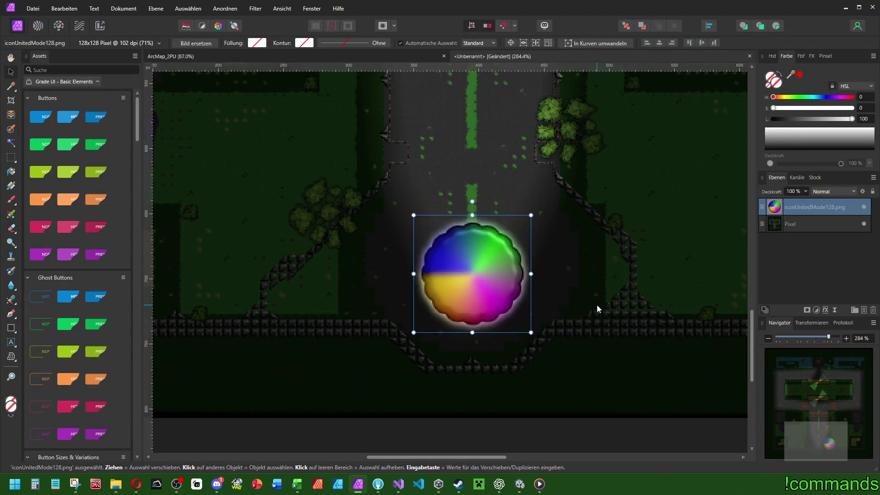
# Rasterize the map's Pixel layer
pyautogui.scroll(-3, 537, 260)
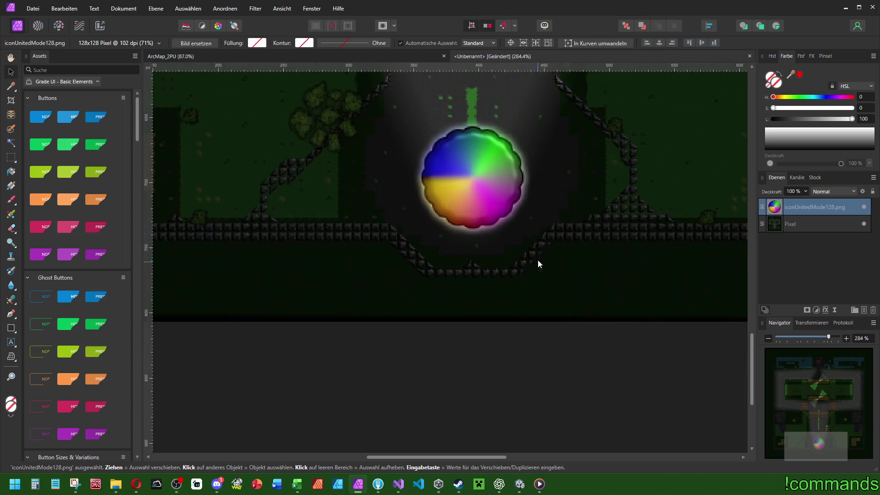
pyautogui.scroll(-5, 536, 259)
pyautogui.scroll(3, 553, 243)
pyautogui.click(795, 224)
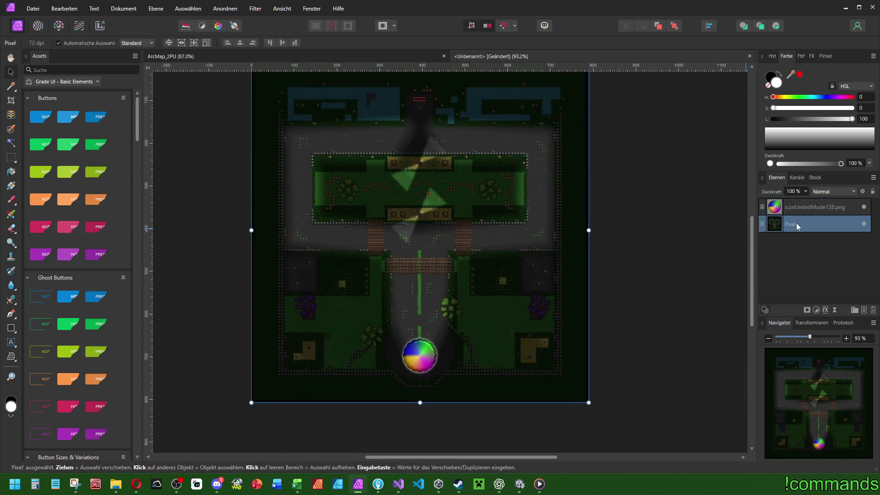
pyautogui.click(565, 56)
pyautogui.hotkey('ctrl', 'Tab')
pyautogui.rightClick(779, 225)
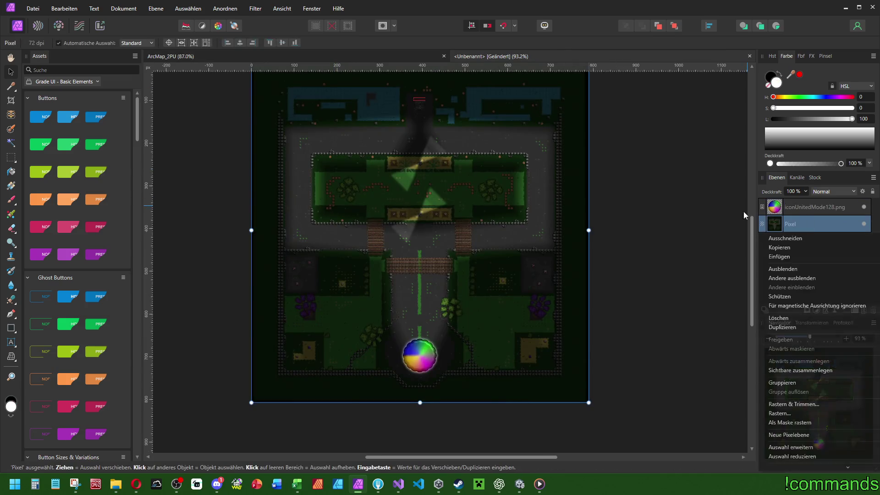
pyautogui.click(789, 404)
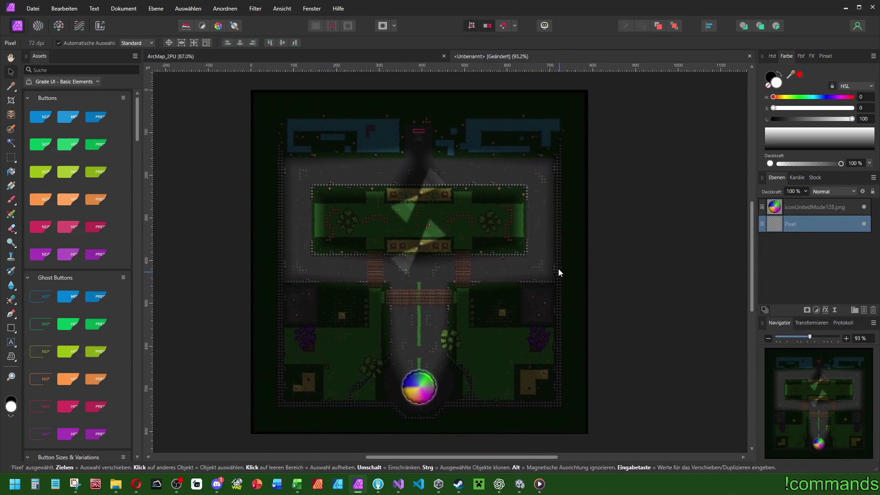
# Try various automatic levels, contrast and colour adjustments on the map, undoing each
pyautogui.click(202, 25)
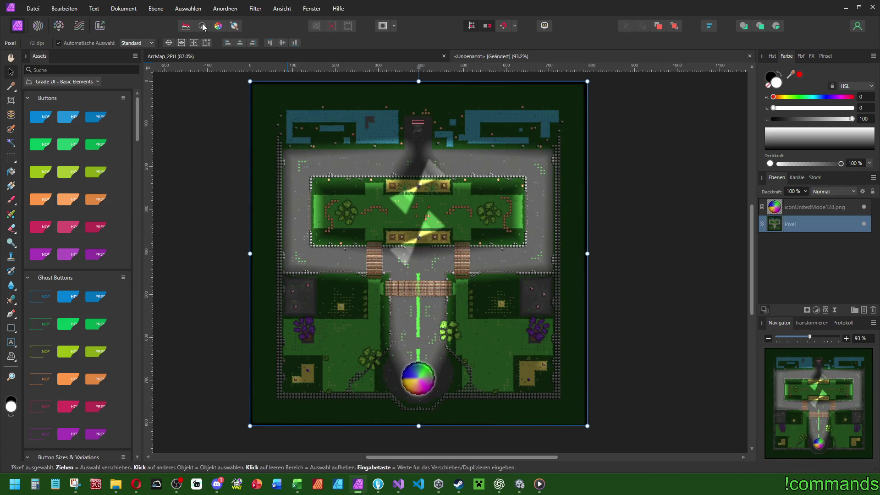
pyautogui.hotkey('ctrl', 'z')
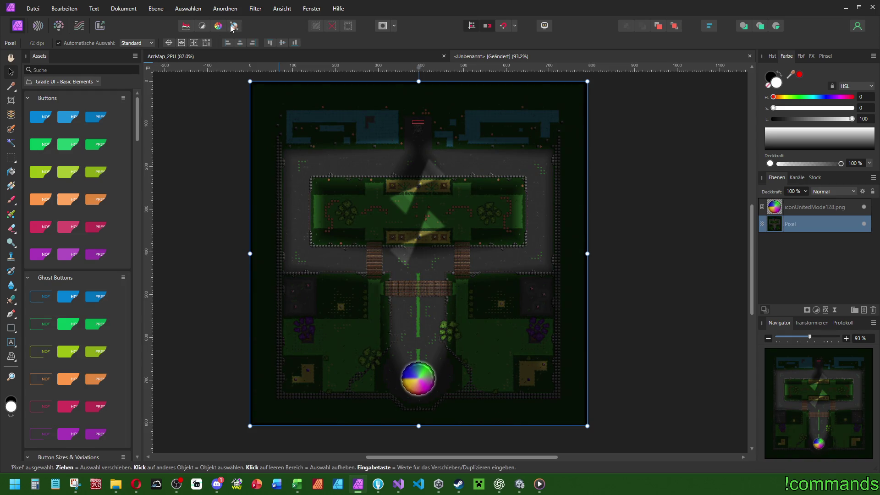
pyautogui.click(185, 26)
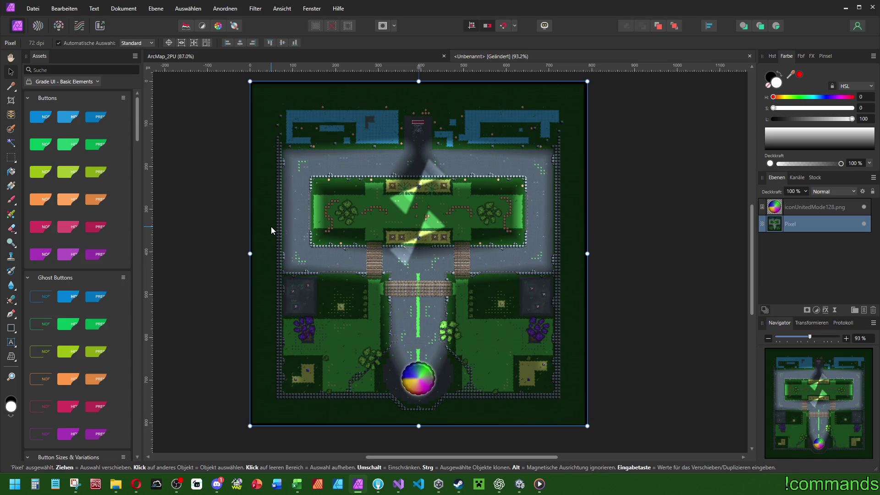
pyautogui.hotkey('ctrl', 'z')
pyautogui.click(190, 26)
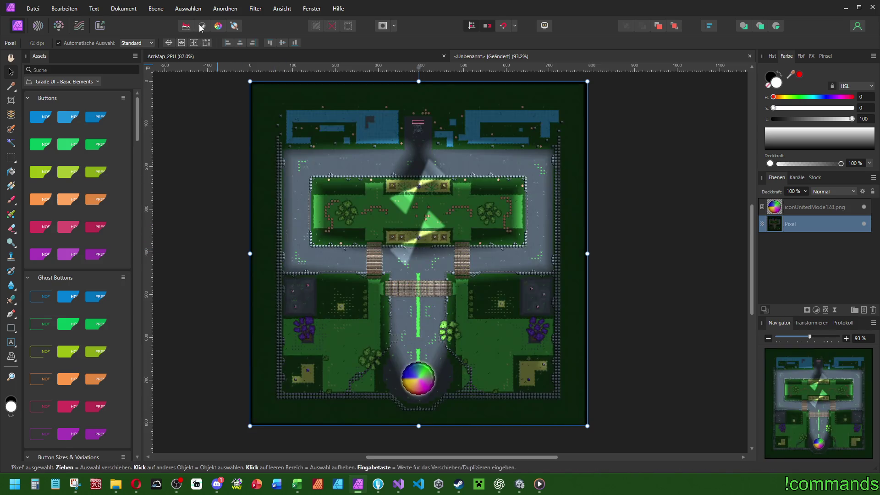
pyautogui.click(234, 26)
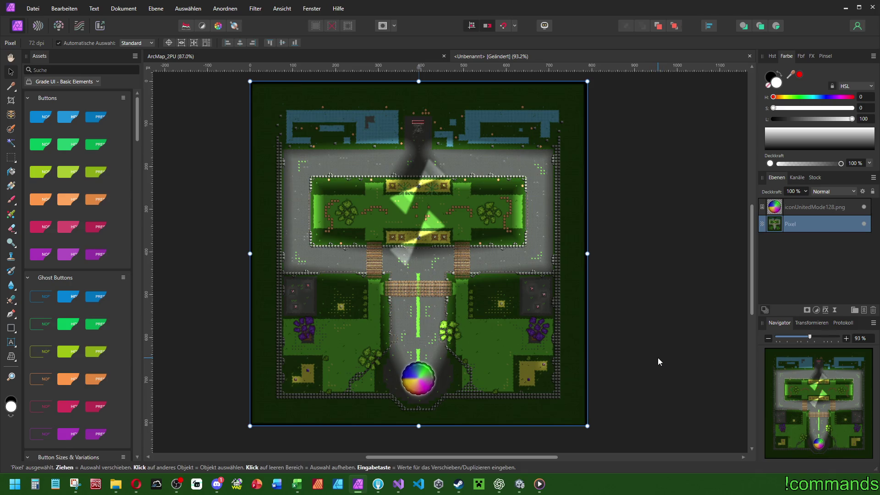
pyautogui.click(226, 118)
pyautogui.hotkey('ctrl', 'z')
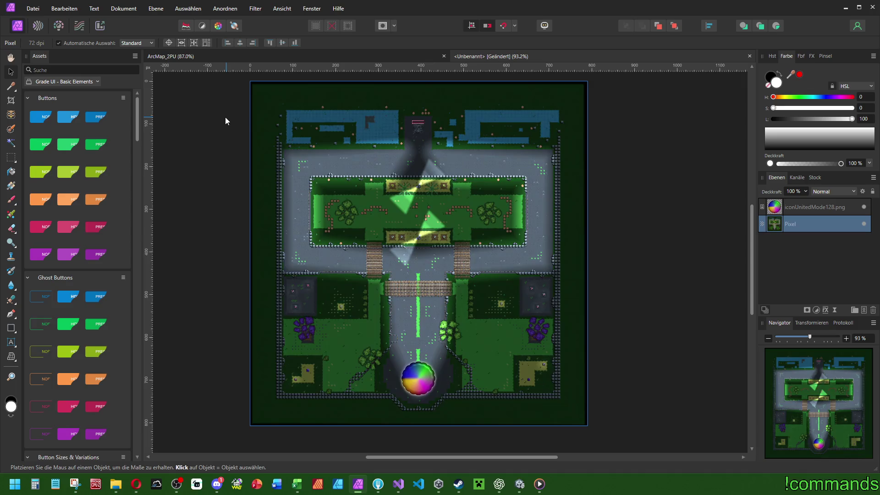
pyautogui.hotkey('ctrl', 'z')
pyautogui.click(218, 26)
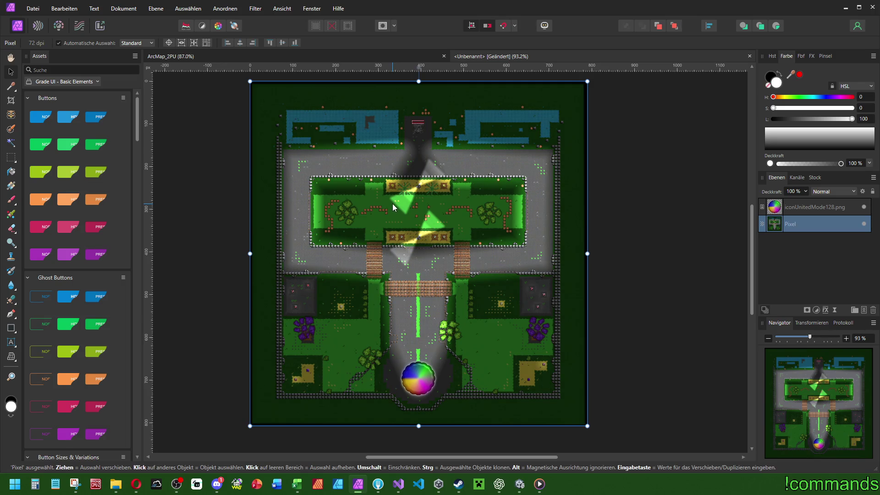
pyautogui.hotkey('ctrl', 'z')
pyautogui.click(202, 27)
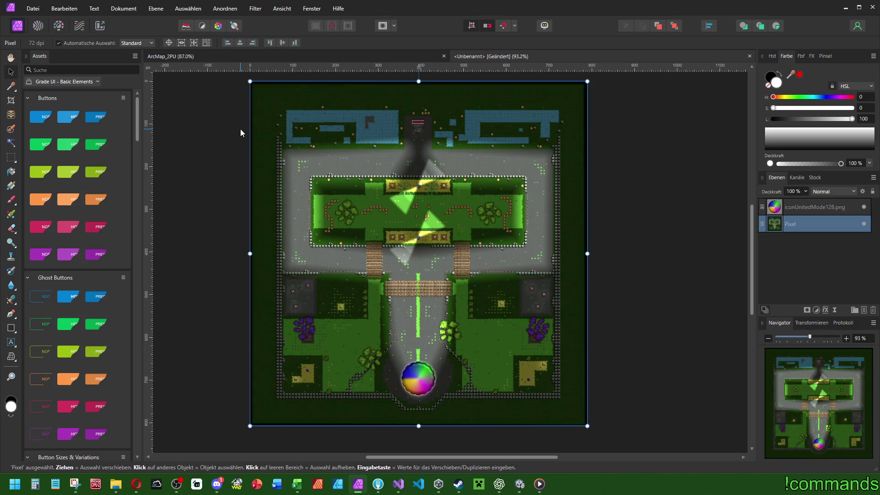
pyautogui.hotkey('ctrl', 'z')
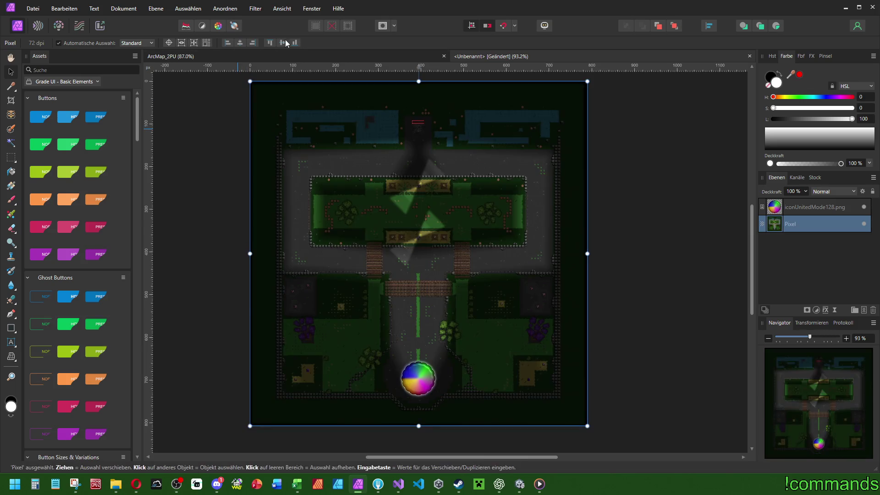
pyautogui.click(186, 26)
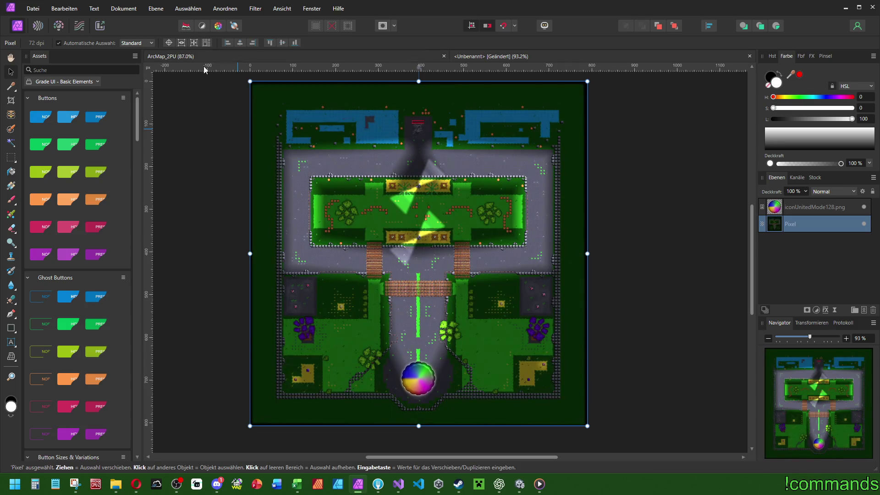
pyautogui.hotkey('ctrl', 'z')
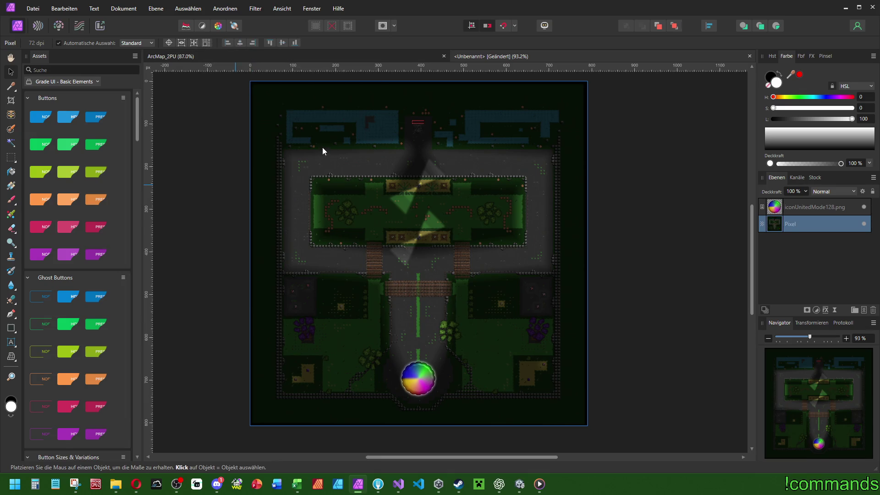
# Apply Auto Levels and Auto Colour for a brighter, neutral map, then choose Save As
pyautogui.click(59, 9)
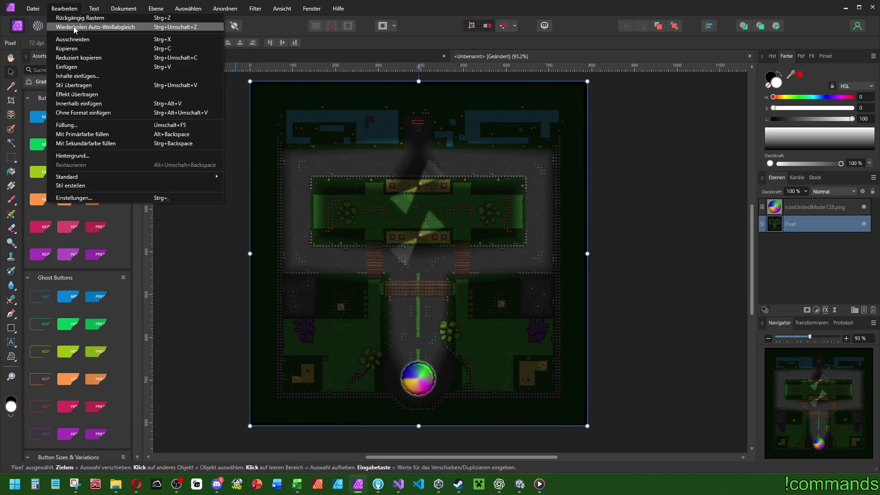
pyautogui.click(339, 96)
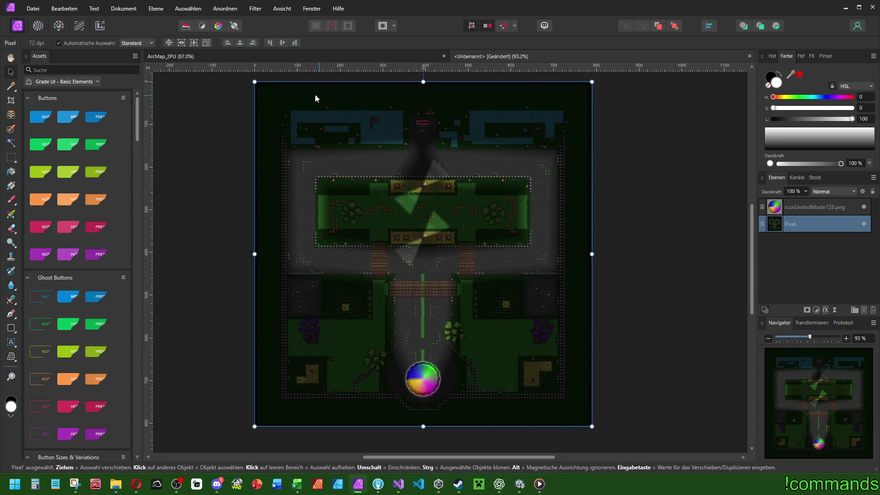
pyautogui.click(186, 26)
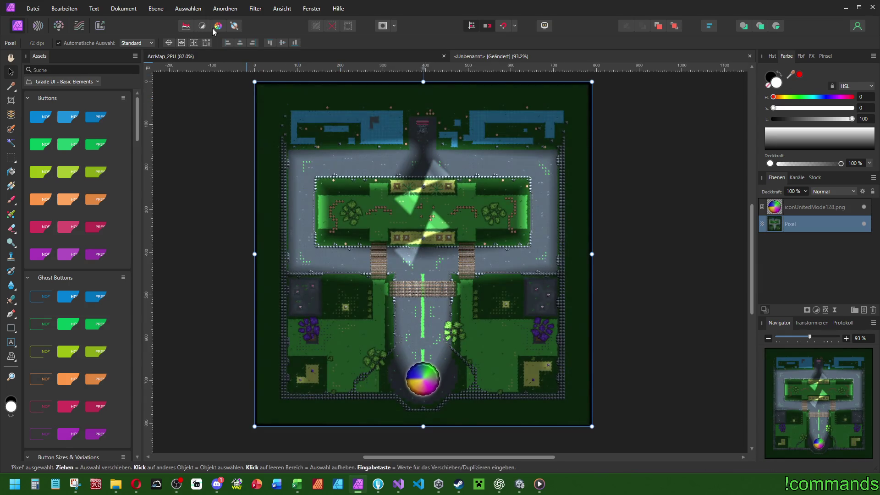
pyautogui.click(219, 27)
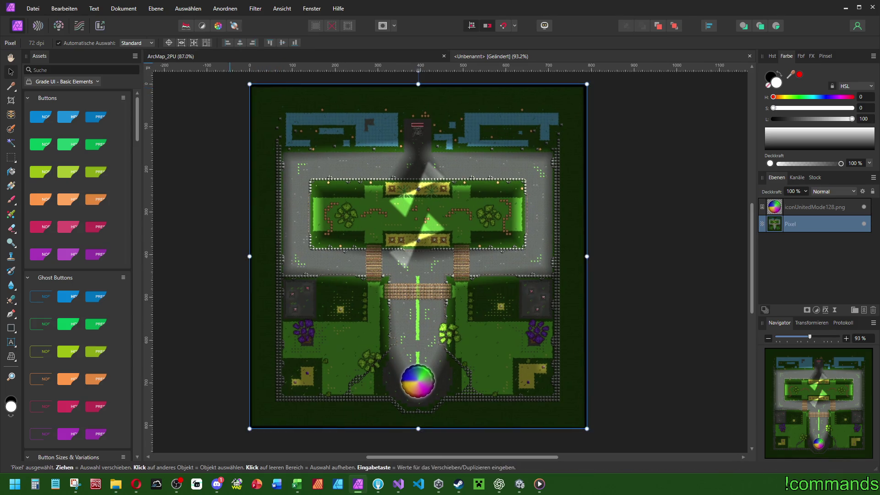
pyautogui.click(33, 8)
pyautogui.click(73, 170)
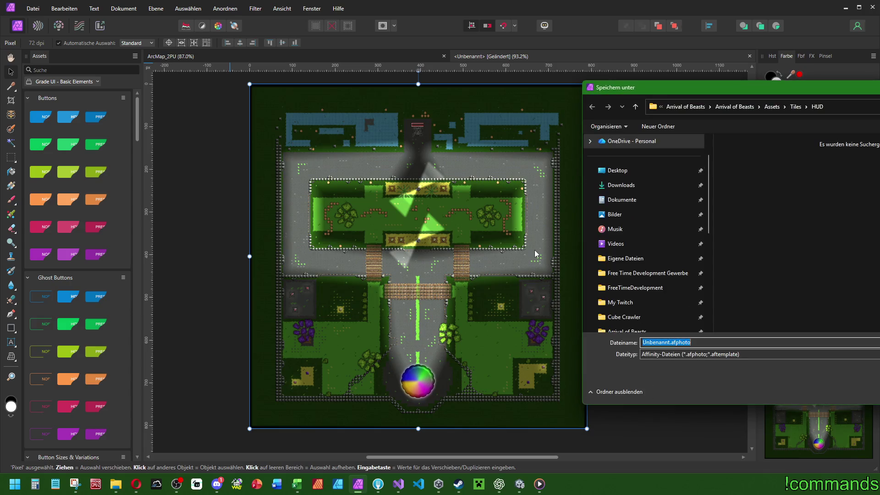
# Save the document as MushroomMap_2PU in Tiles/OnlineMaps/UnitedBaseMaps
pyautogui.moveTo(815, 90); pyautogui.dragTo(553, 111)
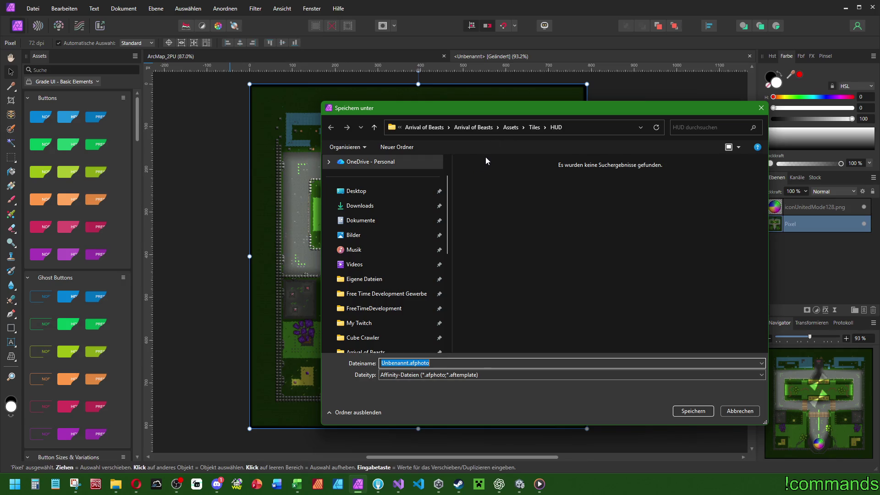
pyautogui.click(534, 127)
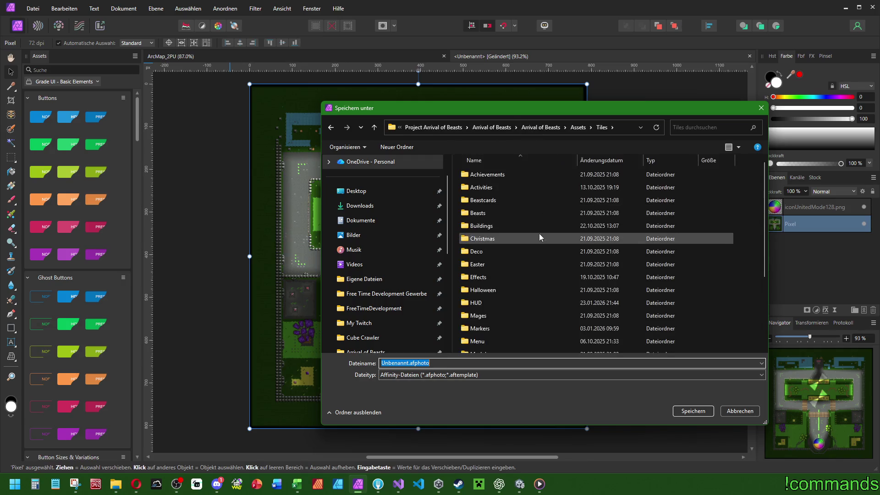
pyautogui.doubleClick(502, 284)
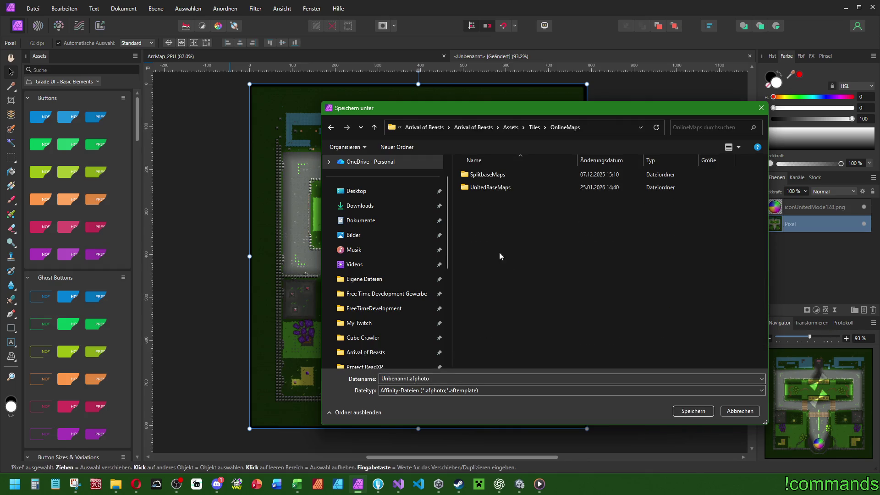
pyautogui.doubleClick(495, 188)
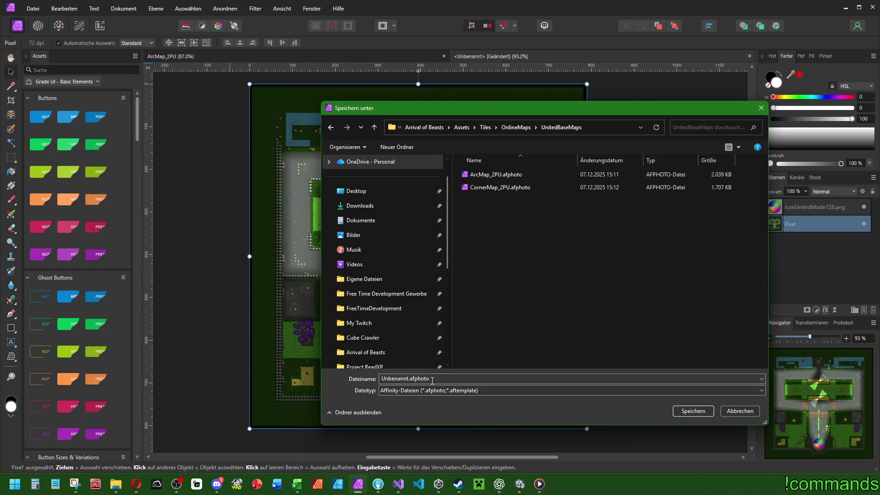
pyautogui.write('Mush')
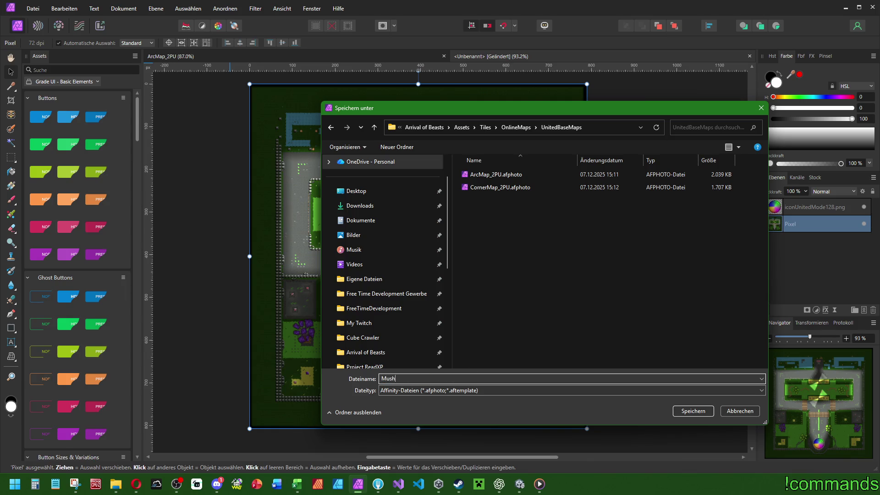
pyautogui.write('room')
pyautogui.write('Map_')
pyautogui.write('2PU')
pyautogui.press('Return')
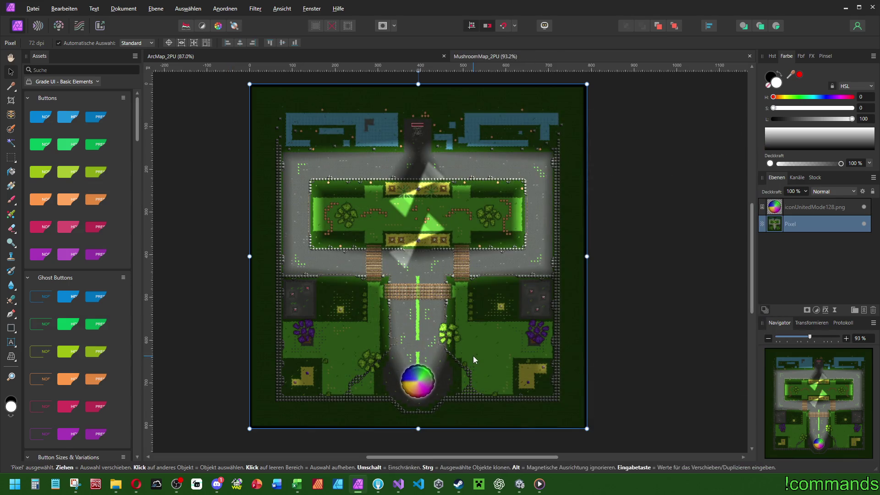
# Export the map as MushroomMap_2PU.png into the same UnitedBaseMaps folder
pyautogui.hotkey('ctrl', 'alt', 'shift', 'w')
pyautogui.press('Return')
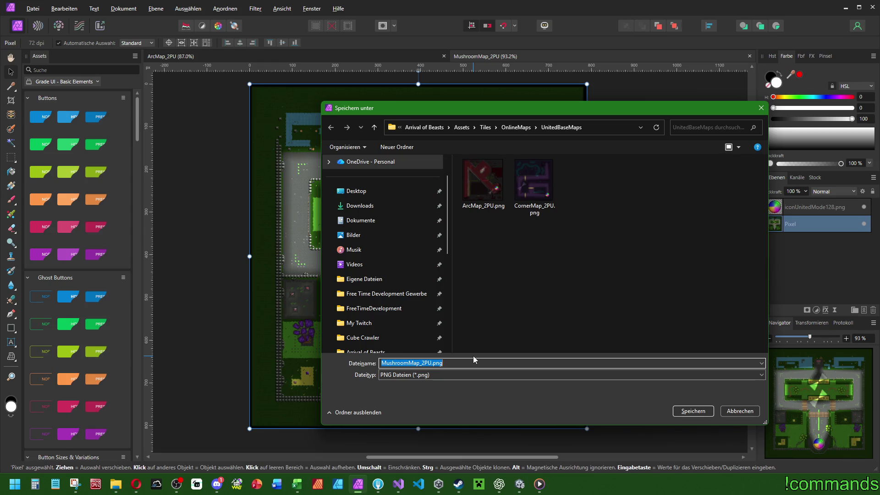
pyautogui.press('Return')
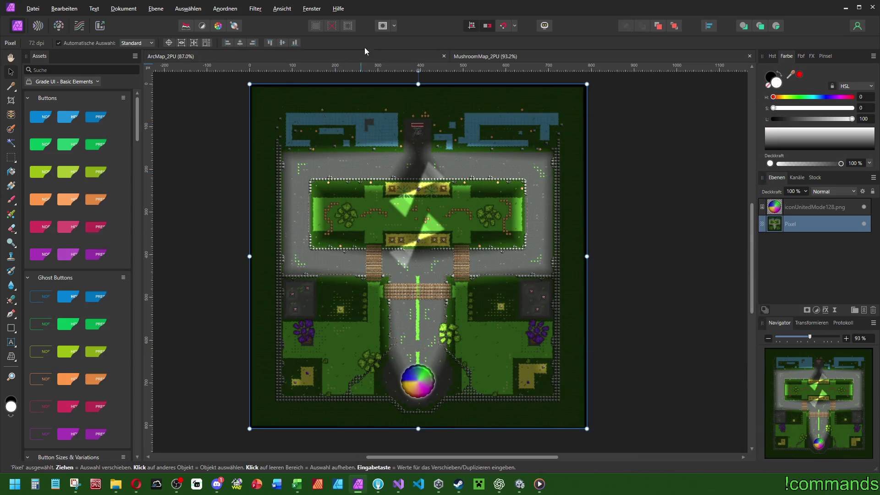
# Rasterize and trim ArcMap_2PU's Image.png layer, then apply Auto Levels and Auto Contrast
pyautogui.click(366, 57)
pyautogui.rightClick(807, 226)
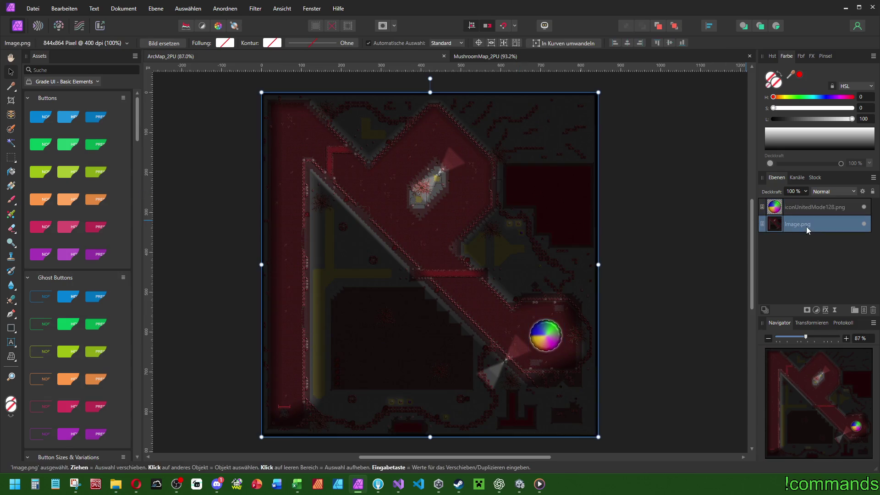
pyautogui.click(809, 405)
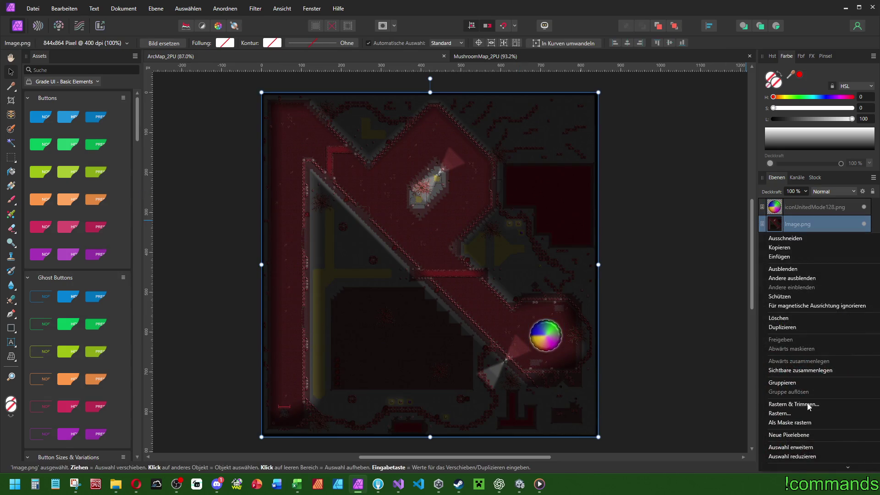
pyautogui.click(189, 28)
pyautogui.click(201, 28)
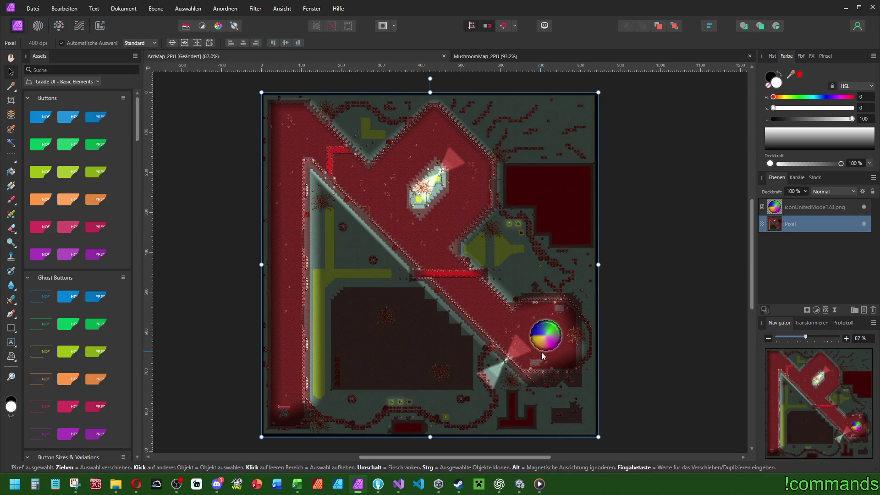
# Save the ArcMap_2PU document and confirm the PNG export settings
pyautogui.hotkey('ctrl', 's')
pyautogui.hotkey('ctrl', 'alt', 'shift', 'w')
pyautogui.press('Return')
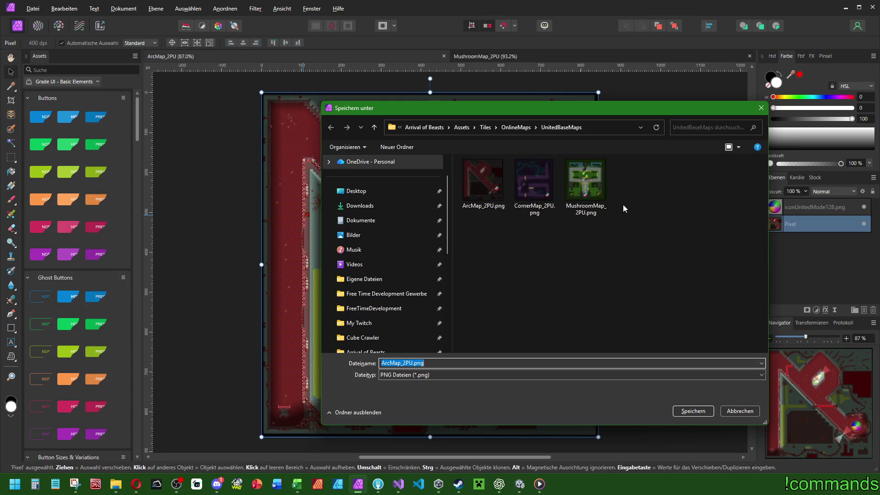
# Overwrite ArcMap_2PU.png in UnitedBaseMaps, then cancel the repeated export
pyautogui.press('Return')
pyautogui.press('j')
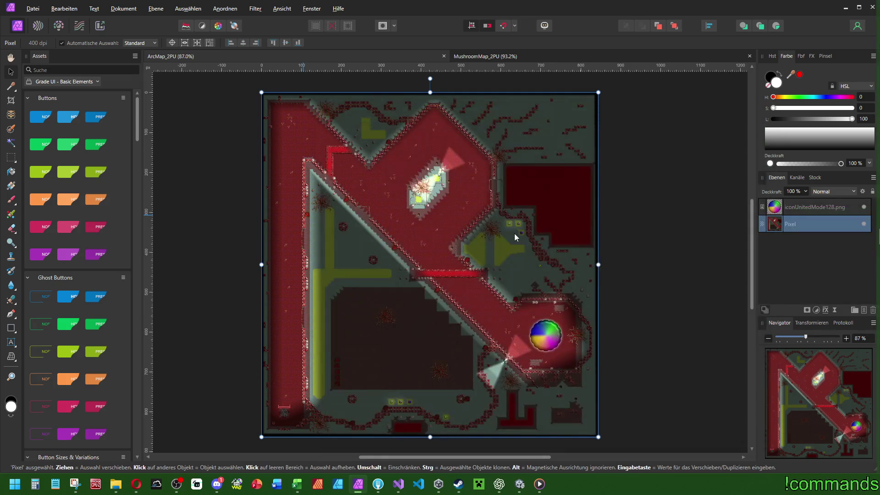
pyautogui.hotkey('ctrl', 'alt', 'shift', 's')
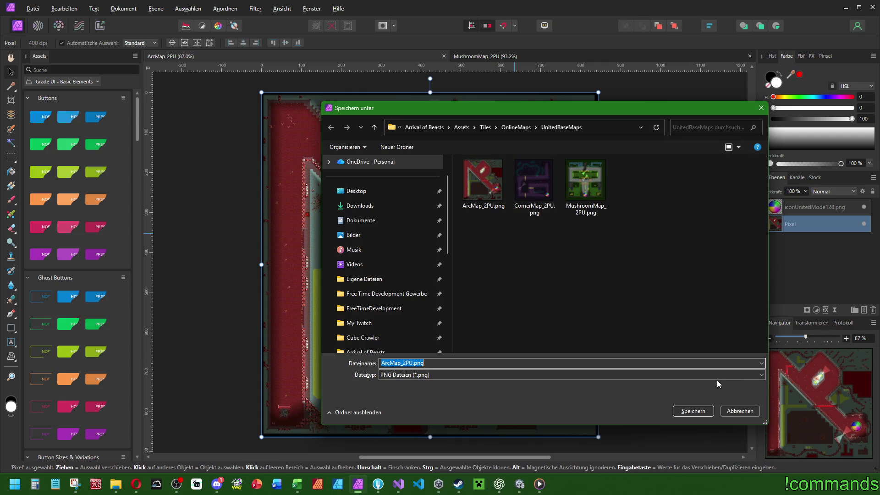
pyautogui.click(740, 412)
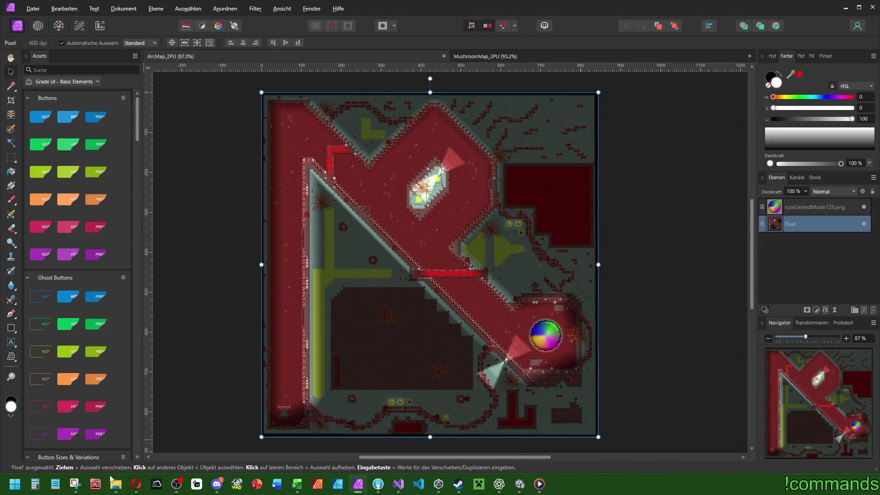
# Open CornerMap_2PU.afphoto from UnitedBaseMaps, merge its visible layers, and apply Auto Levels
pyautogui.moveTo(115, 484)
pyautogui.click(147, 433)
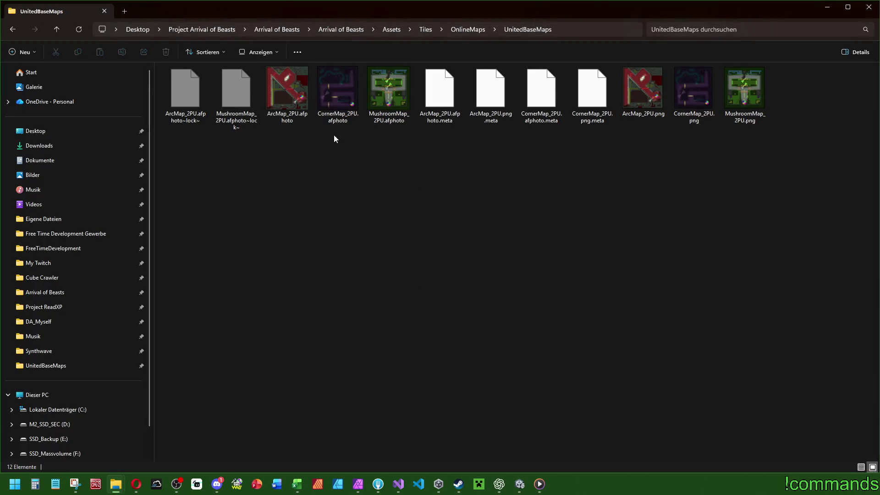
pyautogui.doubleClick(336, 95)
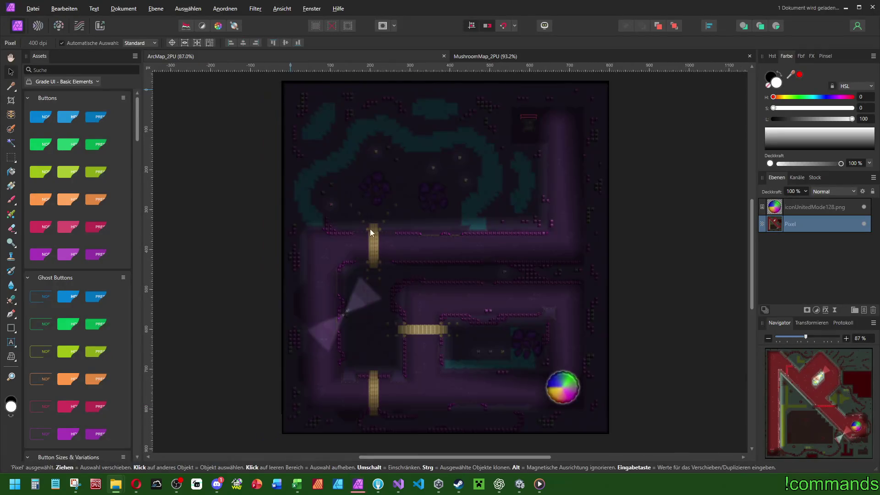
pyautogui.rightClick(810, 226)
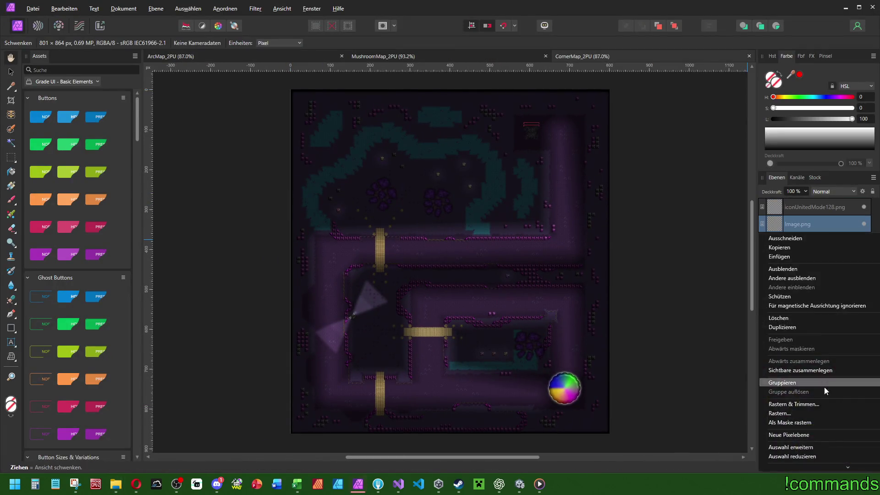
pyautogui.click(810, 372)
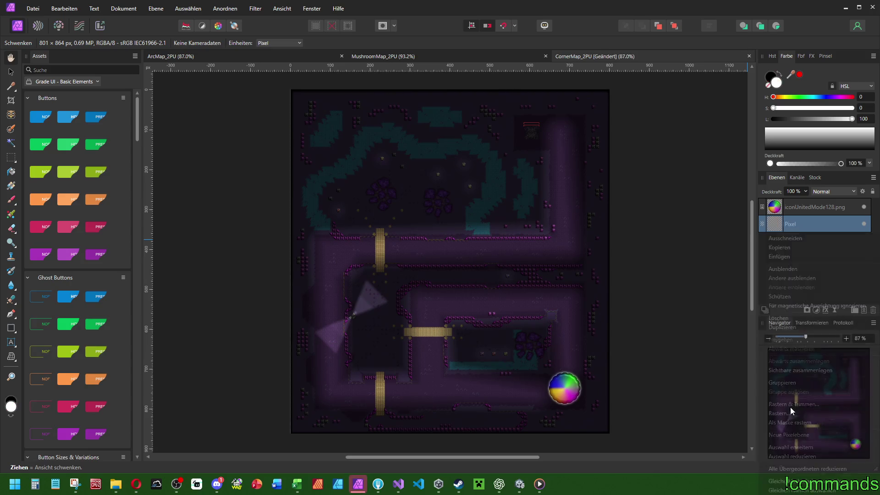
pyautogui.click(185, 26)
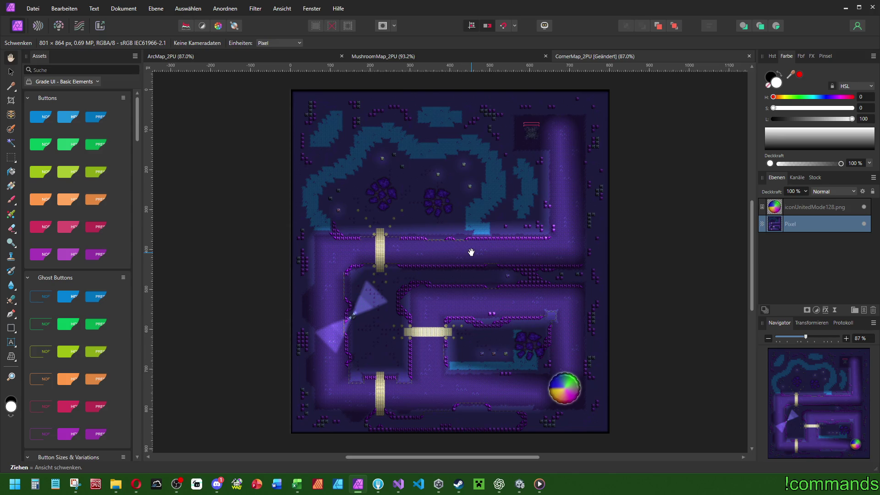
# Apply automatic white balance to CornerMap_2PU for bluer water and richer purples
pyautogui.scroll(-5, 471, 251)
pyautogui.scroll(4, 467, 255)
pyautogui.scroll(2, 467, 255)
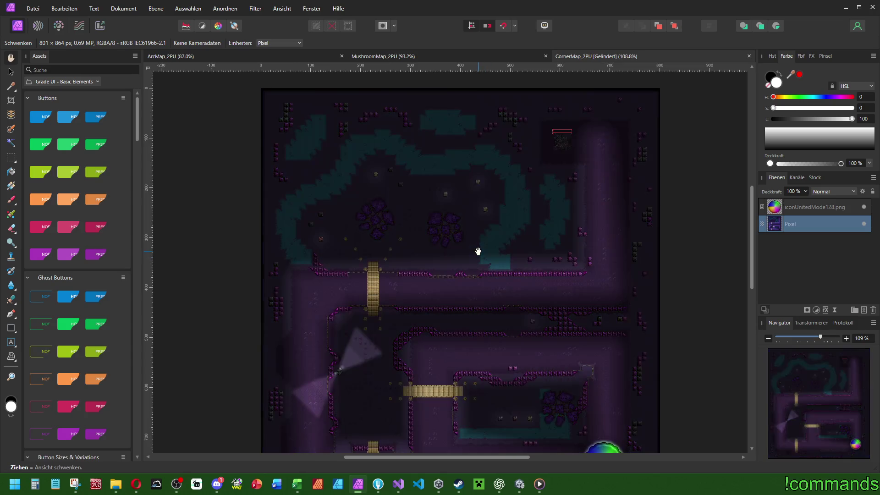
pyautogui.moveTo(341, 176); pyautogui.dragTo(341, 173)
pyautogui.scroll(-2, 341, 173)
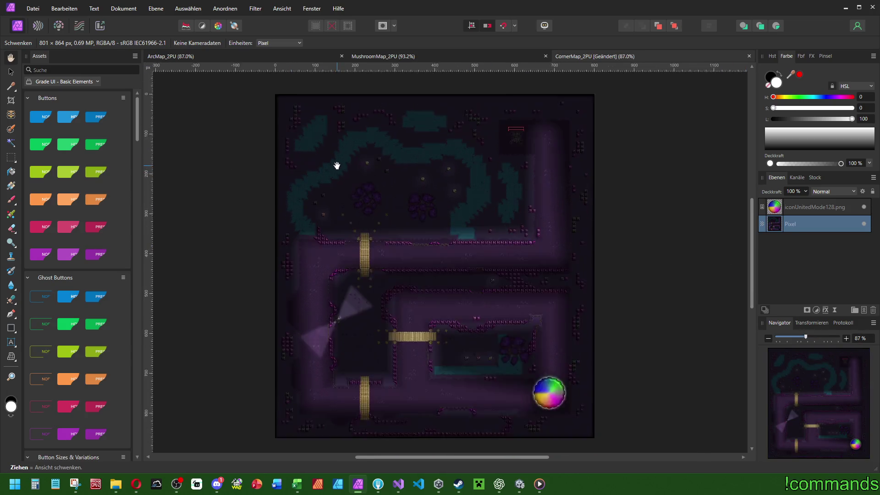
pyautogui.scroll(1, 341, 172)
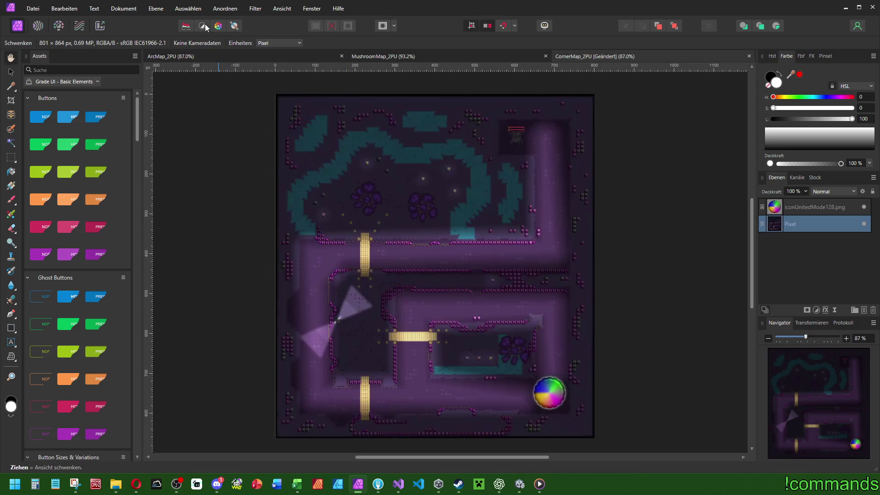
pyautogui.click(235, 27)
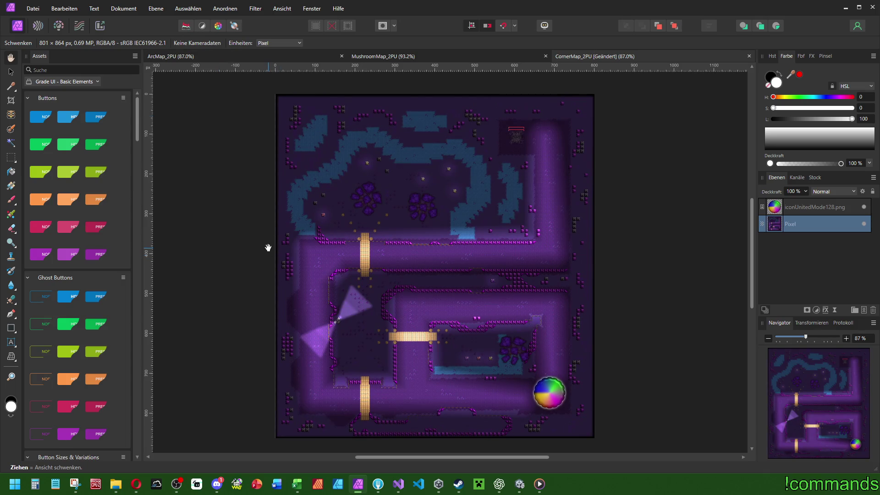
pyautogui.moveTo(266, 245); pyautogui.dragTo(281, 245)
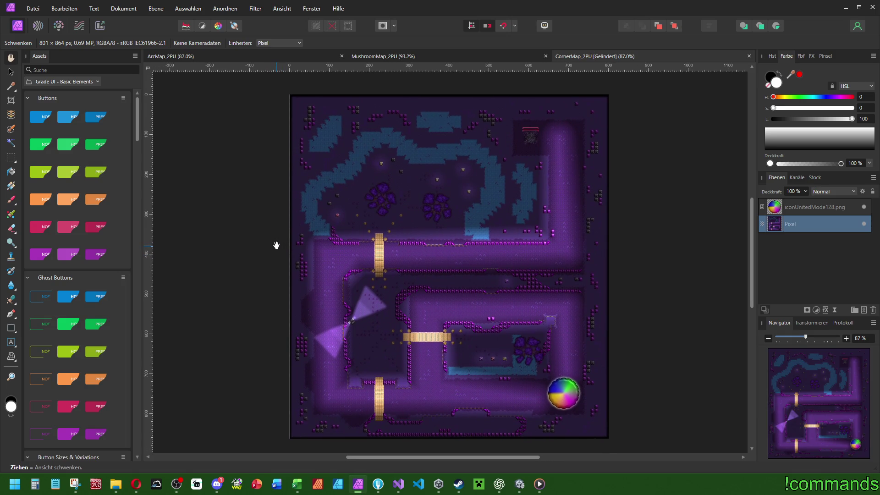
# Export CornerMap_2PU as PNG, replacing the existing CornerMap_2PU.png
pyautogui.hotkey('ctrl', 'alt', 'shift', 's')
pyautogui.press('Return')
pyautogui.press('Return')
pyautogui.hotkey('alt', 'j')
# Go from UnitedBaseMaps up to OnlineMaps, into SplitbaseMaps, and open Vision_4P.afphoto
pyautogui.moveTo(116, 484)
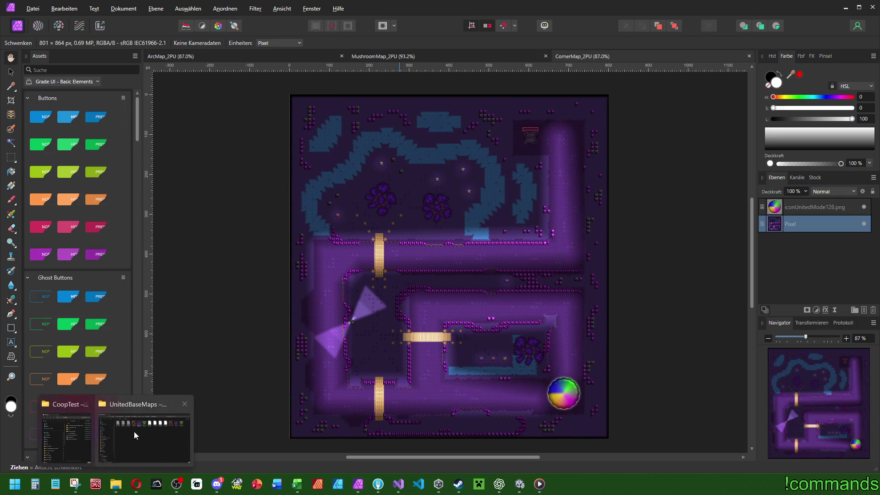
pyautogui.click(134, 431)
pyautogui.click(467, 30)
pyautogui.doubleClick(202, 104)
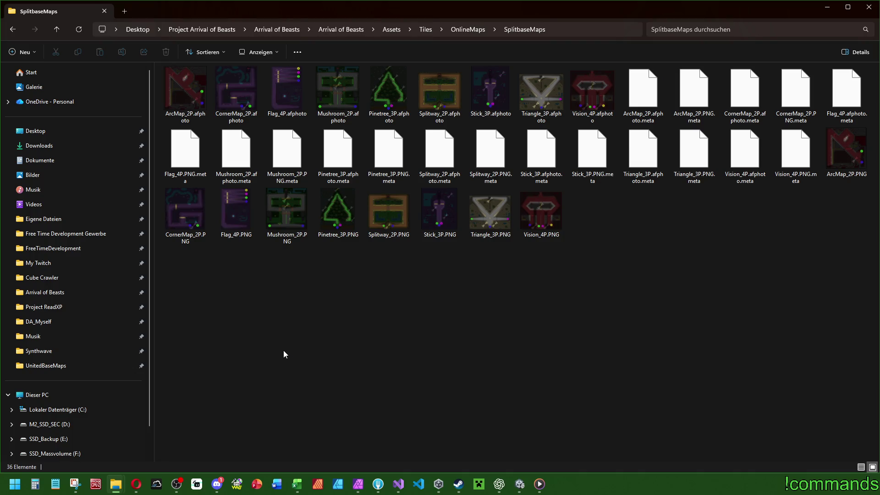
pyautogui.doubleClick(594, 92)
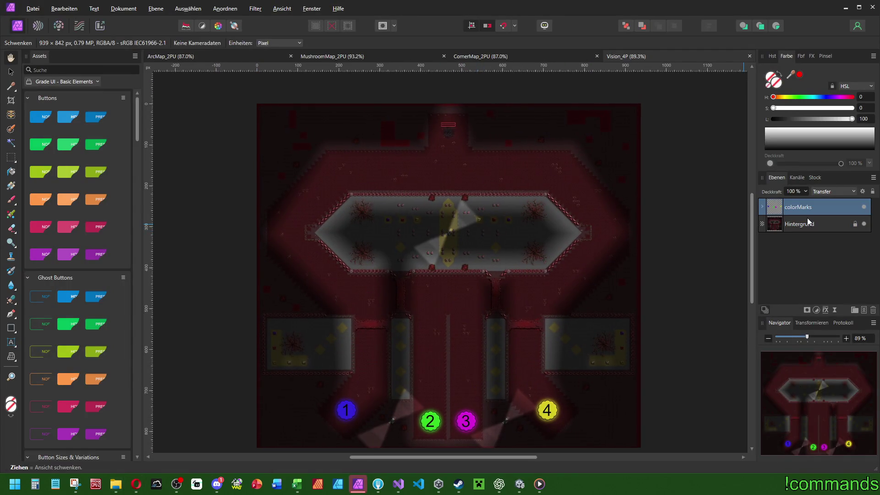
# Brighten Vision_4P with Auto Levels, undo the extra correction, and apply Auto Contrast
pyautogui.rightClick(808, 225)
pyautogui.moveTo(382, 202); pyautogui.dragTo(360, 202)
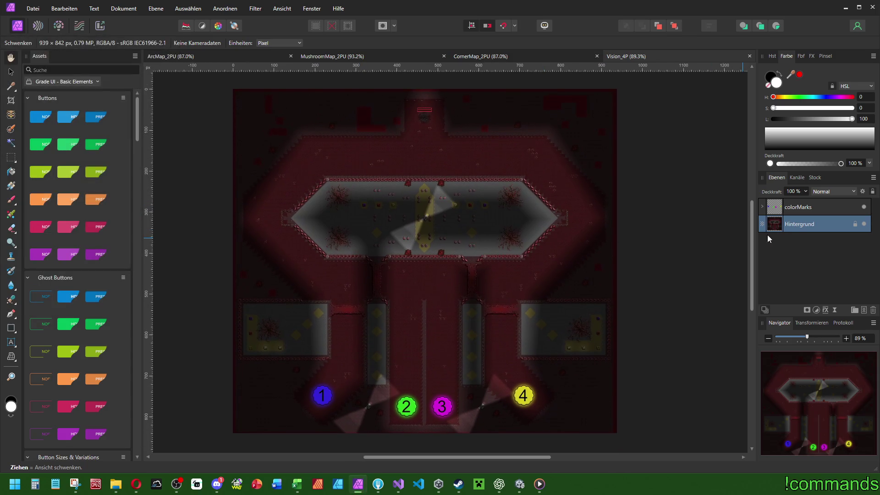
pyautogui.rightClick(782, 227)
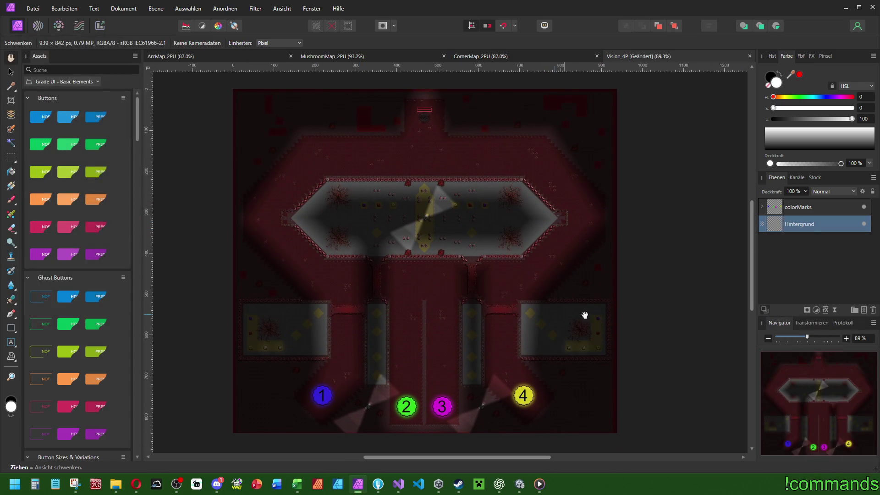
pyautogui.click(189, 28)
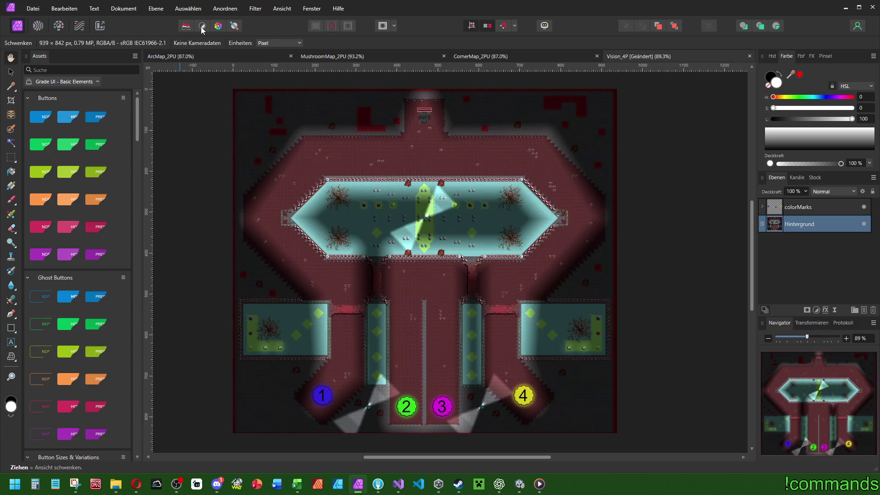
pyautogui.click(202, 26)
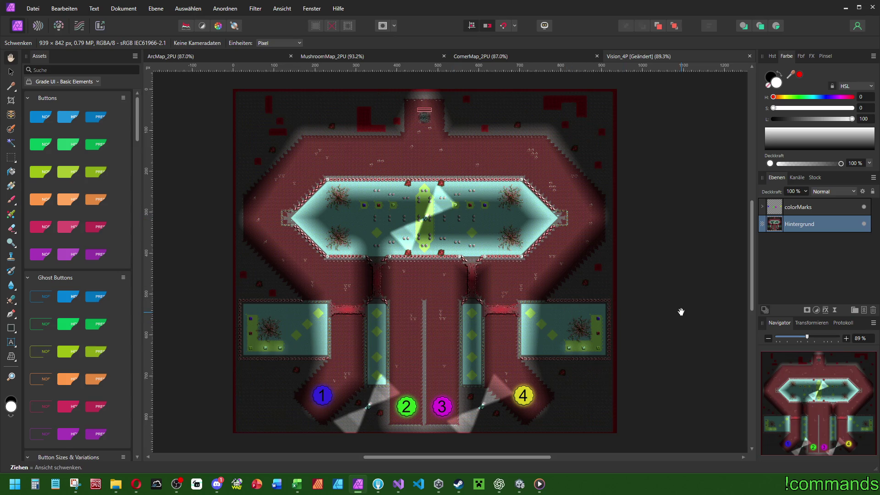
pyautogui.hotkey('ctrl', 'z')
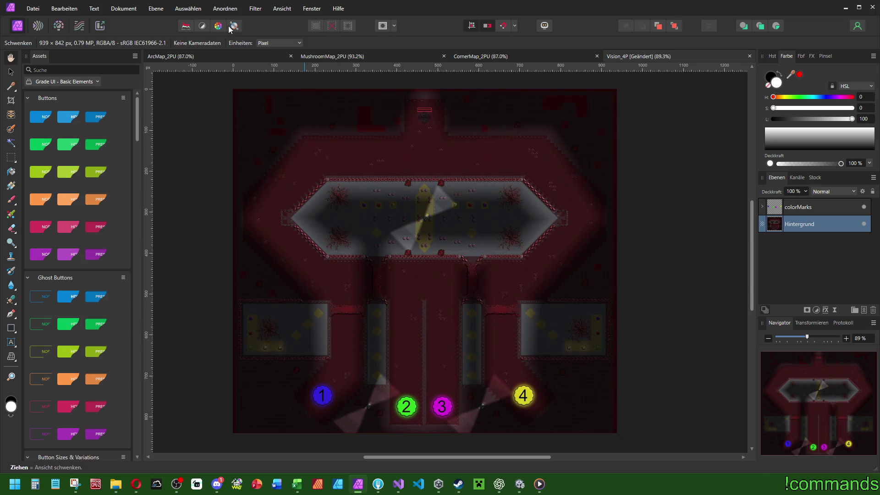
pyautogui.click(203, 27)
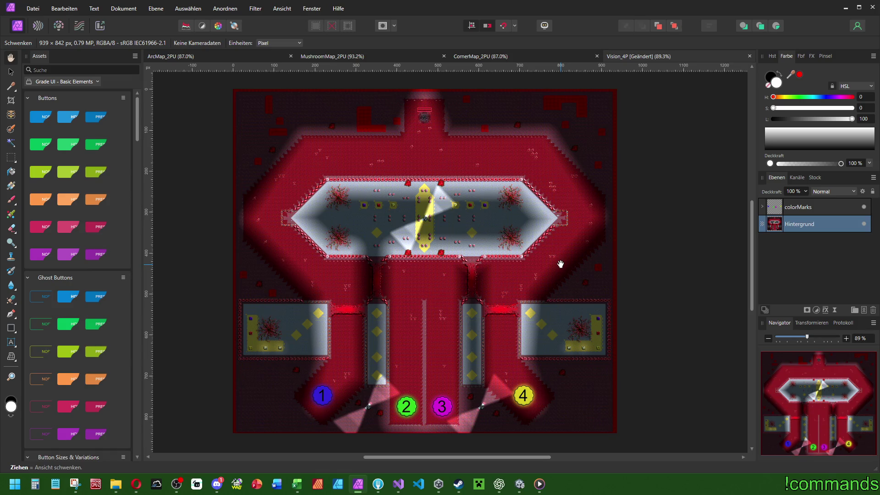
# Bring up the PNG export settings for Vision_4P
pyautogui.scroll(-5, 527, 247)
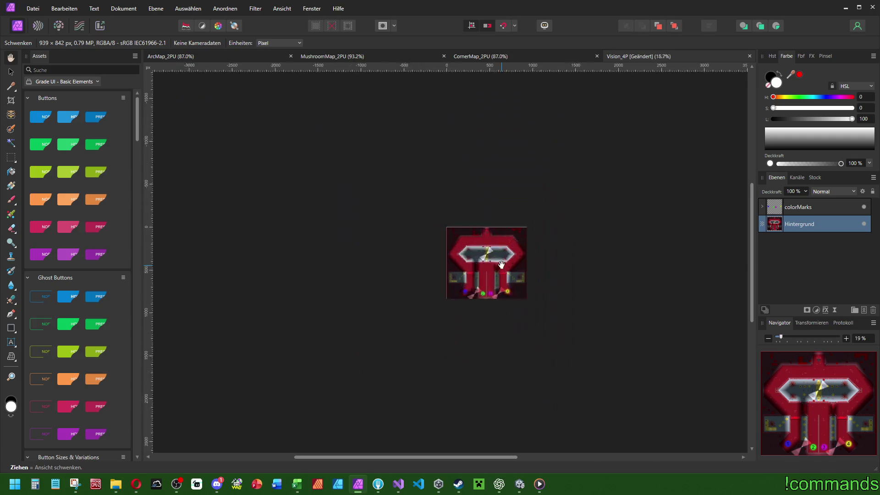
pyautogui.scroll(4, 501, 262)
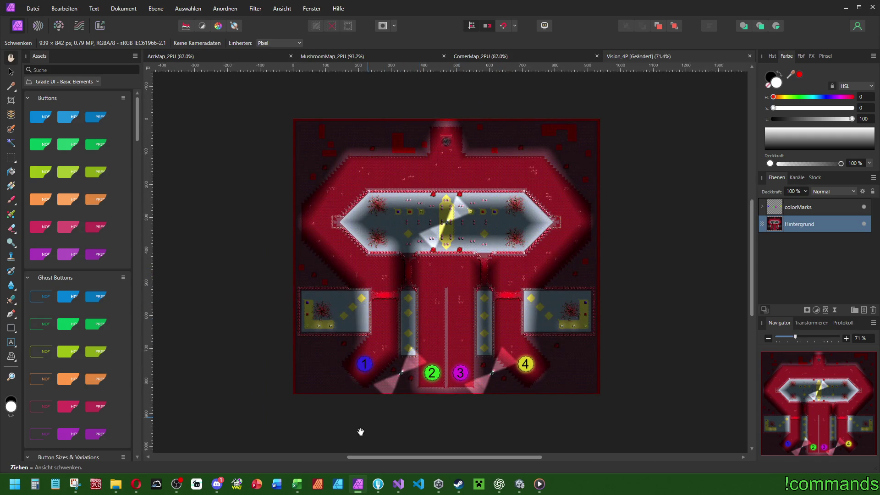
pyautogui.hotkey('ctrl', 'alt', 'shift', 'w')
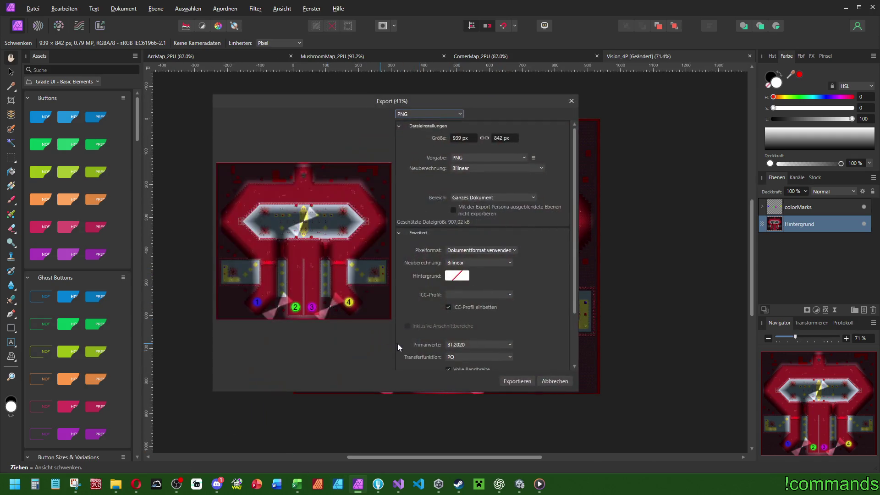
# Export Vision_4P.png into SplitbaseMaps, replacing the old file, and cancel the repeated save
pyautogui.press('Return')
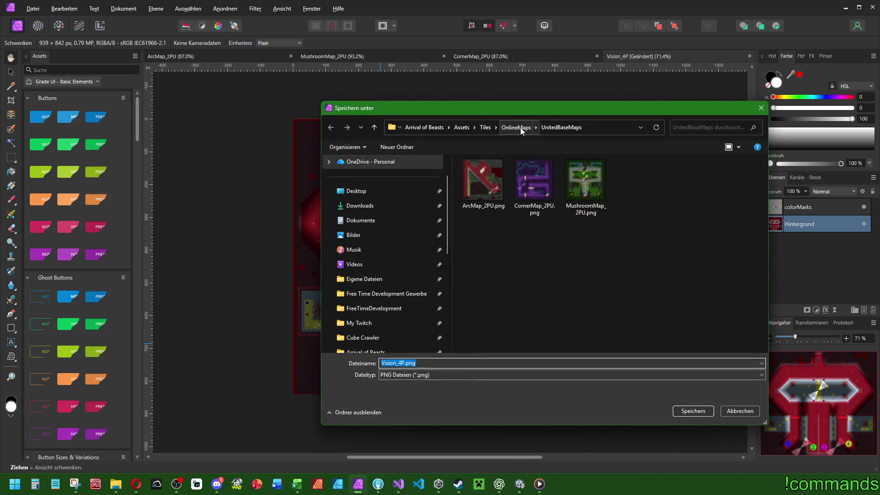
pyautogui.click(517, 128)
pyautogui.doubleClick(528, 173)
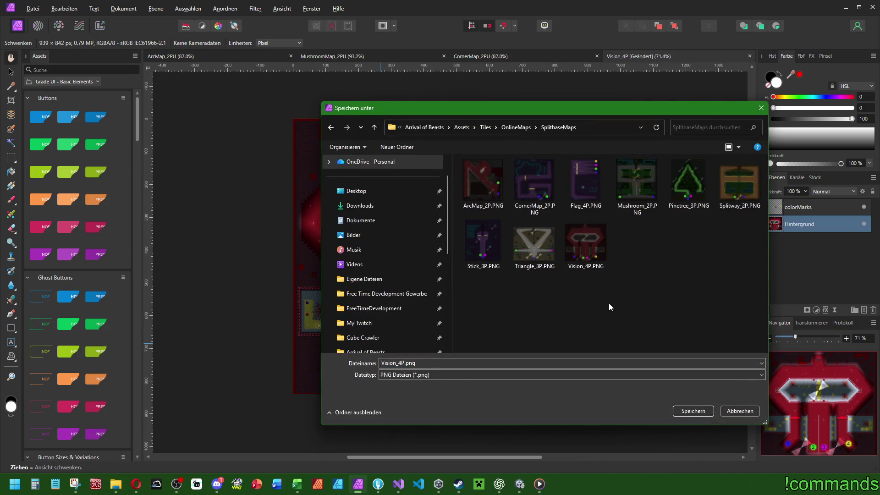
pyautogui.press('Return')
pyautogui.press('j')
pyautogui.hotkey('ctrl', 'alt', 'shift', 'w')
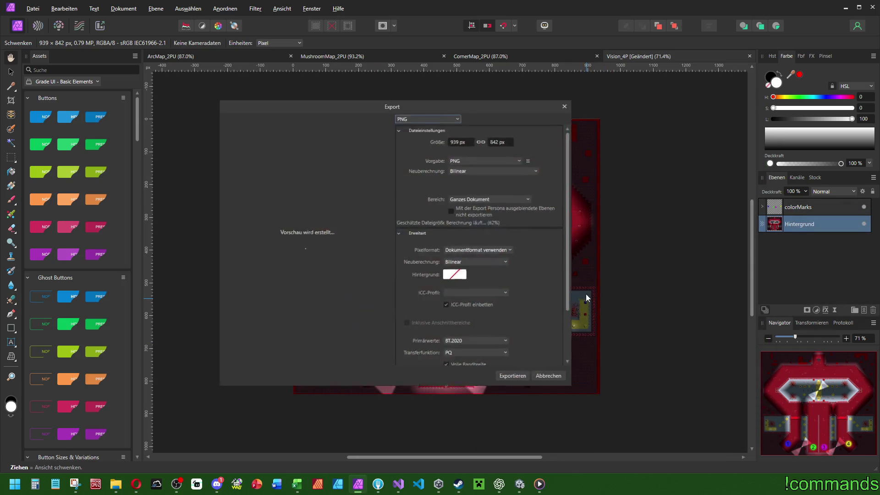
pyautogui.click(515, 379)
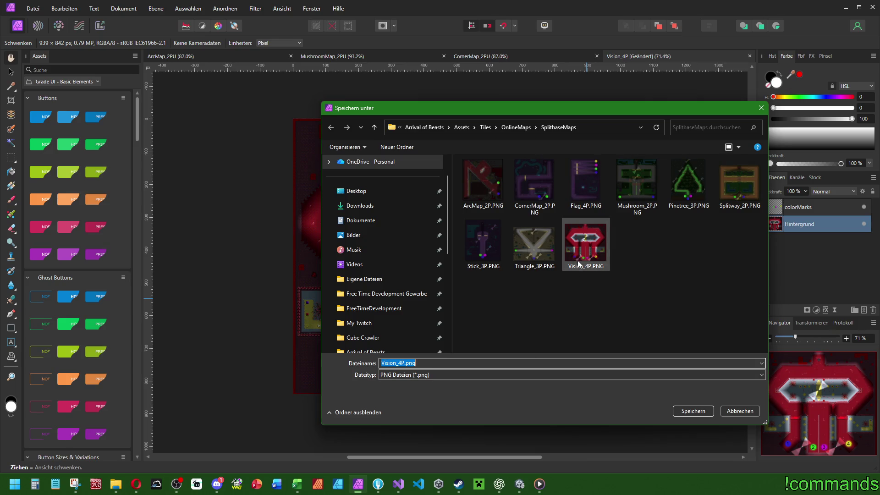
pyautogui.click(739, 412)
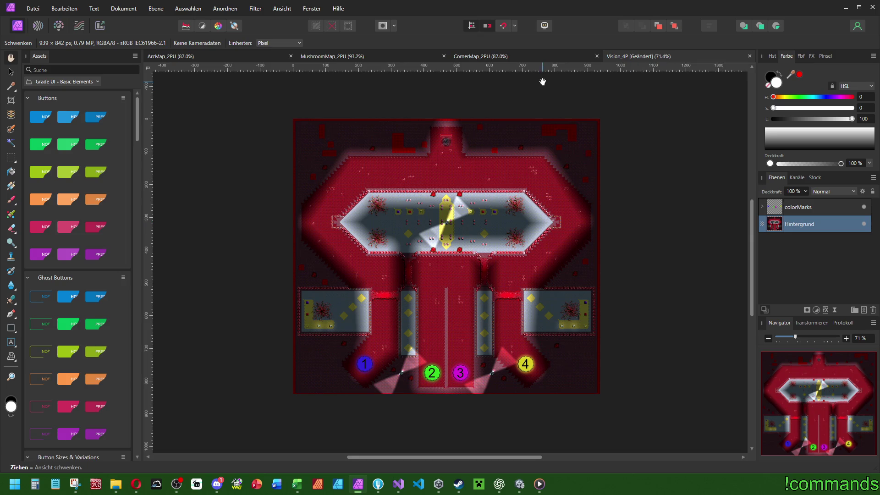
# Close Vision_4P without saving, then close the CornerMap, MushroomMap and ArcMap documents
pyautogui.click(750, 56)
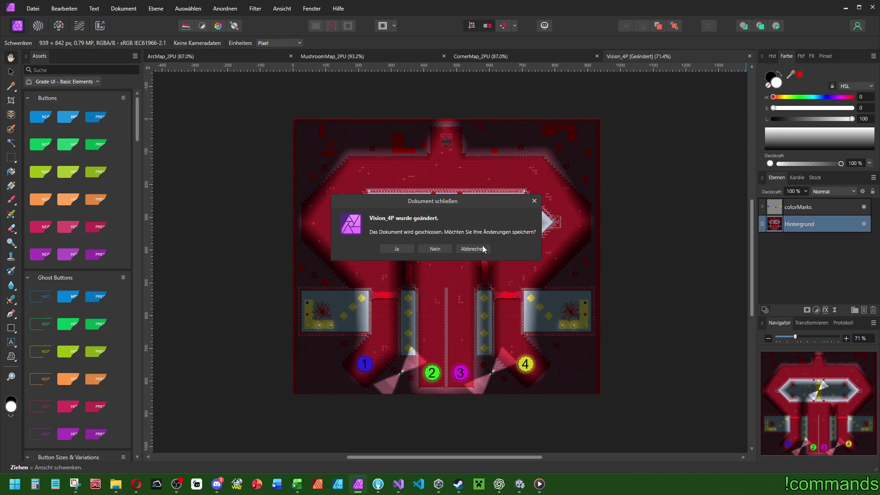
pyautogui.click(435, 248)
pyautogui.click(750, 56)
pyautogui.click(750, 56)
pyautogui.click(751, 56)
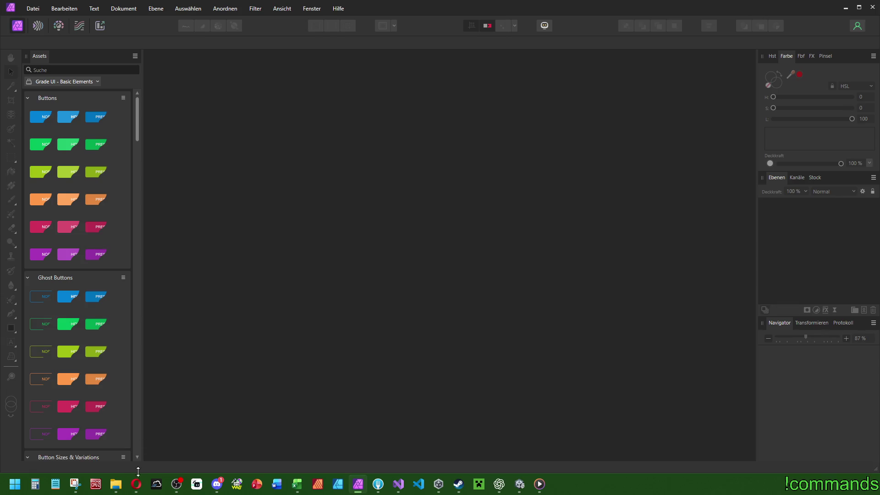
# Open Triangle_3P.afphoto from the SplitbaseMaps folder
pyautogui.moveTo(115, 484)
pyautogui.click(131, 436)
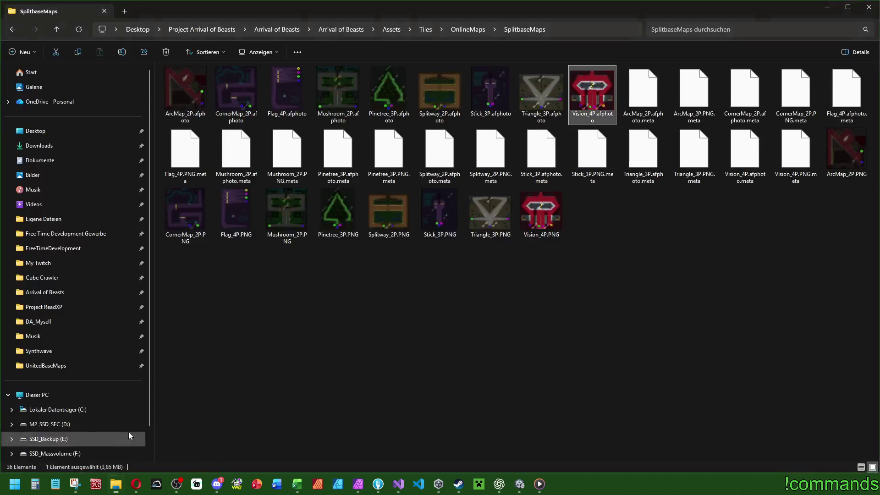
pyautogui.doubleClick(548, 96)
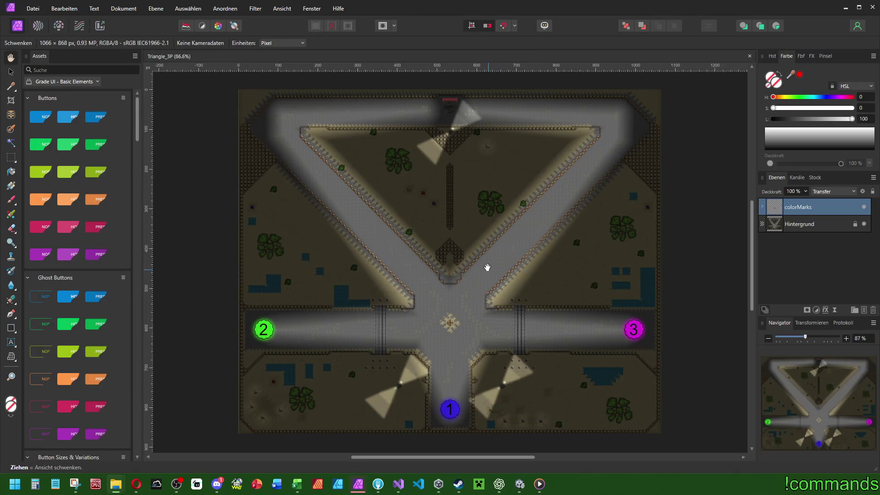
# Restore the accidentally deleted colorMarks layer and rasterize and unlock the Hintergrund layer
pyautogui.rightClick(814, 223)
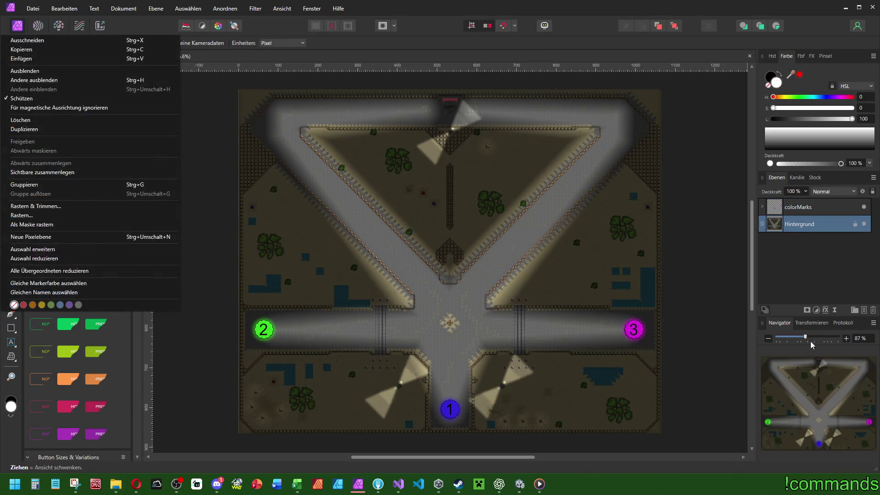
pyautogui.rightClick(798, 209)
pyautogui.click(780, 298)
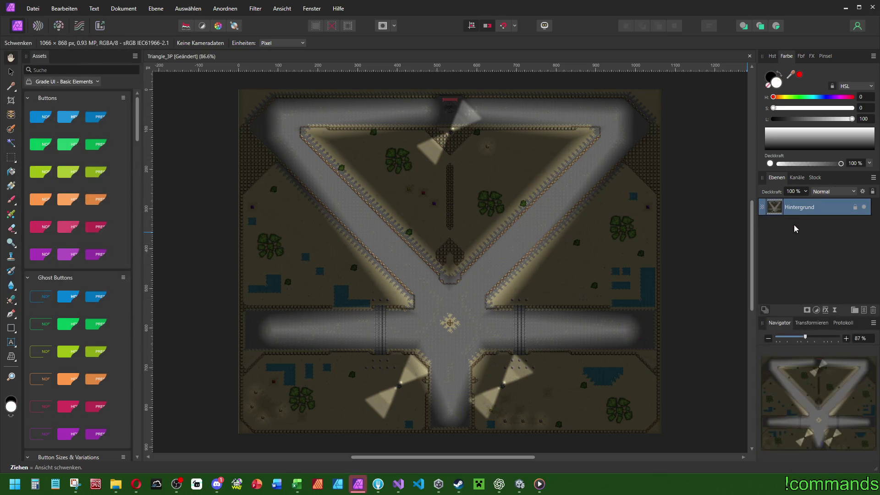
pyautogui.hotkey('ctrl', 'z')
pyautogui.rightClick(793, 225)
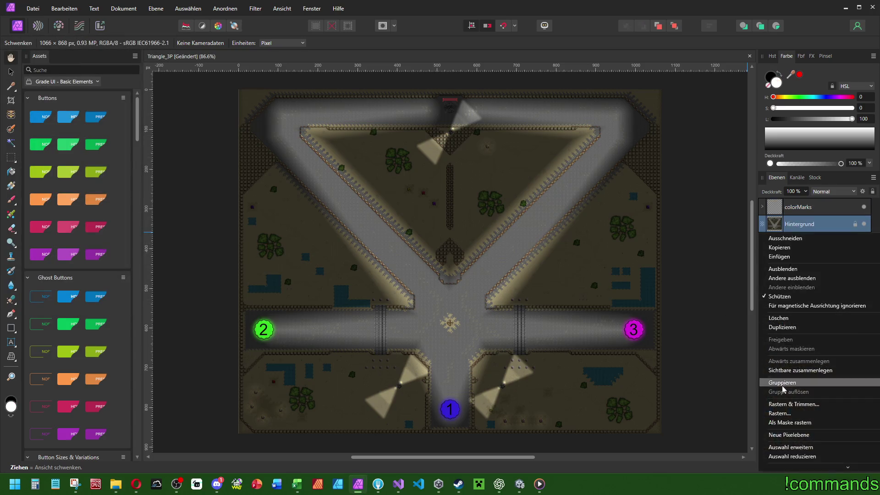
pyautogui.click(786, 406)
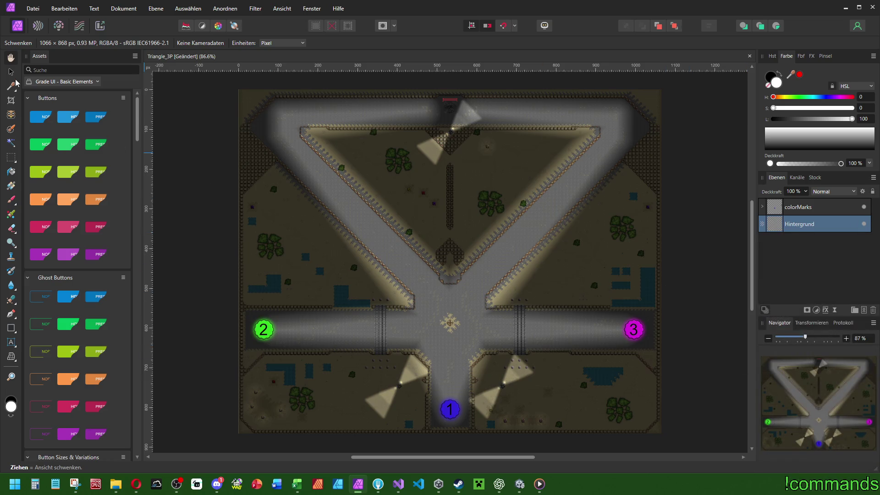
pyautogui.click(11, 71)
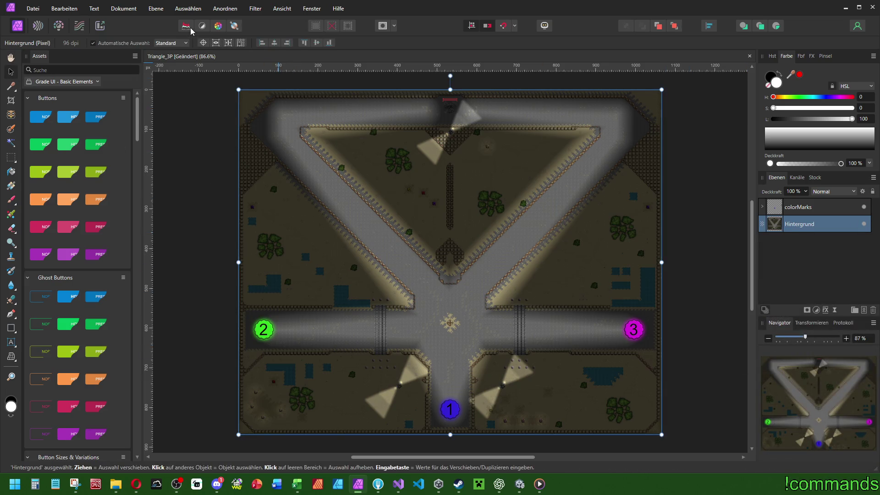
# Apply Auto Levels to Triangle_3P, save, export over Triangle_3P.png, and close it
pyautogui.click(188, 28)
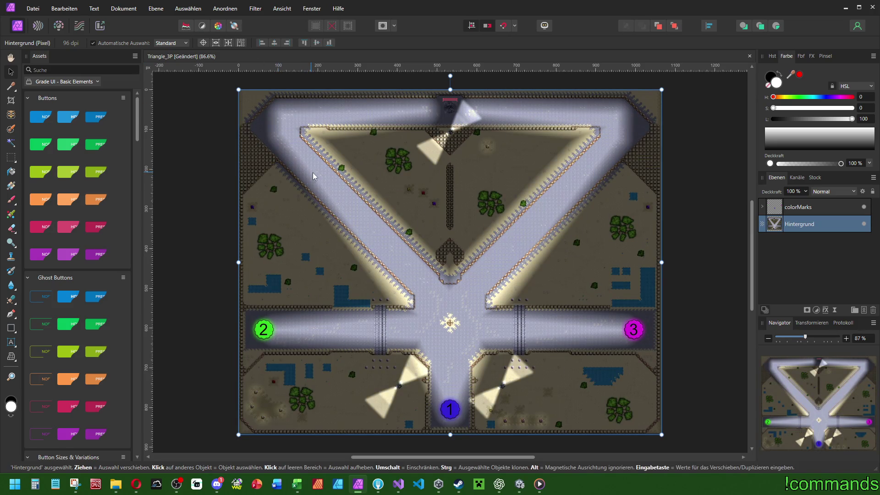
pyautogui.hotkey('ctrl', 's')
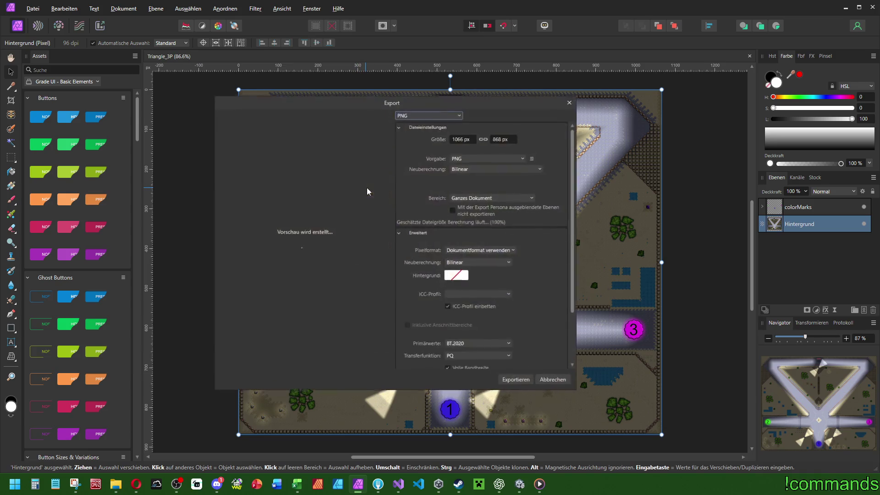
pyautogui.press('Return')
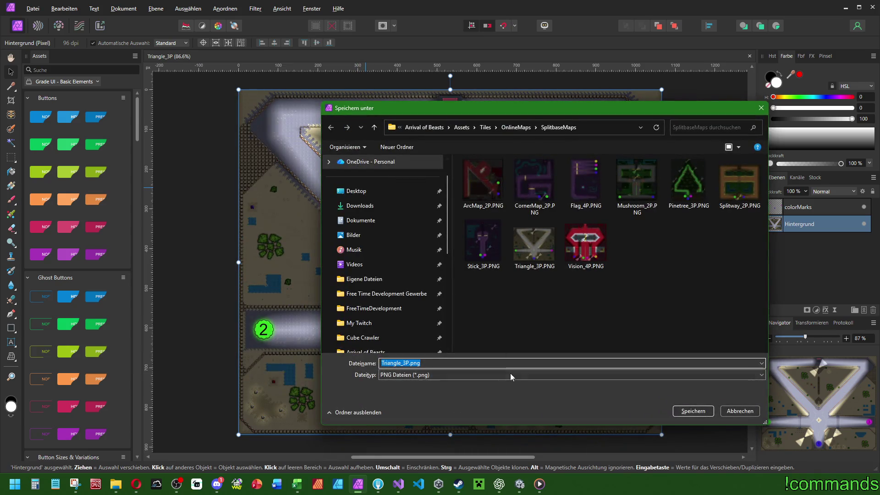
pyautogui.press('Return')
pyautogui.press('Return')
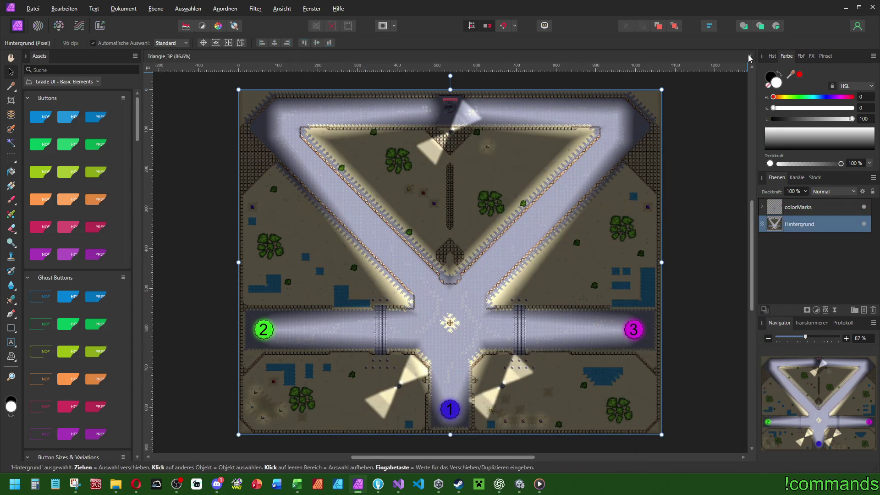
pyautogui.click(750, 56)
# Open Stick_3P from SplitbaseMaps and rasterize and unlock its Hintergrund layer
pyautogui.moveTo(115, 484)
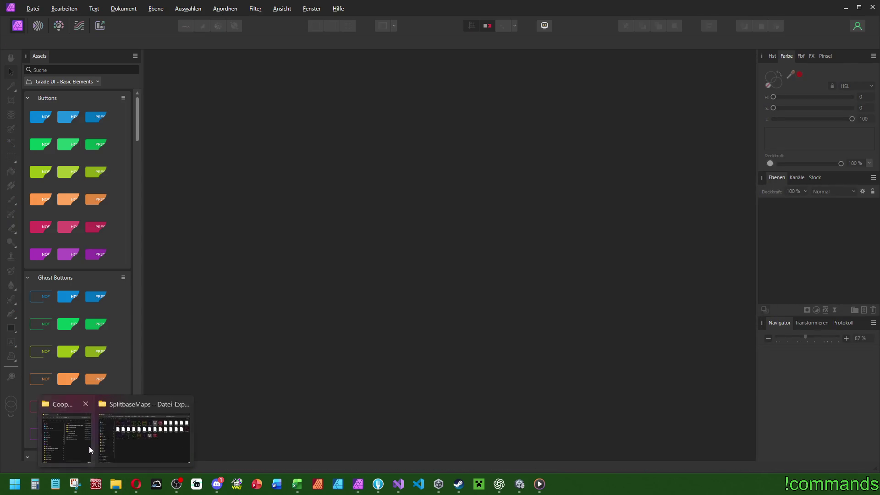
pyautogui.click(149, 450)
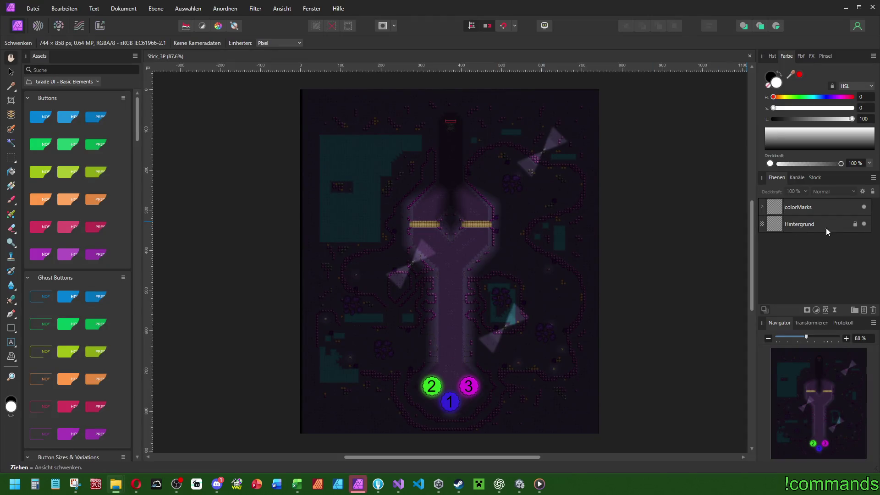
pyautogui.rightClick(833, 228)
pyautogui.rightClick(810, 223)
pyautogui.click(793, 404)
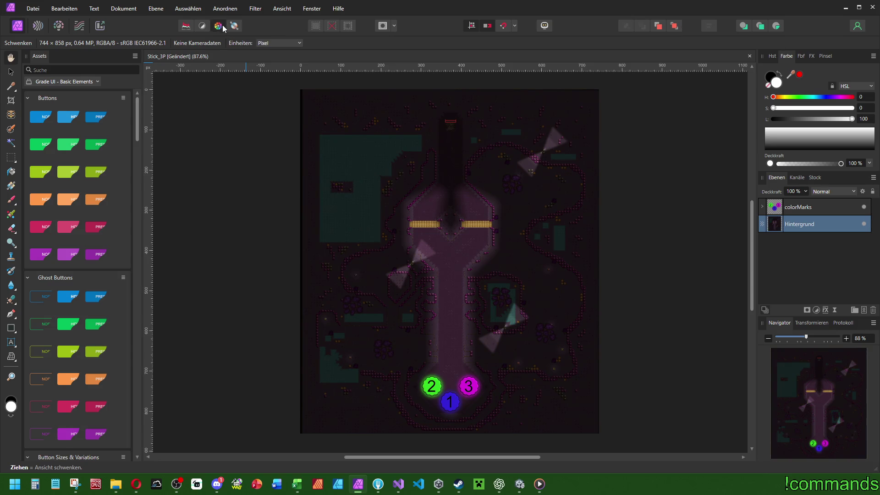
# Apply automatic contrast and colour boosts to the Stick_3P map
pyautogui.click(204, 26)
pyautogui.click(190, 28)
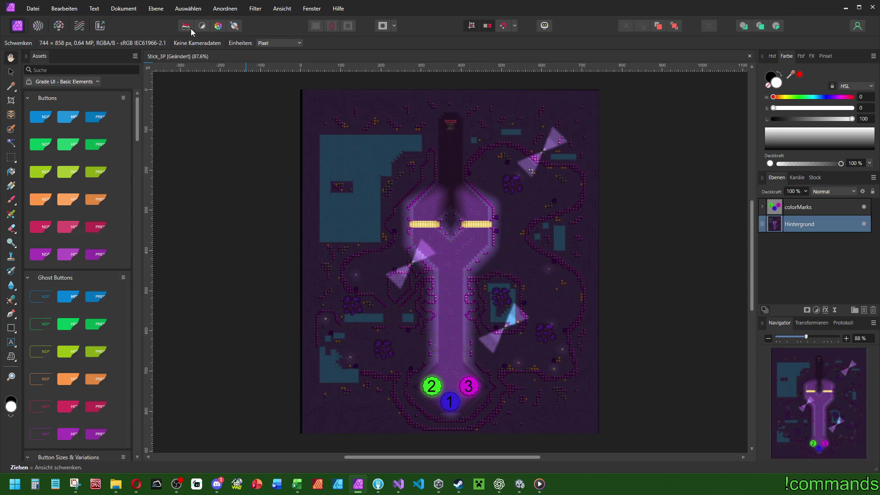
pyautogui.moveTo(635, 181); pyautogui.dragTo(633, 179)
pyautogui.hscroll(1, 664, 181)
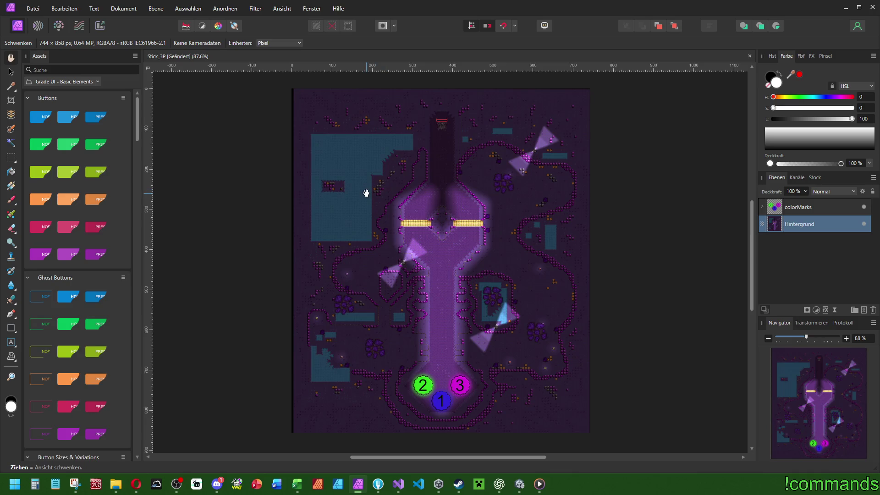
# Save Stick_3P, export it over Stick_3P.png, and close the document
pyautogui.hotkey('ctrl', 's')
pyautogui.hotkey('ctrl', 'alt', 'shift', 's')
pyautogui.press('Return')
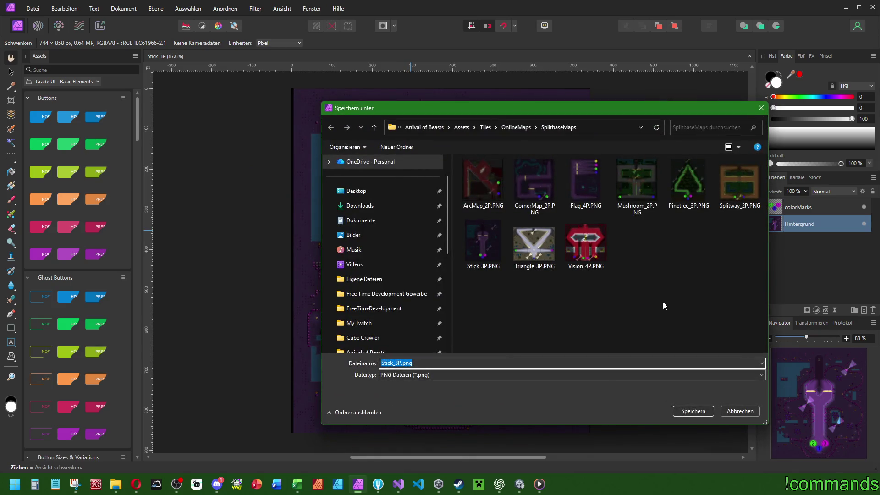
pyautogui.press('Return')
pyautogui.press('Return')
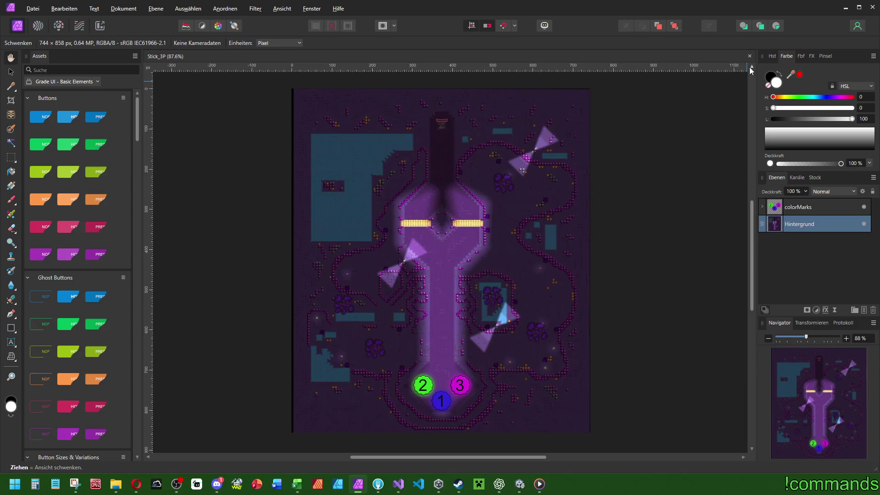
pyautogui.click(751, 56)
# Open the Splitway_2P project and rasterize its Hintergrund layer
pyautogui.moveTo(115, 484)
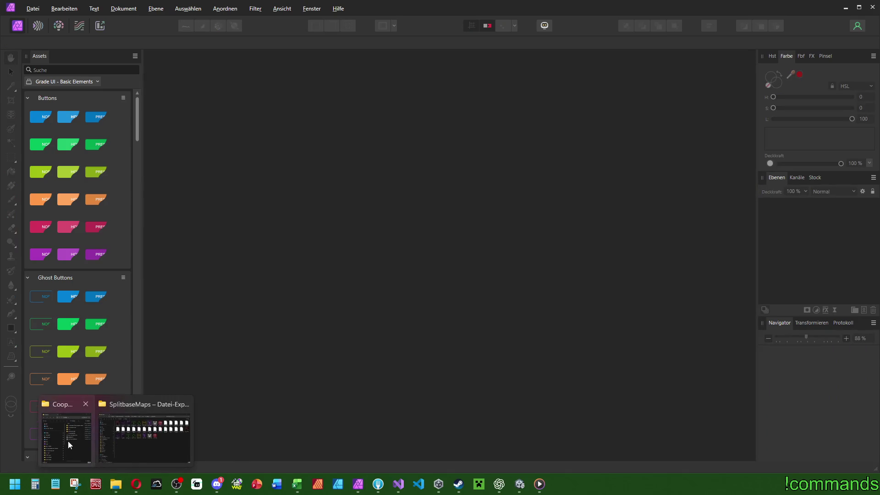
pyautogui.click(137, 434)
pyautogui.click(439, 99)
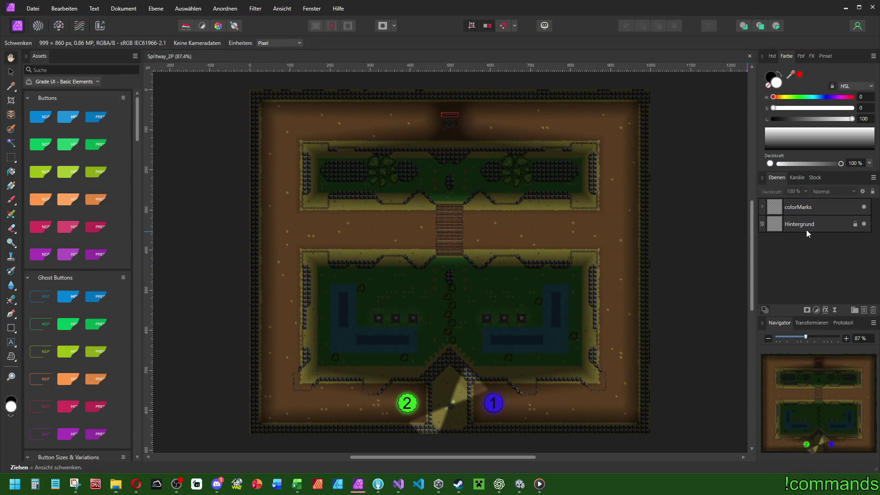
pyautogui.rightClick(807, 229)
pyautogui.click(52, 209)
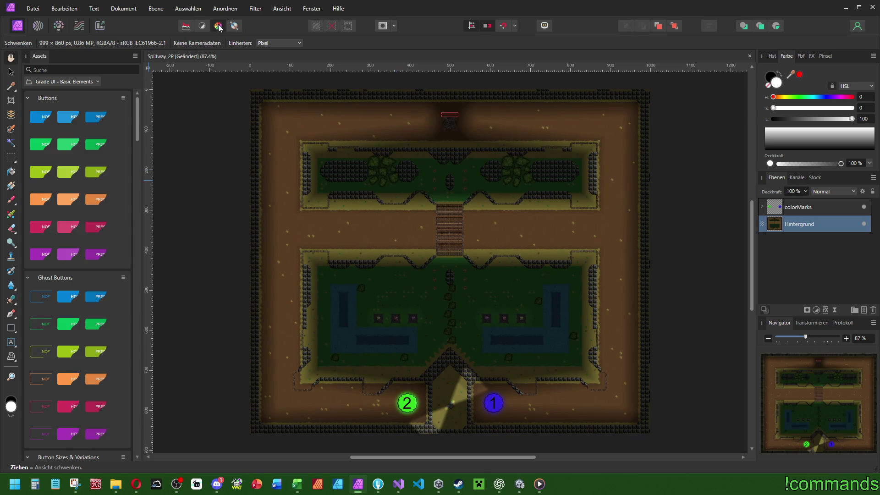
# Auto-brighten the Splitway map, undoing and then redoing to keep the brightened result
pyautogui.click(186, 27)
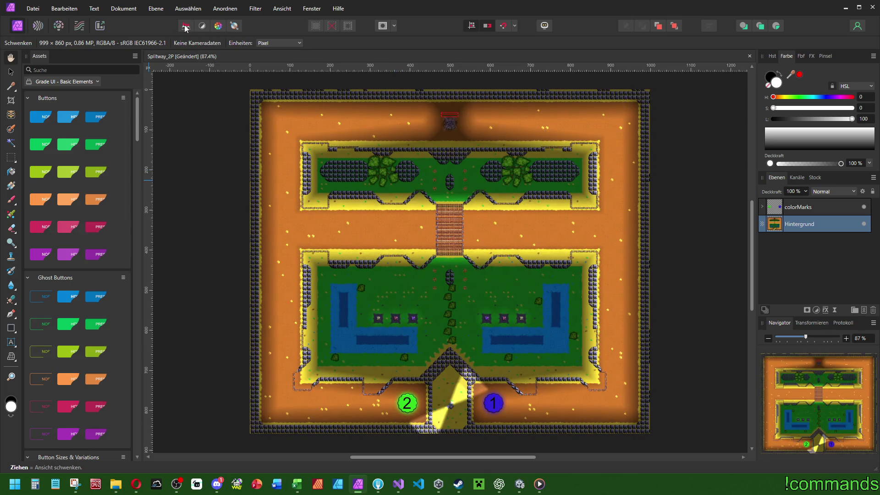
pyautogui.hotkey('ctrl', 'z')
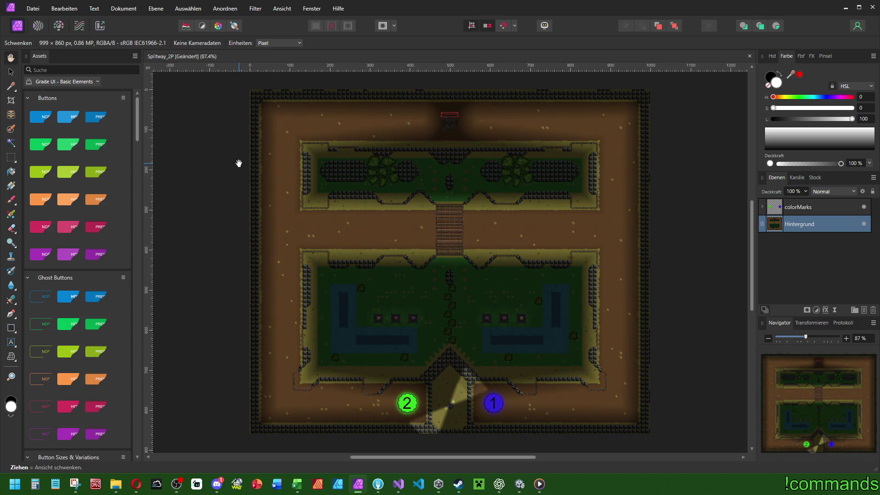
pyautogui.click(64, 8)
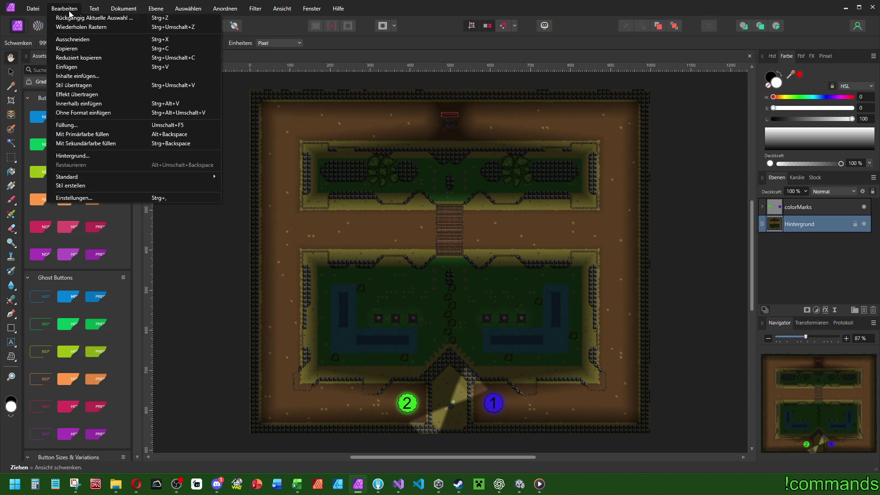
pyautogui.click(80, 28)
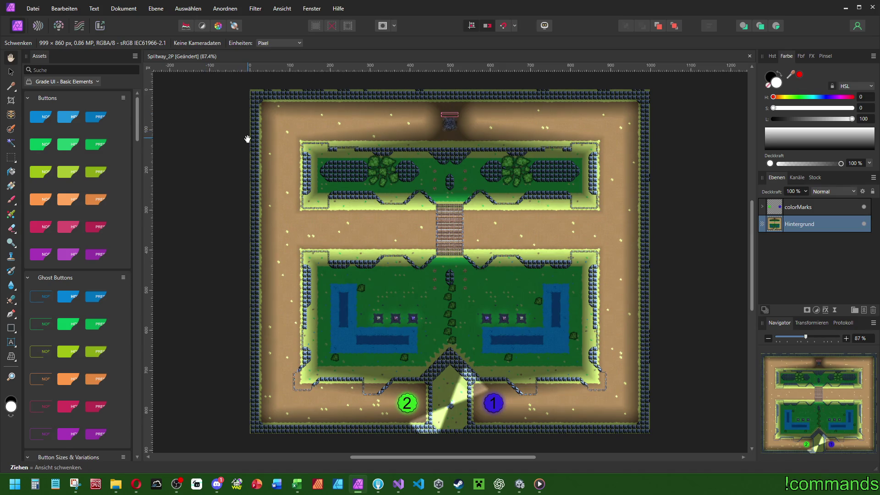
# Export the map as PNG over Splitway_2P.png and close the document
pyautogui.hotkey('ctrl', 'alt', 'shift', 's')
pyautogui.press('Return')
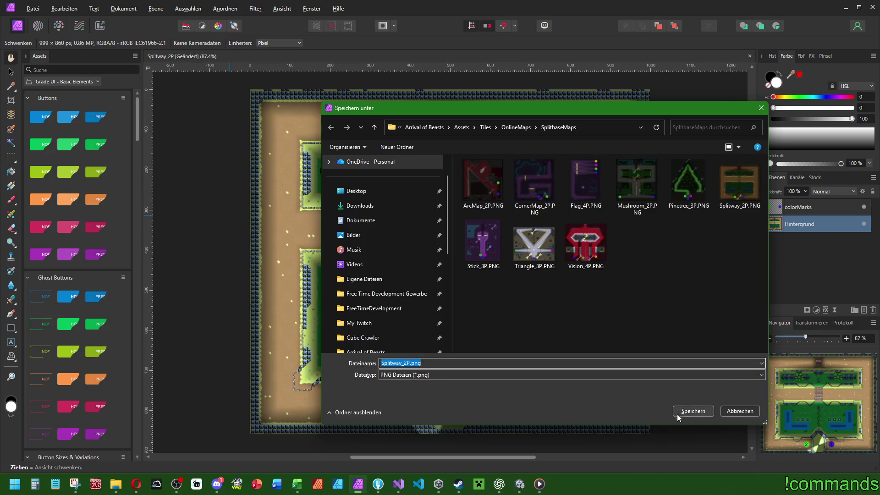
pyautogui.click(691, 412)
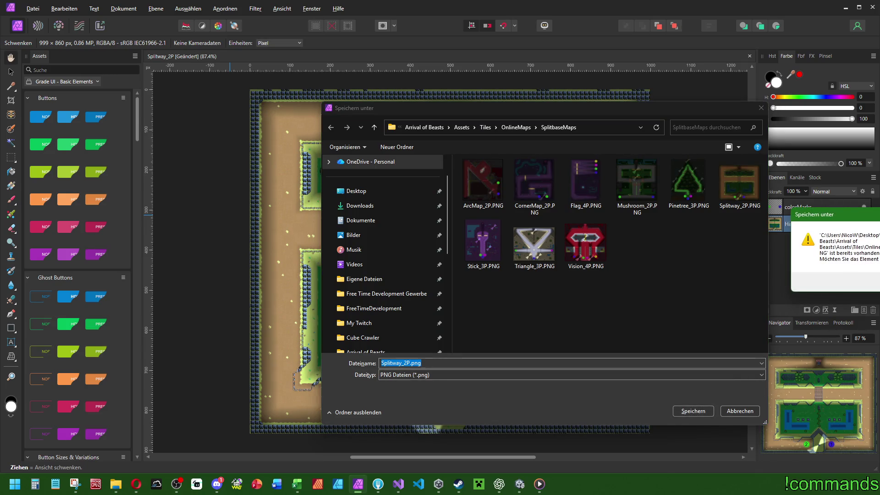
pyautogui.press('Return')
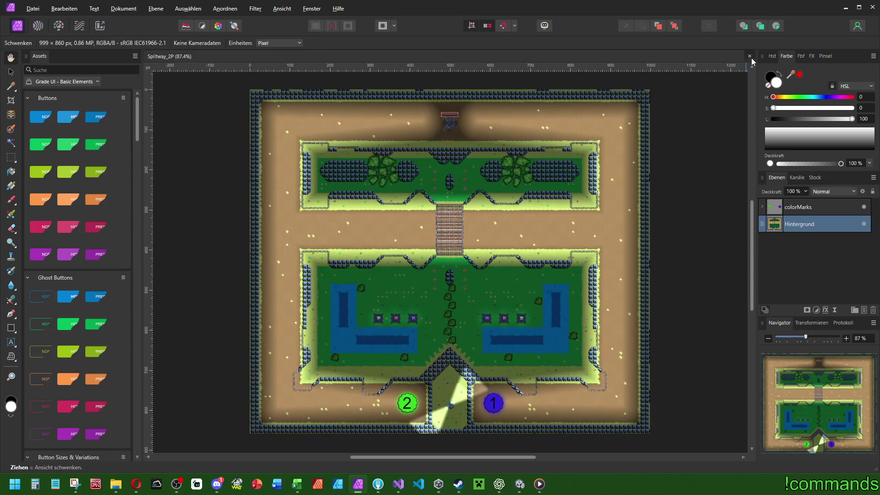
pyautogui.click(750, 56)
pyautogui.moveTo(116, 484)
pyautogui.click(134, 438)
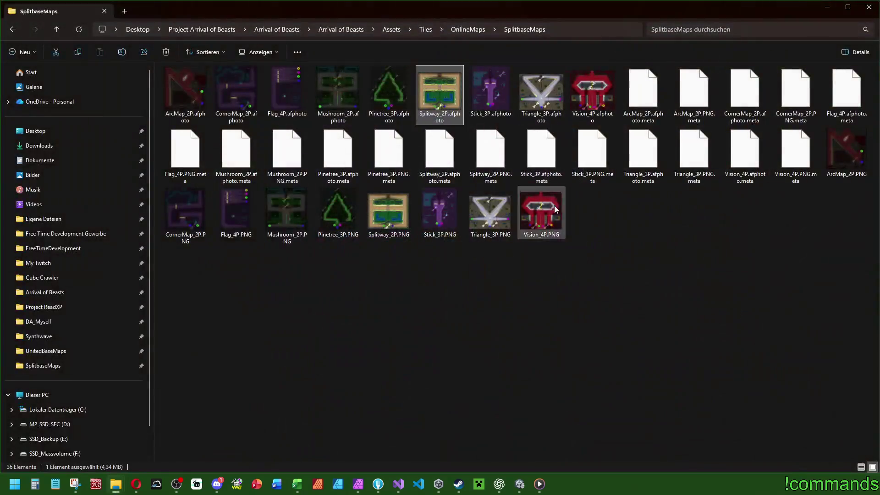
# Open Pinetree_3P, rasterise and trim its layer, and apply a brighter, higher-contrast auto adjustment
pyautogui.doubleClick(386, 92)
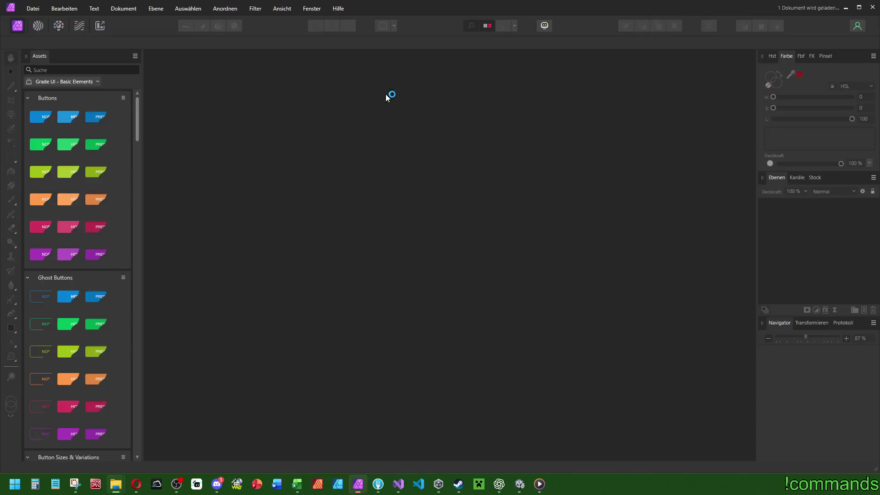
pyautogui.click(12, 72)
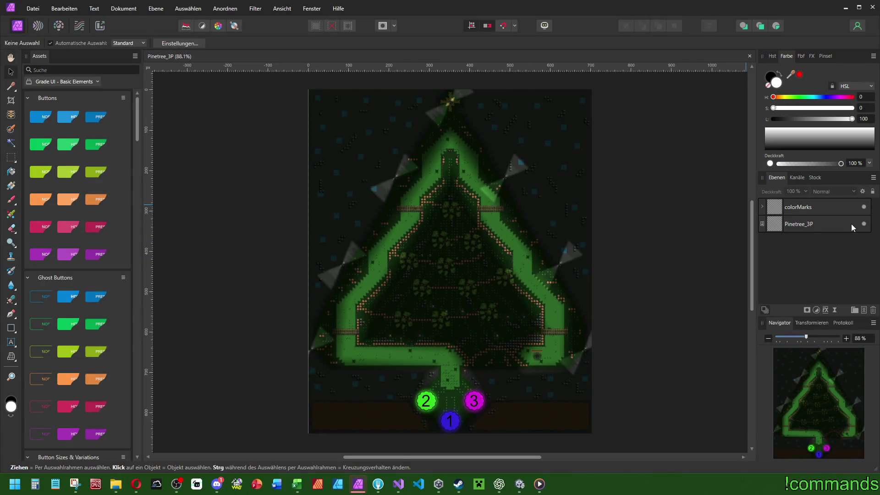
pyautogui.rightClick(813, 224)
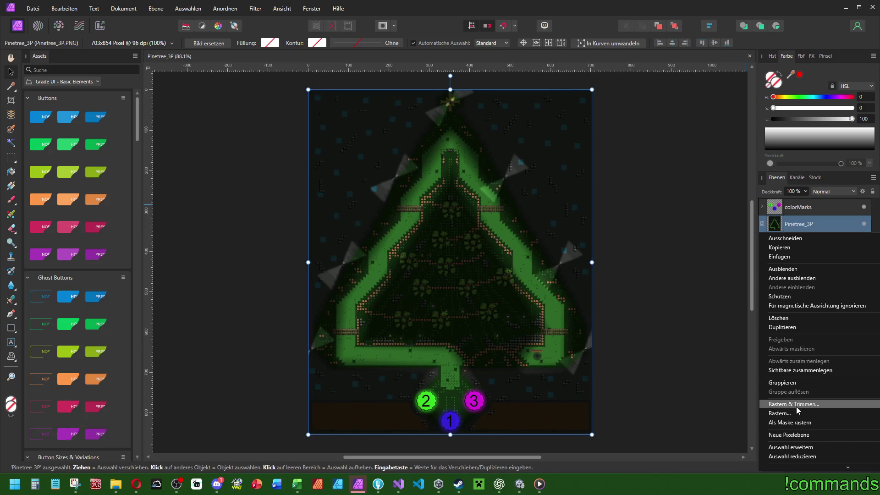
pyautogui.click(793, 405)
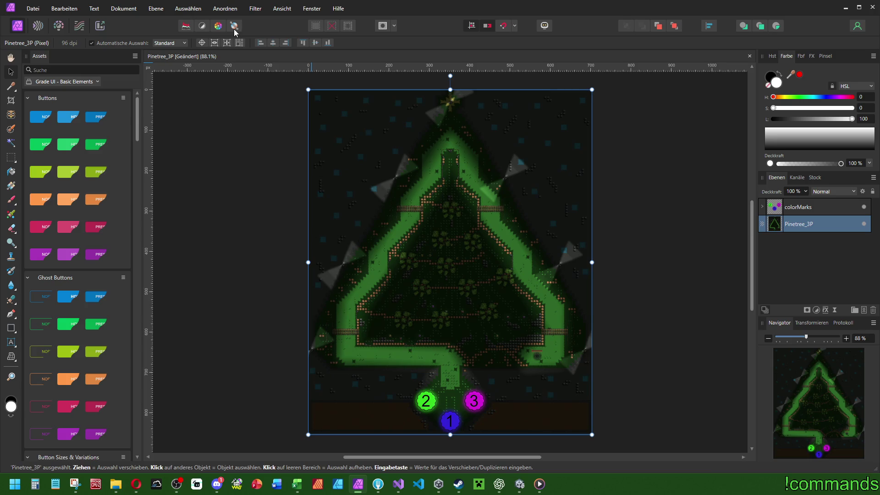
pyautogui.click(186, 27)
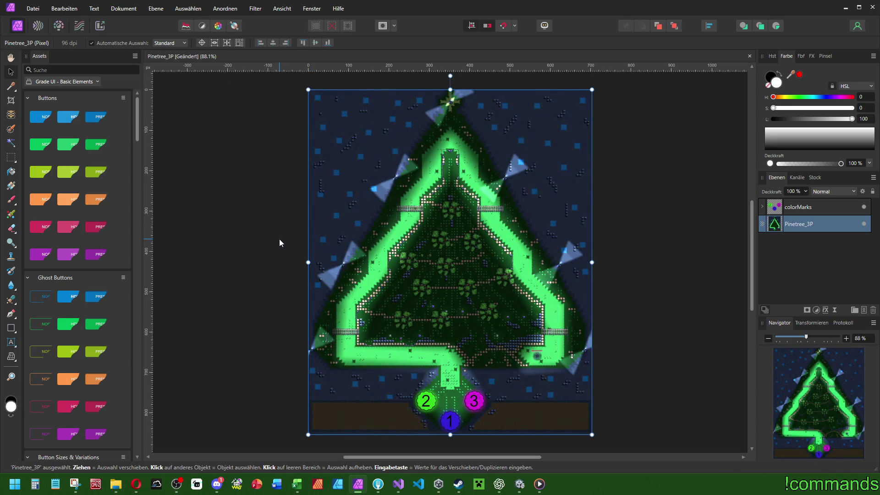
pyautogui.hotkey('ctrl', 'z')
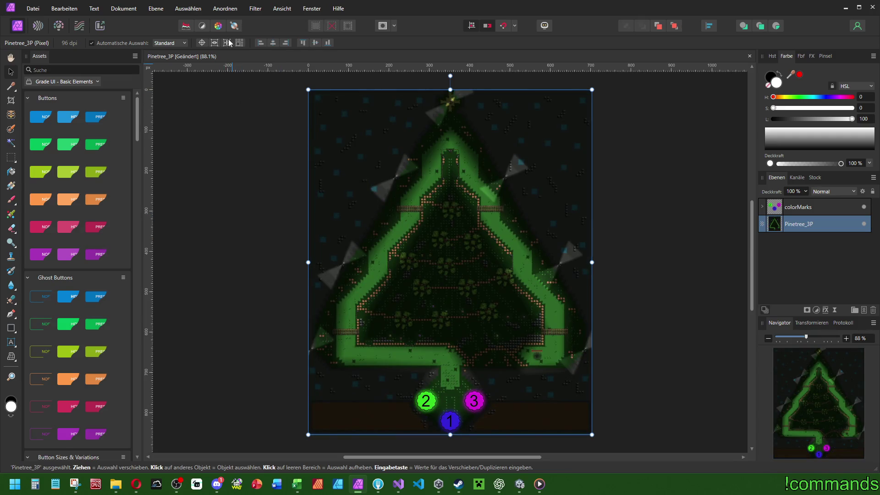
pyautogui.click(203, 26)
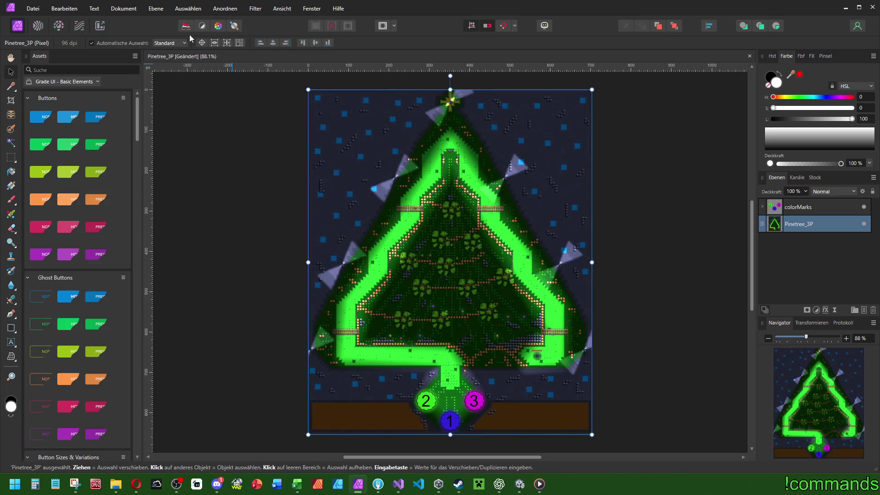
# Save Pinetree_3P, export it as Pinetree_3P.png, and close the document
pyautogui.hotkey('ctrl', 's')
pyautogui.hotkey('ctrl', 'shift', 'alt', 's')
pyautogui.click(517, 380)
pyautogui.press('Return')
pyautogui.click(750, 56)
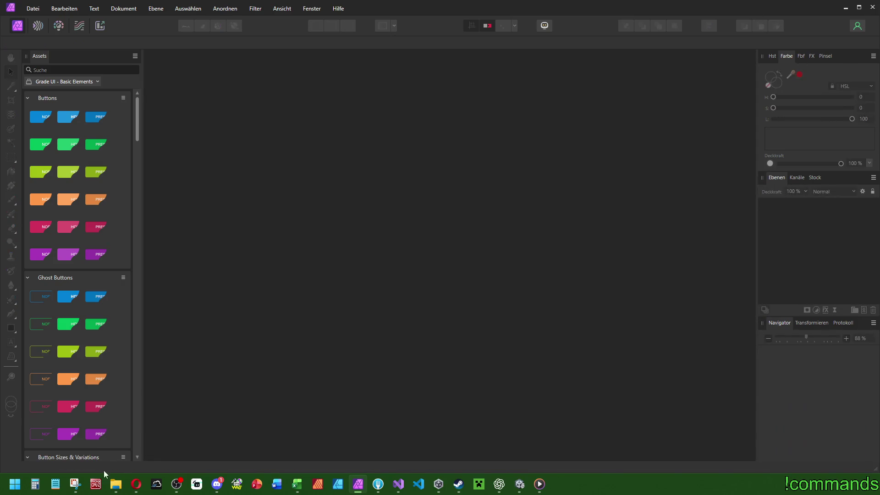
pyautogui.moveTo(116, 483)
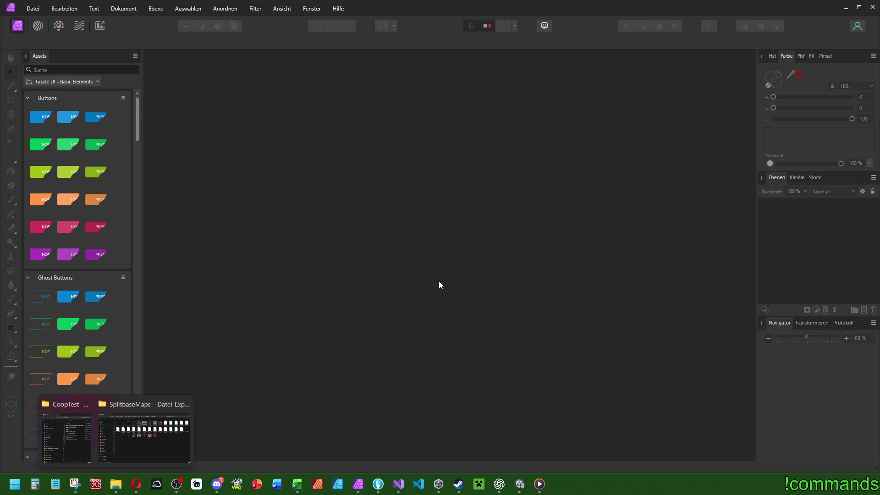
pyautogui.click(145, 436)
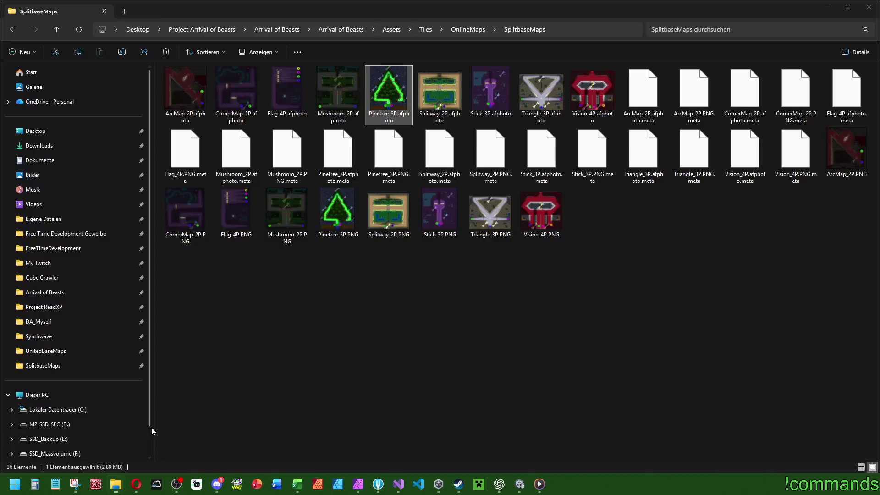
# Open Mushroom_2P, rasterise and trim the Hintergrund layer, and auto-brighten its levels
pyautogui.doubleClick(332, 86)
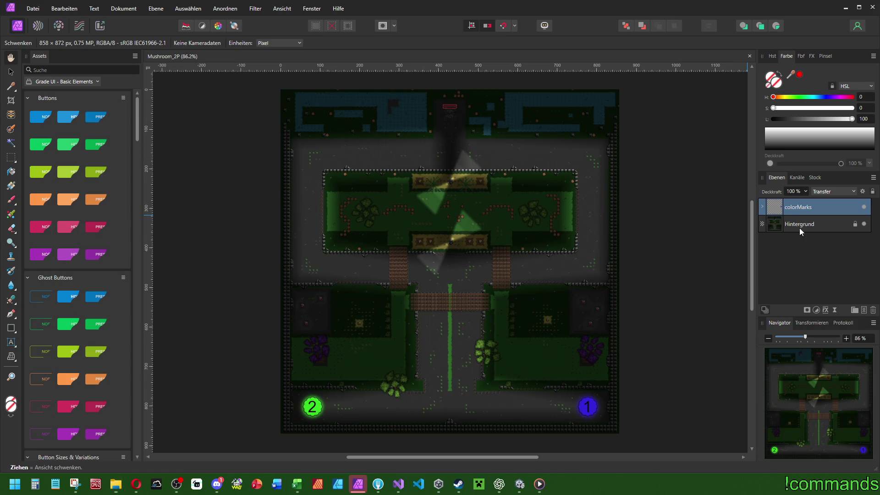
pyautogui.rightClick(799, 225)
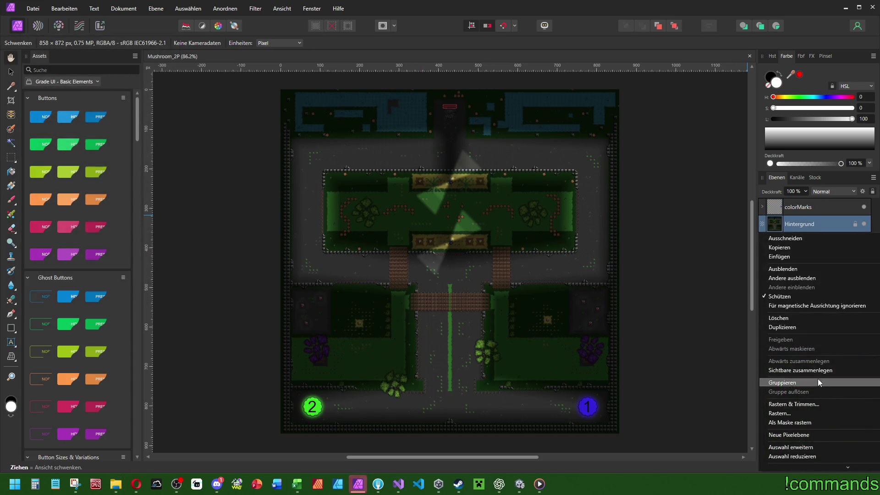
pyautogui.click(808, 405)
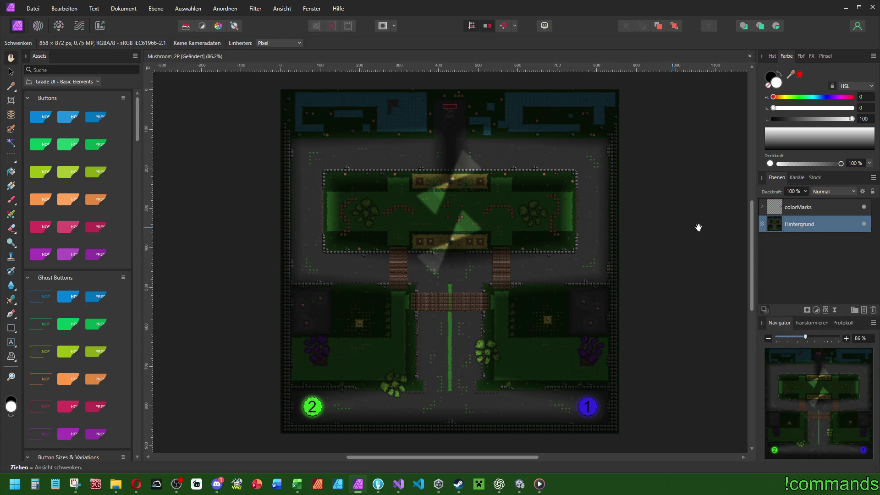
pyautogui.click(186, 27)
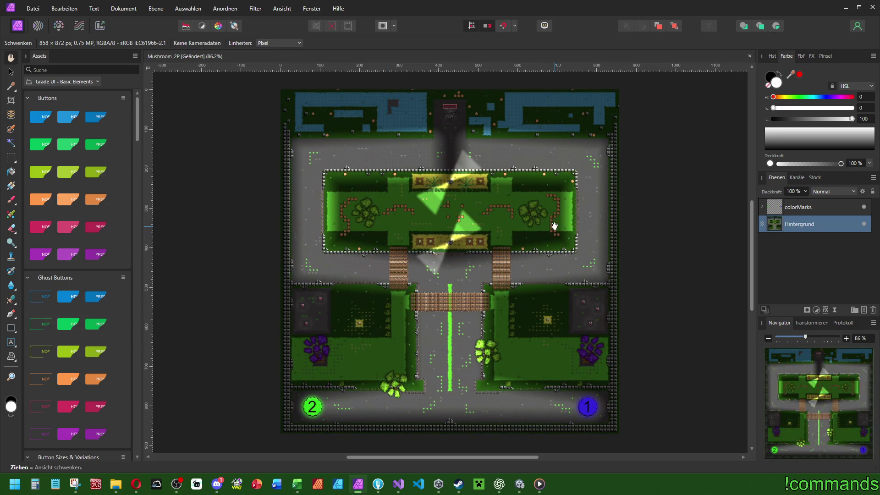
# Save Mushroom_2P, export it over Mushroom_2P.png, and close the document
pyautogui.hotkey('ctrl', 's')
pyautogui.hotkey('ctrl', 'alt', 'shift', 'w')
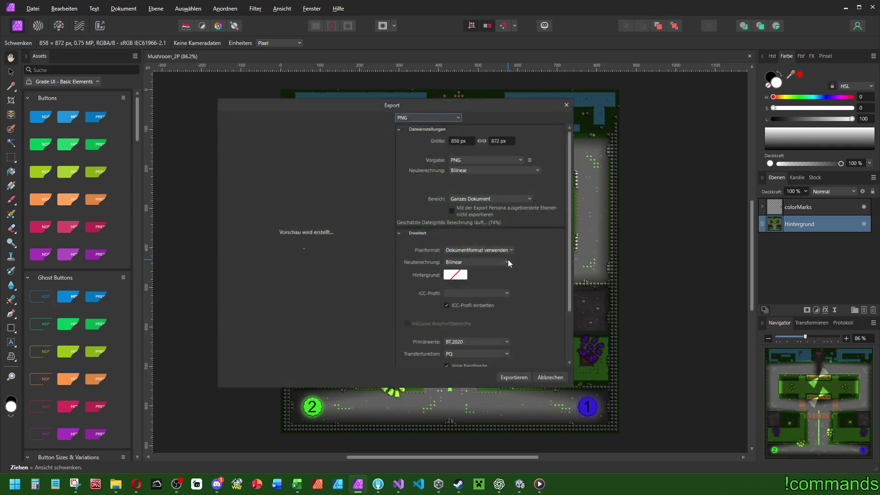
pyautogui.press('Return')
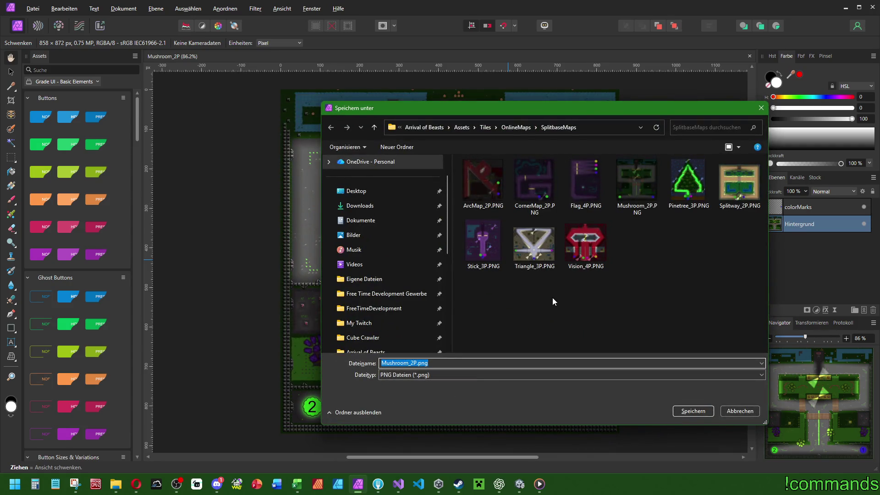
pyautogui.press('Return')
pyautogui.press('Return')
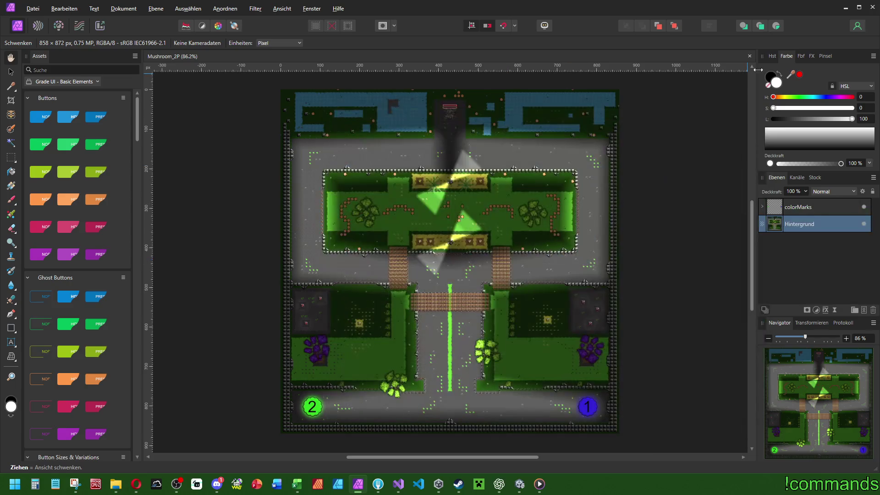
pyautogui.click(750, 56)
pyautogui.moveTo(116, 484)
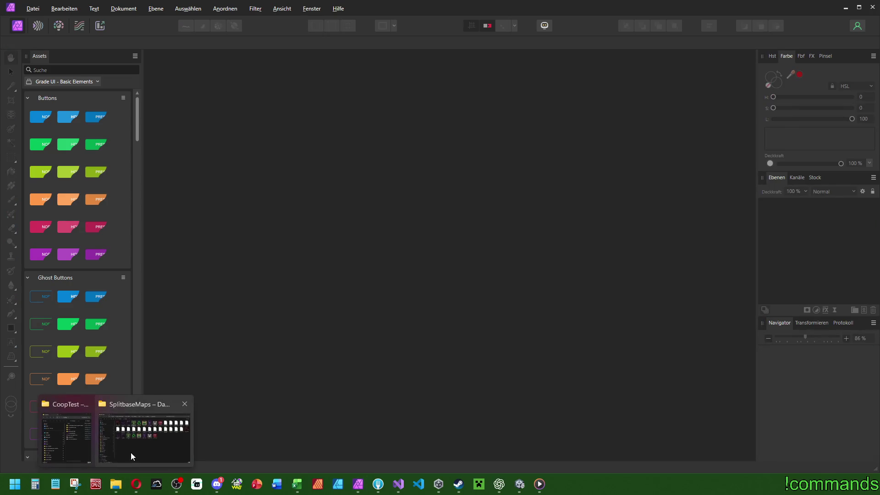
pyautogui.click(131, 453)
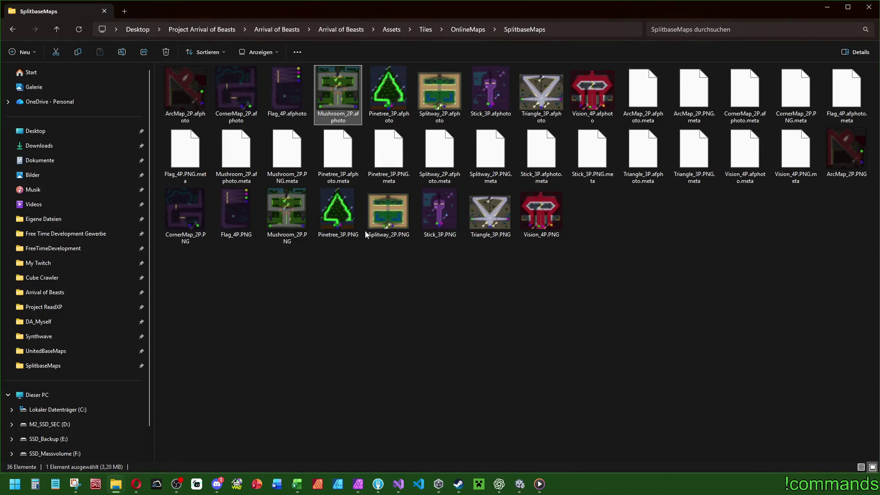
# Open Flag_4P, rasterise the Hintergrund layer, and apply auto brightening and auto colour correction
pyautogui.doubleClick(289, 86)
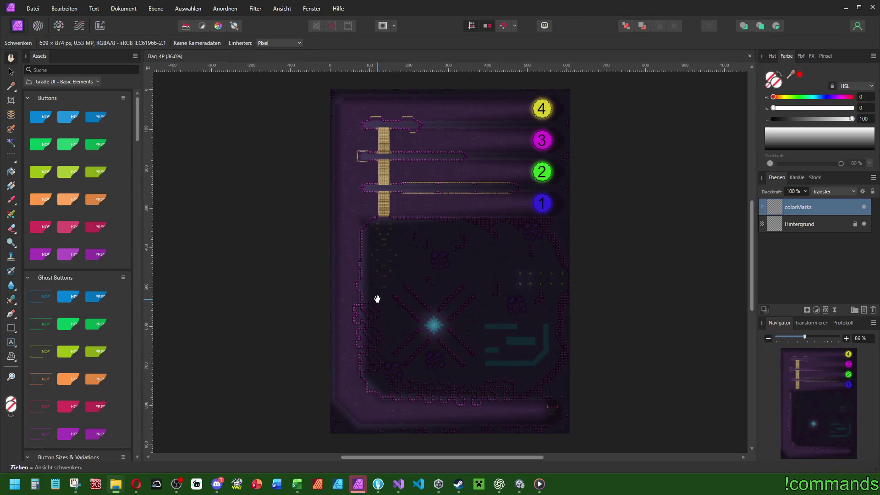
pyautogui.click(11, 71)
pyautogui.click(799, 225)
pyautogui.rightClick(817, 230)
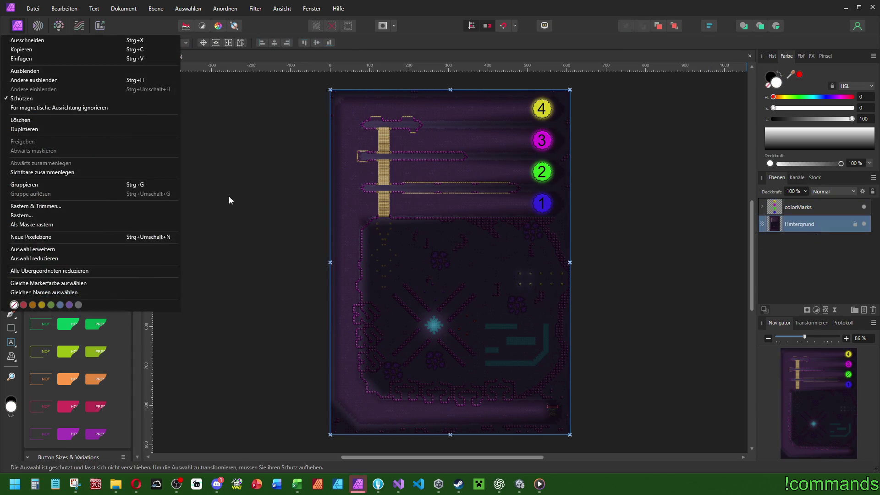
pyautogui.click(42, 216)
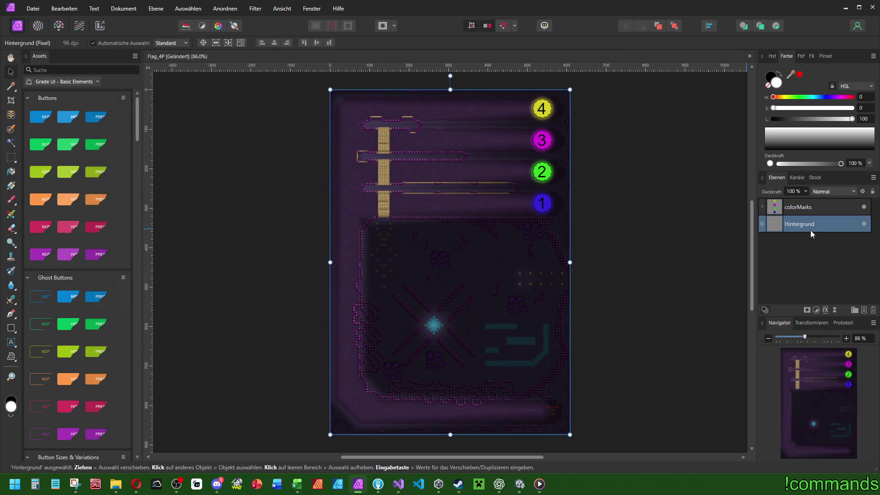
pyautogui.click(186, 26)
pyautogui.click(217, 28)
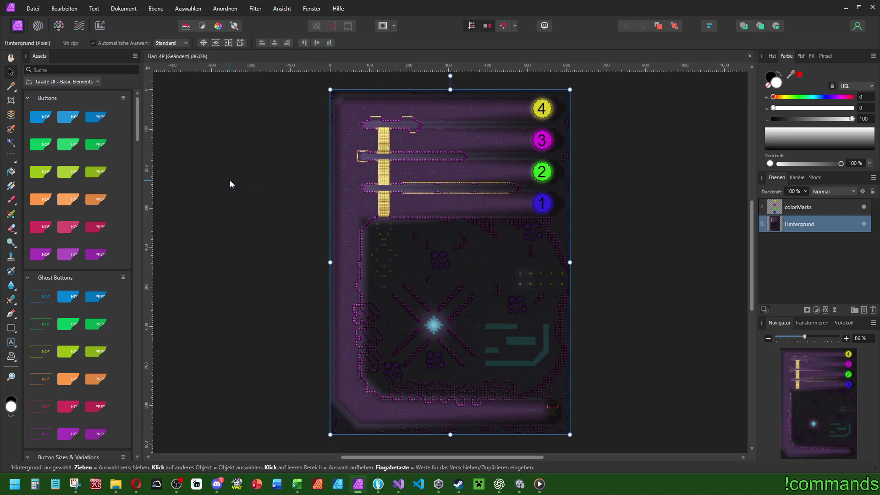
# Save Flag_4P, export it over Flag_4P.png, and close the document
pyautogui.hotkey('ctrl', 's')
pyautogui.hotkey('ctrl', 'shift', 'alt', 's')
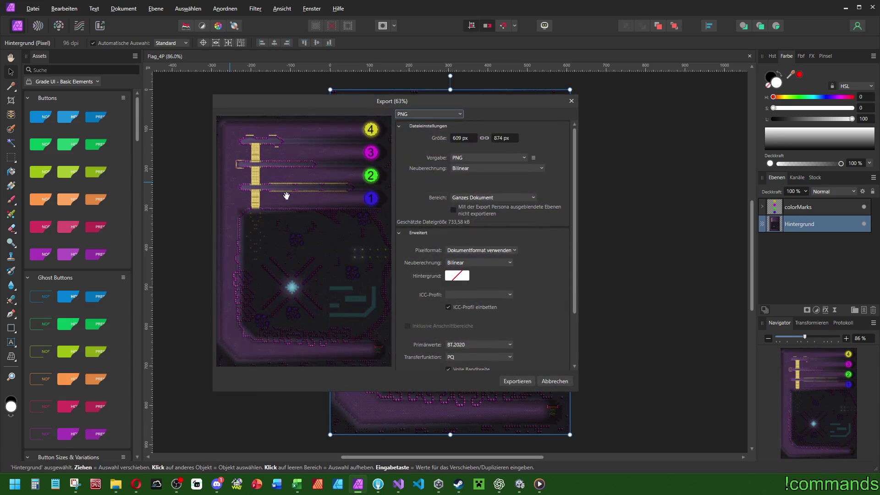
pyautogui.click(517, 381)
pyautogui.press('Return')
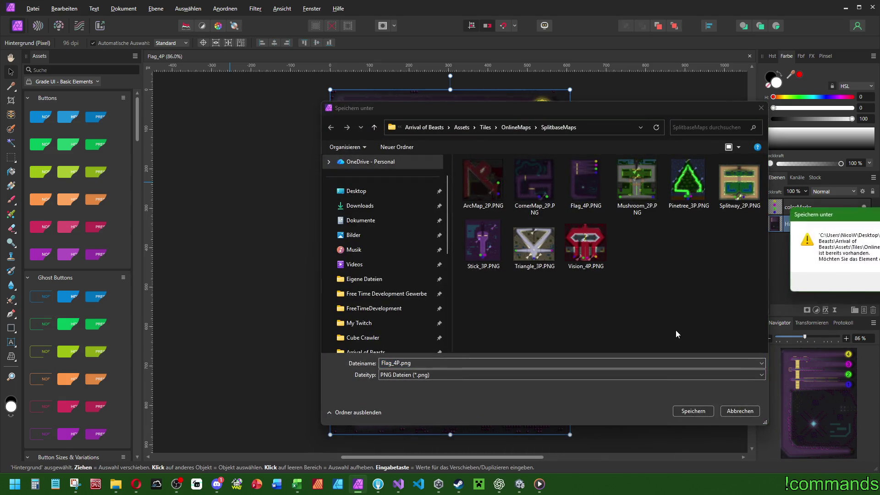
pyautogui.press('Return')
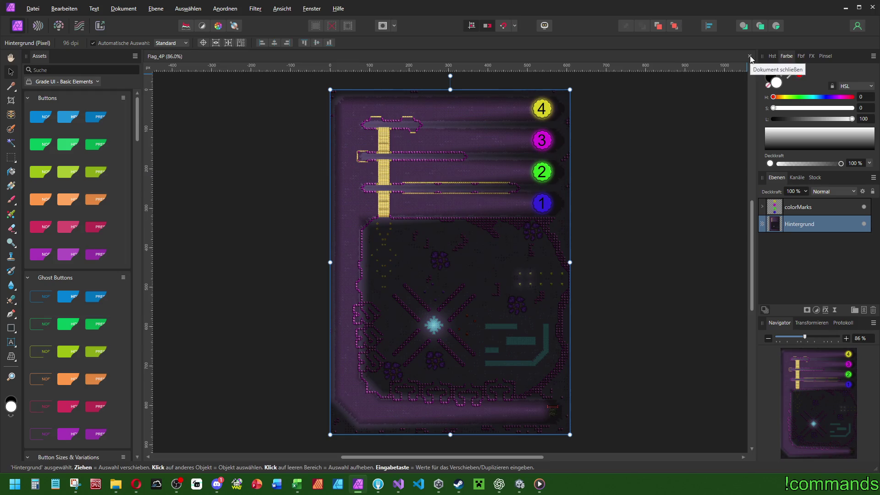
pyautogui.click(750, 56)
# Open CornerMap_2P and merge its visible layers into one brighter image
pyautogui.moveTo(116, 485)
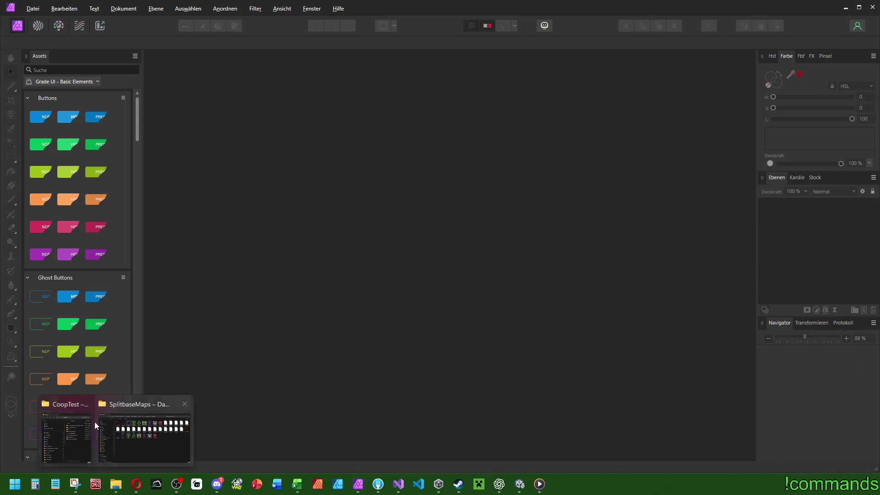
pyautogui.click(95, 422)
pyautogui.doubleClick(245, 101)
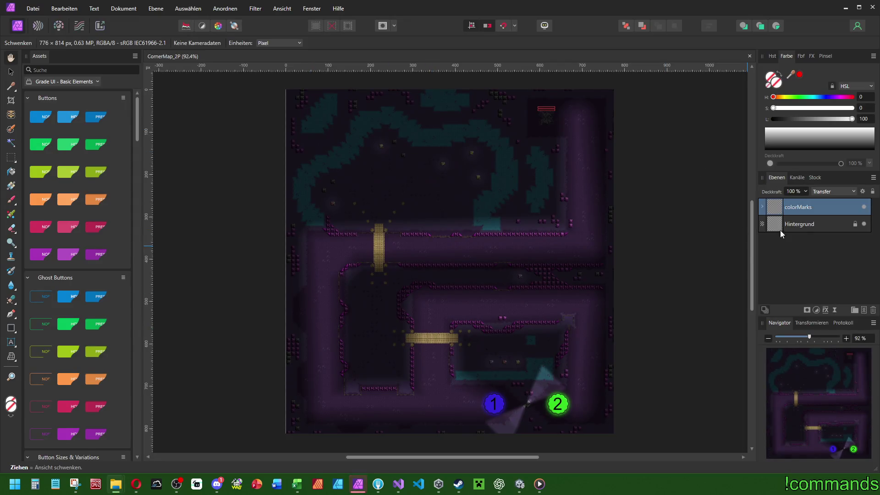
pyautogui.rightClick(799, 219)
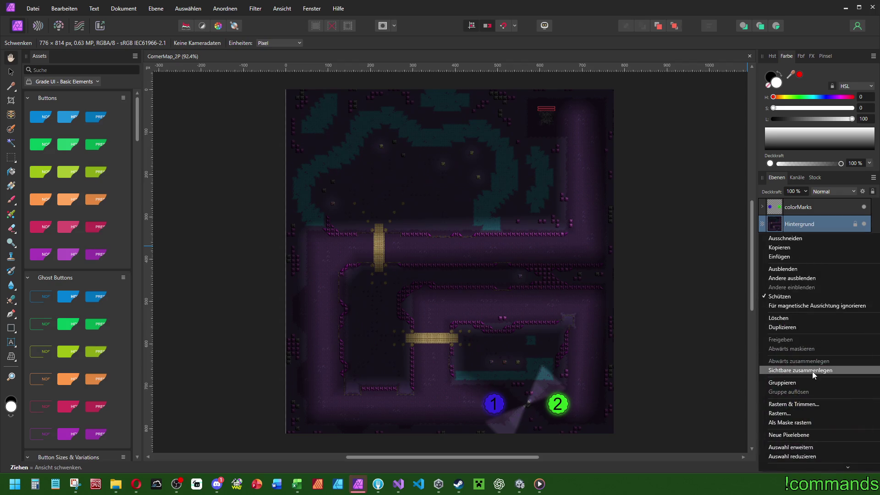
pyautogui.click(791, 404)
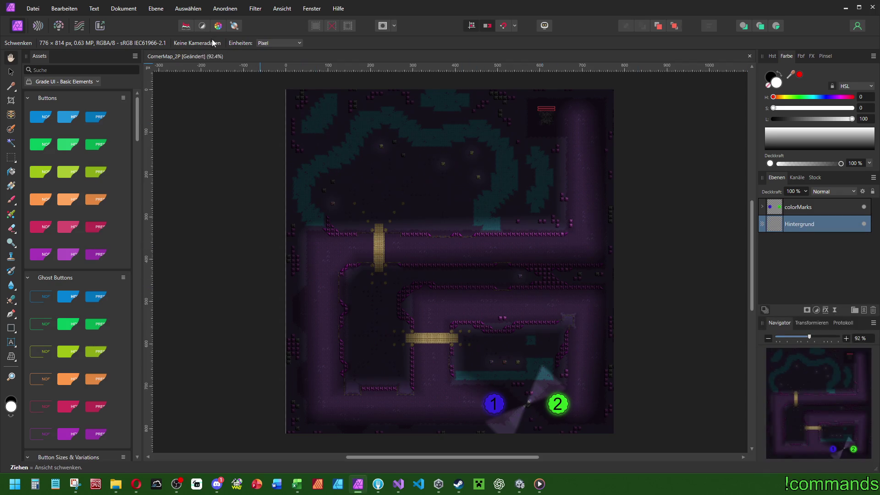
pyautogui.moveTo(271, 189); pyautogui.dragTo(286, 194)
pyautogui.hotkey('ctrl', 'a')
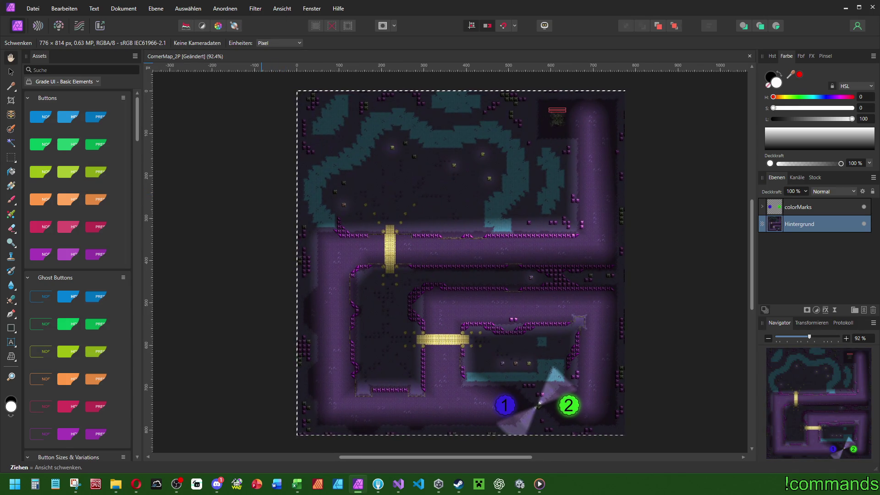
pyautogui.click(334, 26)
# Save CornerMap_2P, export it over CornerMap_2P.png, and close the document
pyautogui.hotkey('ctrl', 's')
pyautogui.hotkey('ctrl', 'alt', 'shift', 'w')
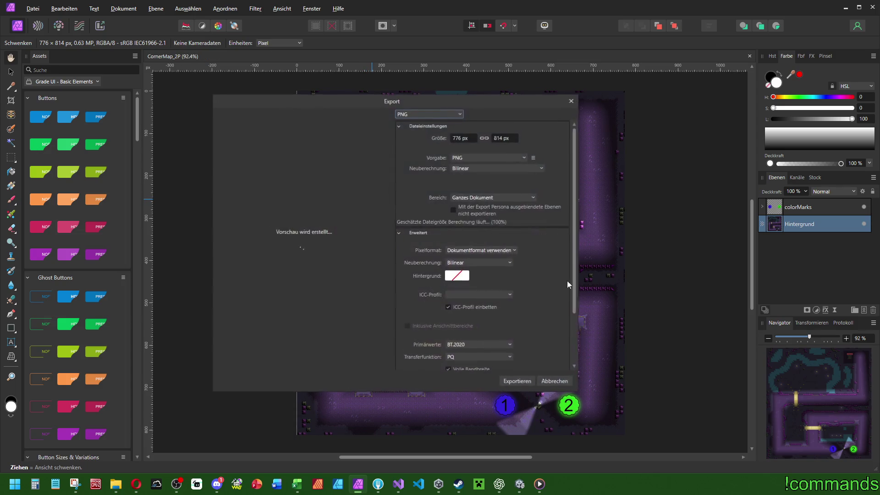
pyautogui.press('Return')
pyautogui.press('Return')
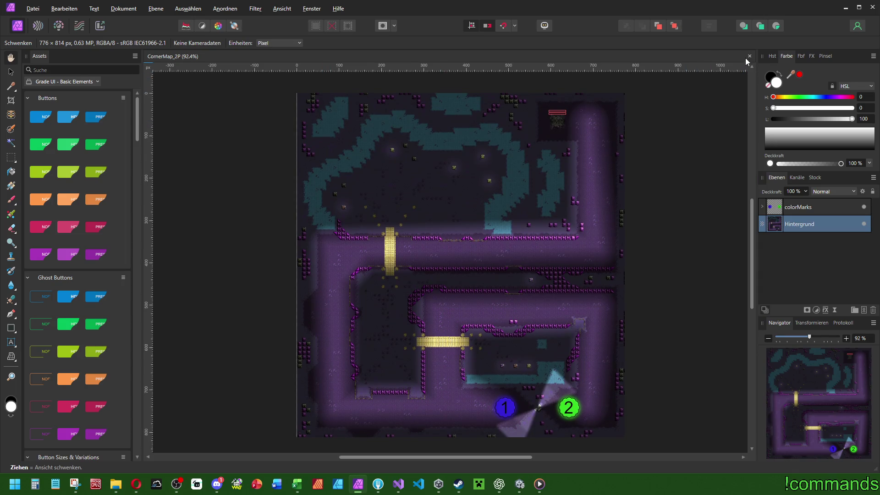
pyautogui.click(750, 57)
pyautogui.moveTo(116, 484)
pyautogui.click(140, 400)
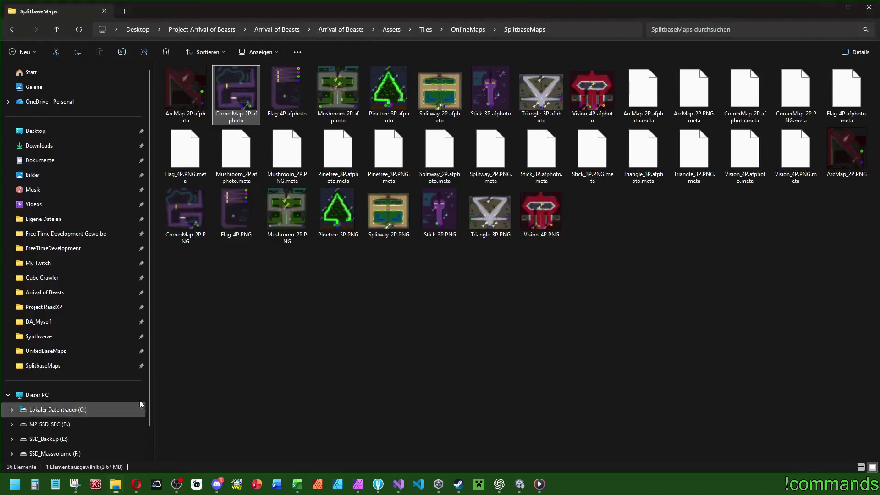
# Open ArcMap_2P and apply the brighter, higher-contrast auto adjustment, undoing then redoing it
pyautogui.doubleClick(206, 102)
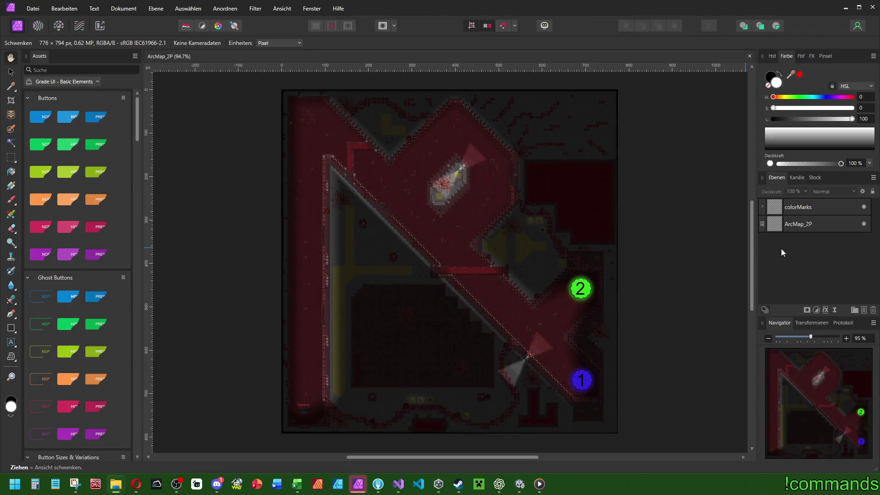
pyautogui.click(793, 225)
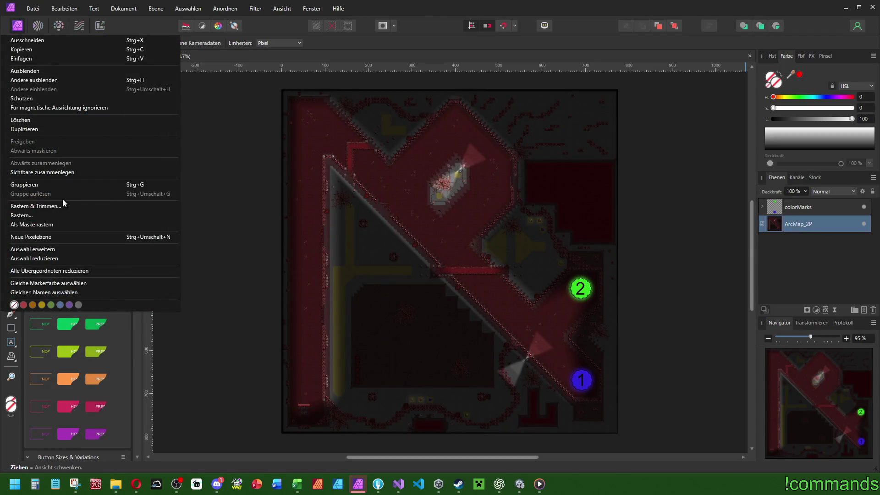
pyautogui.click(202, 25)
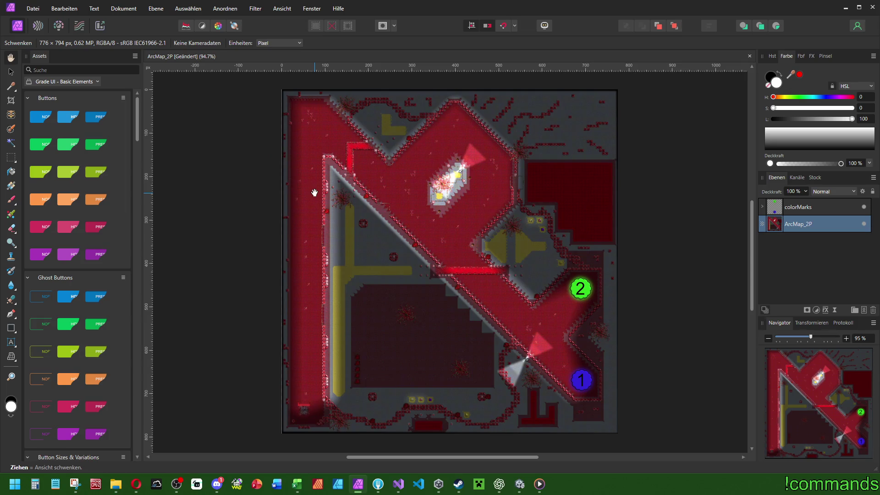
pyautogui.hotkey('ctrl', 'z')
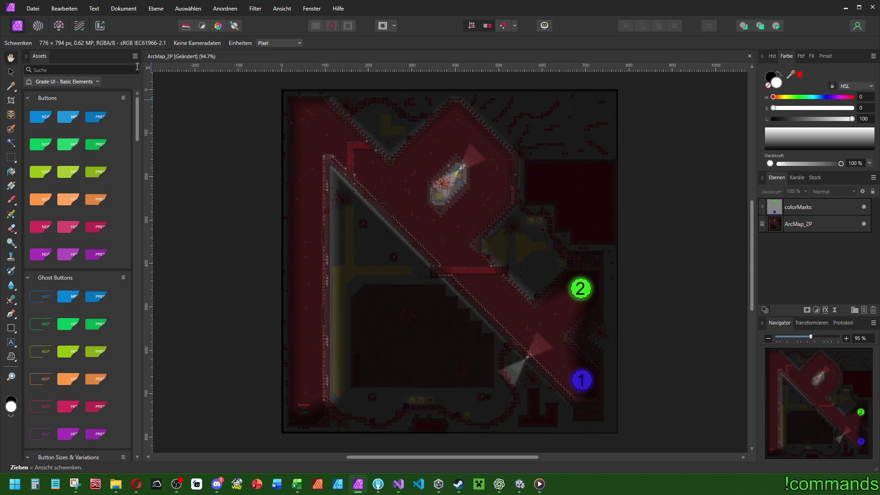
pyautogui.click(64, 8)
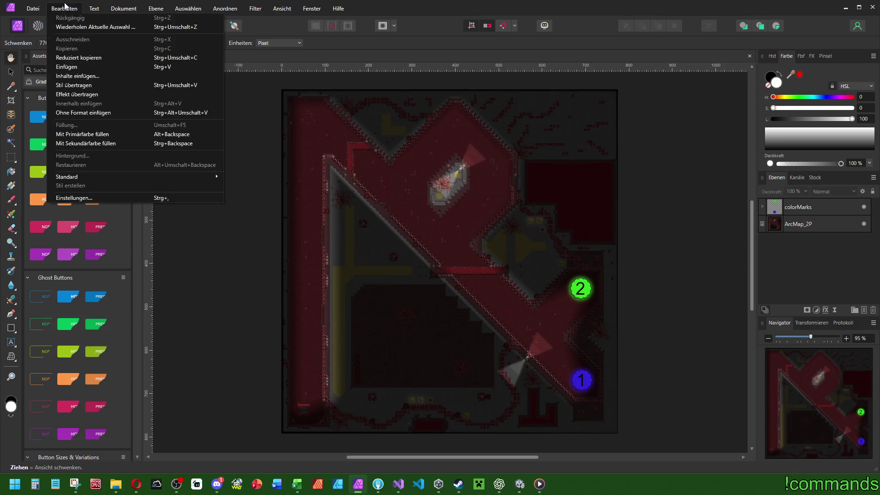
pyautogui.click(78, 27)
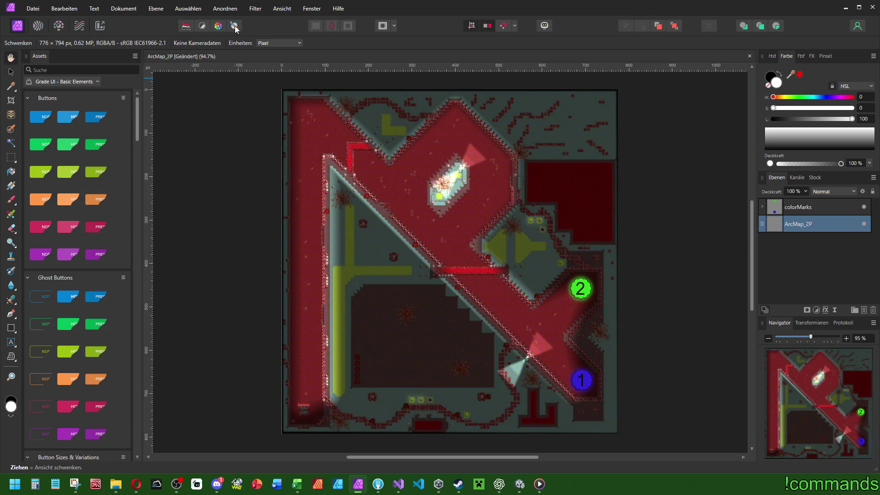
# Save ArcMap_2P, export it over ArcMap_2P.png, close it, and return to Unity
pyautogui.hotkey('ctrl', 's')
pyautogui.hotkey('ctrl', 'alt', 'shift', 's')
pyautogui.press('Return')
pyautogui.press('Return')
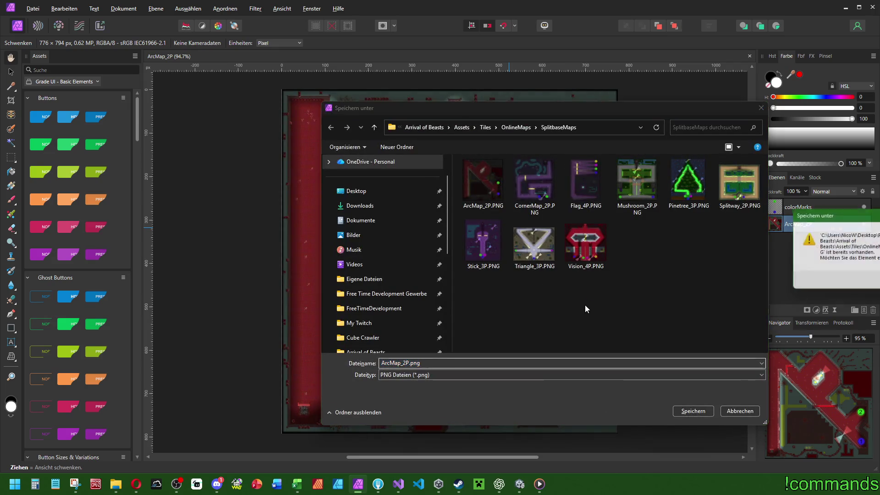
pyautogui.press('Return')
pyautogui.click(750, 56)
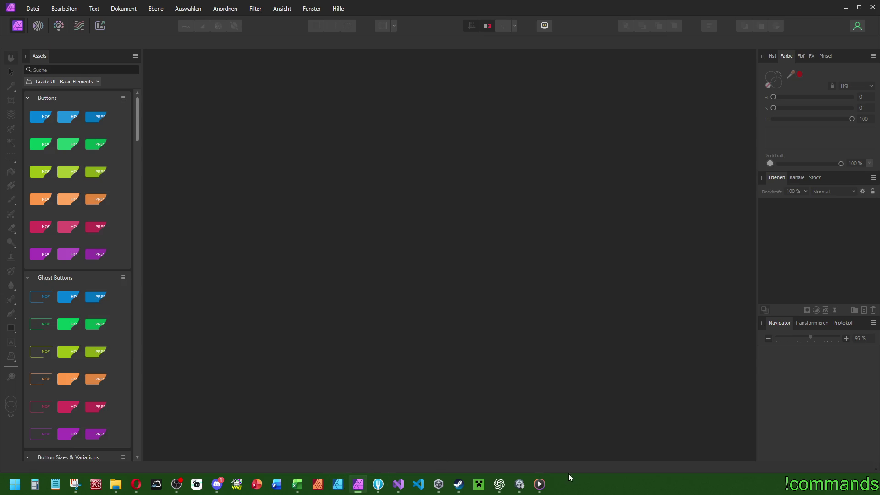
pyautogui.click(517, 487)
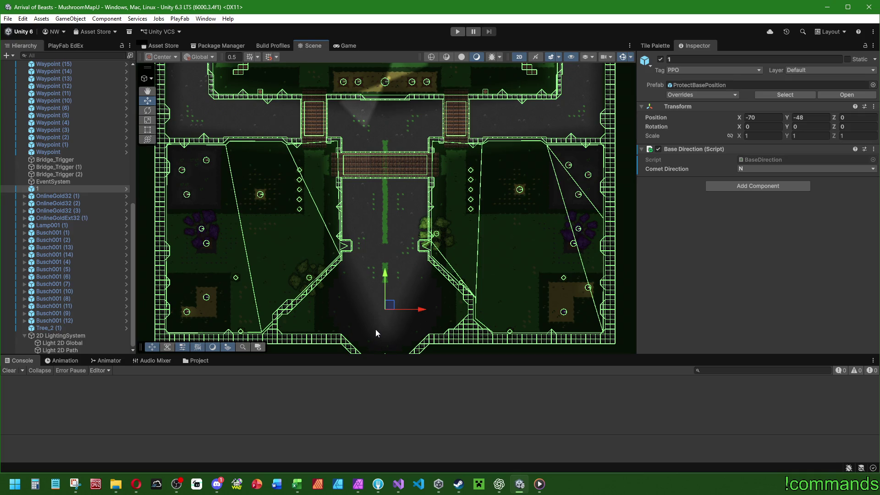
# Zoom and pan the MushroomMapU Scene view out to the whole map, then bring up Discord
pyautogui.scroll(-2, 375, 329)
pyautogui.moveTo(412, 160)
pyautogui.mouseDown()
pyautogui.moveTo(491, 183)
pyautogui.moveTo(411, 196)
pyautogui.mouseUp()
pyautogui.scroll(-2, 491, 183)
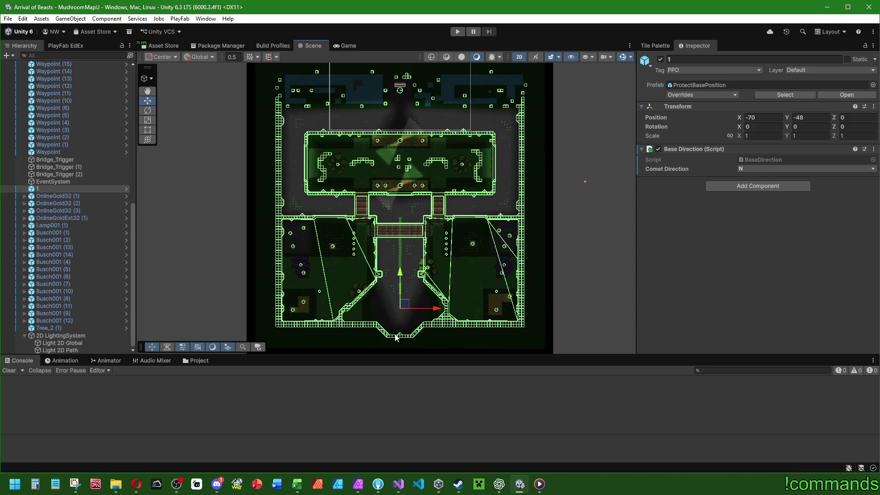
pyautogui.click(217, 484)
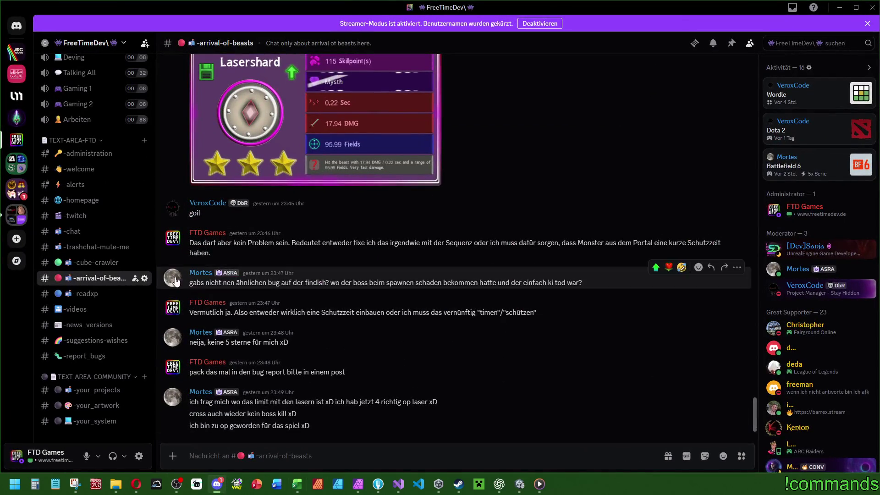
# Scroll through the Discord channel, then minimize Discord to return to Unity
pyautogui.scroll(3, 105, 312)
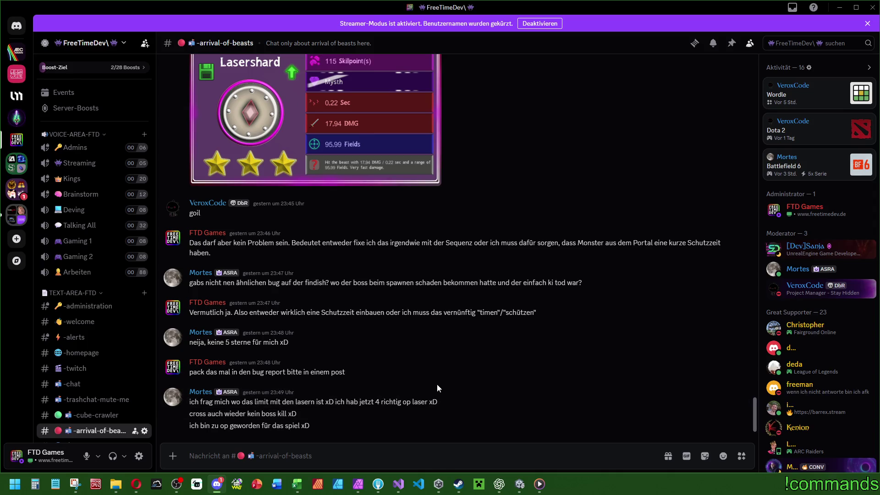
pyautogui.scroll(-3, 95, 331)
pyautogui.scroll(5, 95, 331)
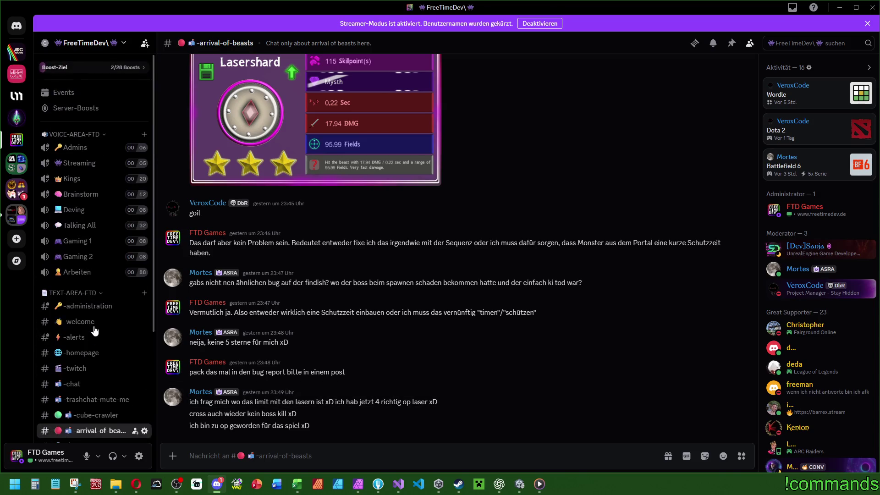
pyautogui.click(840, 8)
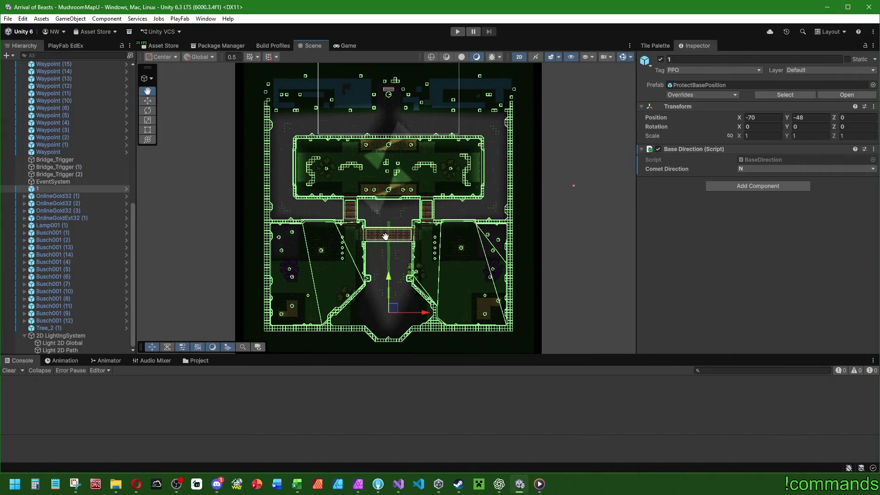
# Save the Unity project after selecting Tilemap_Pathfinding and Waypoint (15) in the hierarchy
pyautogui.click(581, 249)
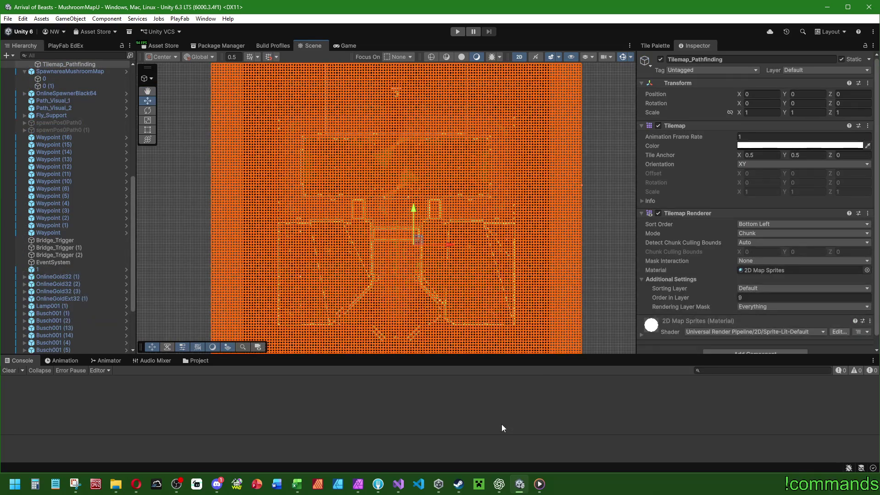
pyautogui.scroll(3, 63, 173)
pyautogui.click(65, 227)
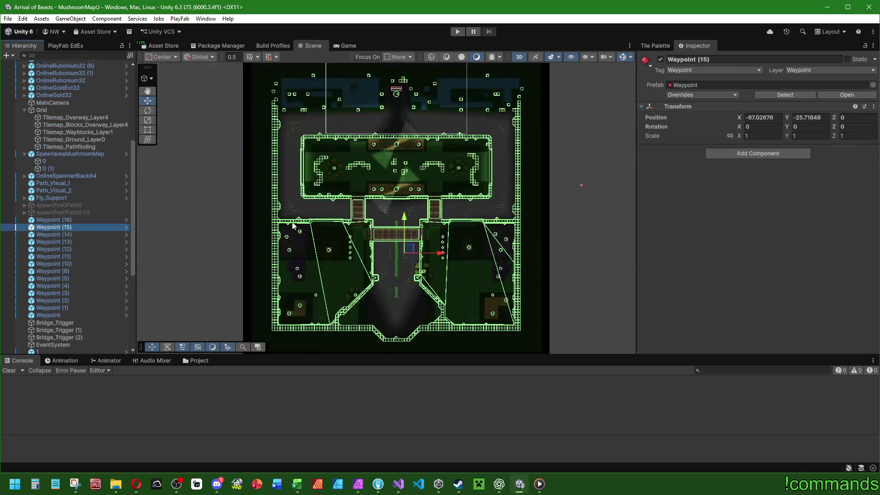
pyautogui.click(8, 18)
pyautogui.click(23, 118)
# Browse the Project assets to Tiles > OnlineMaps > UnitedBaseMaps
pyautogui.moveTo(366, 483)
pyautogui.click(197, 361)
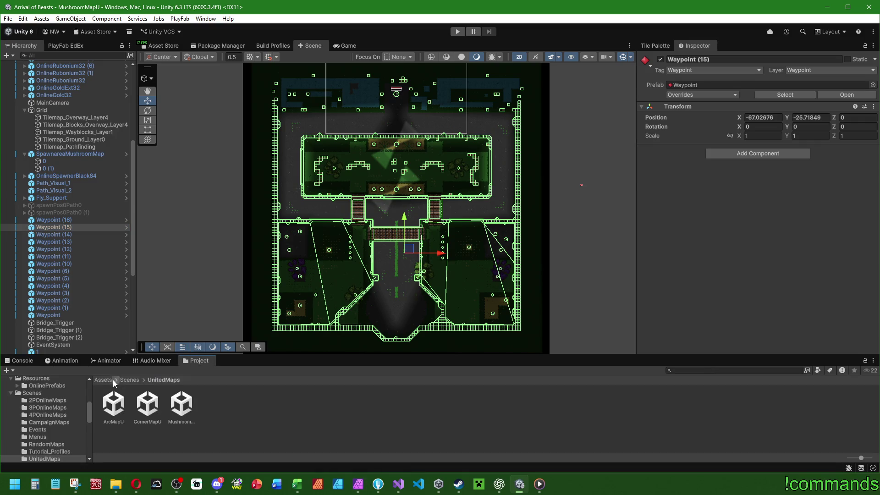
pyautogui.doubleClick(707, 405)
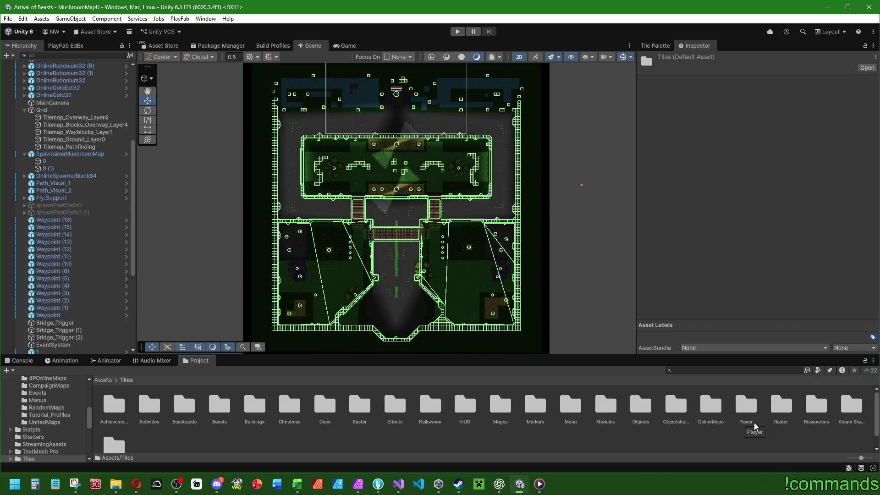
pyautogui.scroll(-1, 766, 435)
pyautogui.scroll(1, 774, 442)
pyautogui.doubleClick(710, 406)
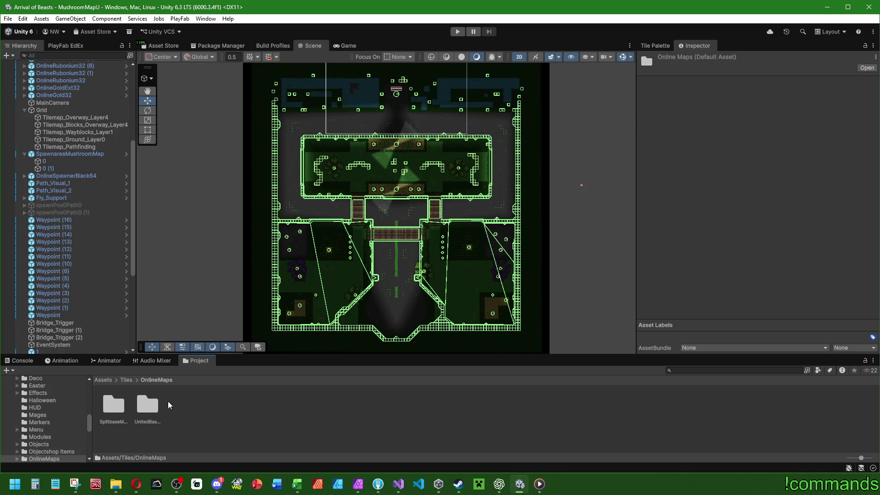
pyautogui.doubleClick(140, 399)
# Check the MushroomMap_2PU, CornerMap_2PU and ArcMap_2PU import settings, then open Assets > Scenes
pyautogui.click(285, 404)
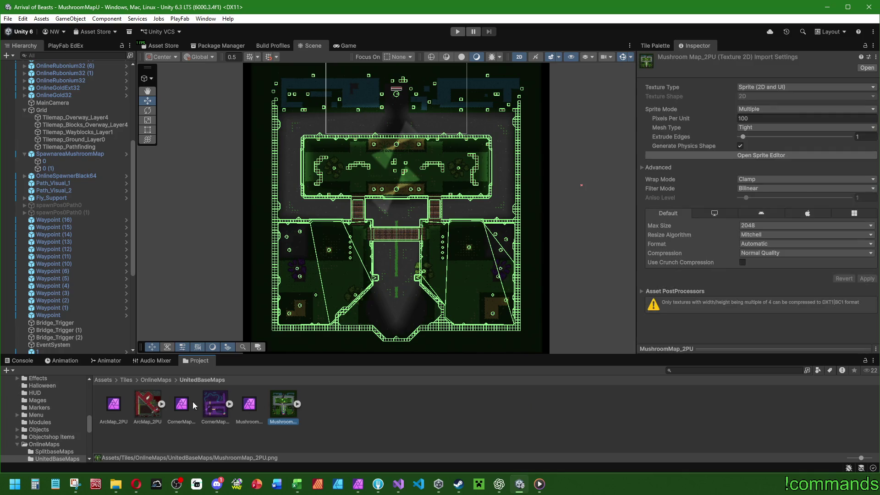
pyautogui.click(218, 403)
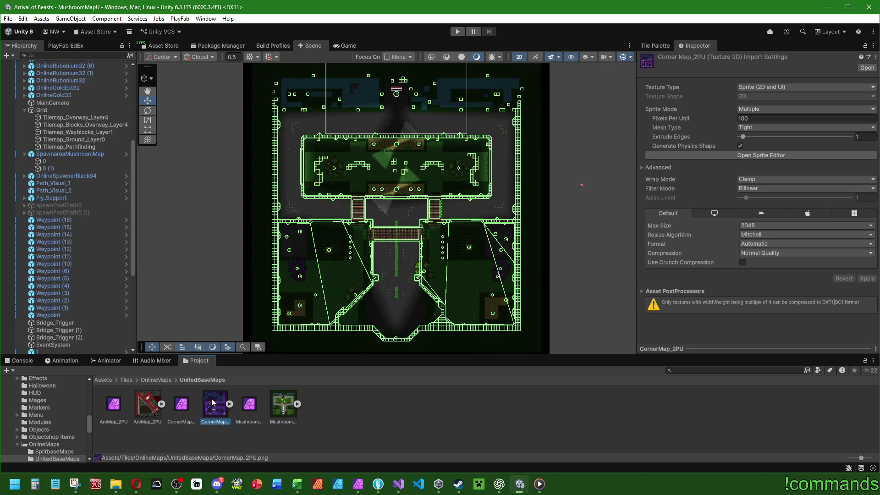
pyautogui.click(150, 405)
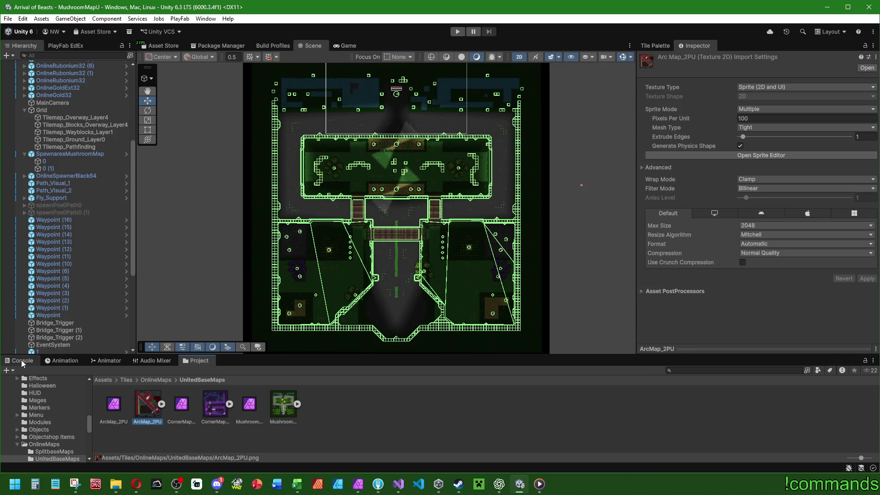
pyautogui.moveTo(93, 378); pyautogui.dragTo(93, 379)
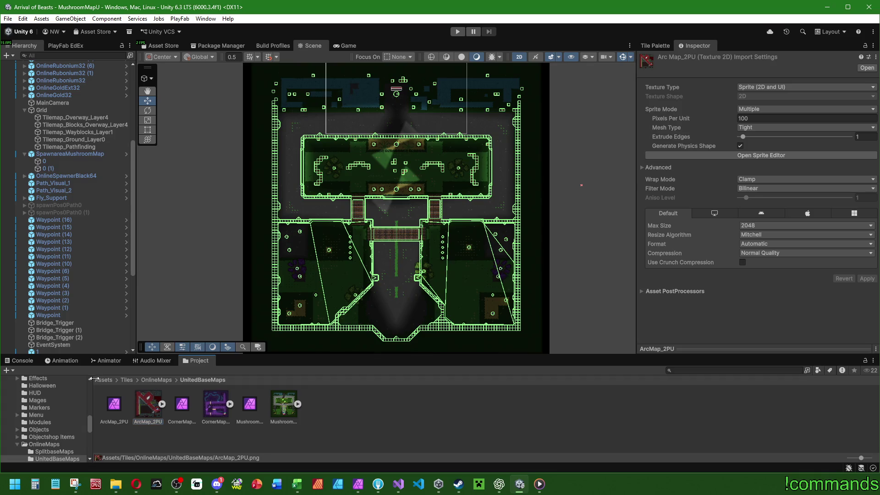
pyautogui.click(103, 380)
pyautogui.doubleClick(502, 415)
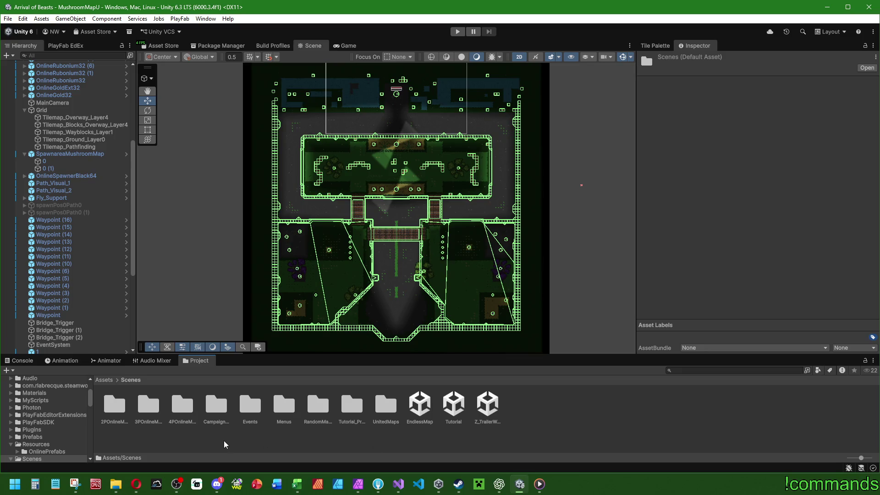
# Open the OnlineLobby scene and set Onlinemenu's Element 12 map picture to MushroomMap_2PU_0
pyautogui.doubleClick(281, 409)
pyautogui.click(146, 400)
pyautogui.doubleClick(146, 400)
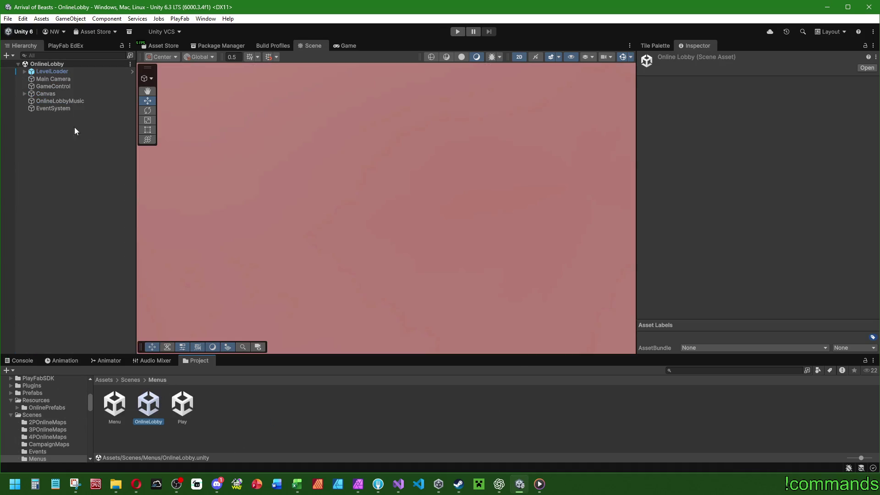
pyautogui.click(25, 94)
pyautogui.click(56, 108)
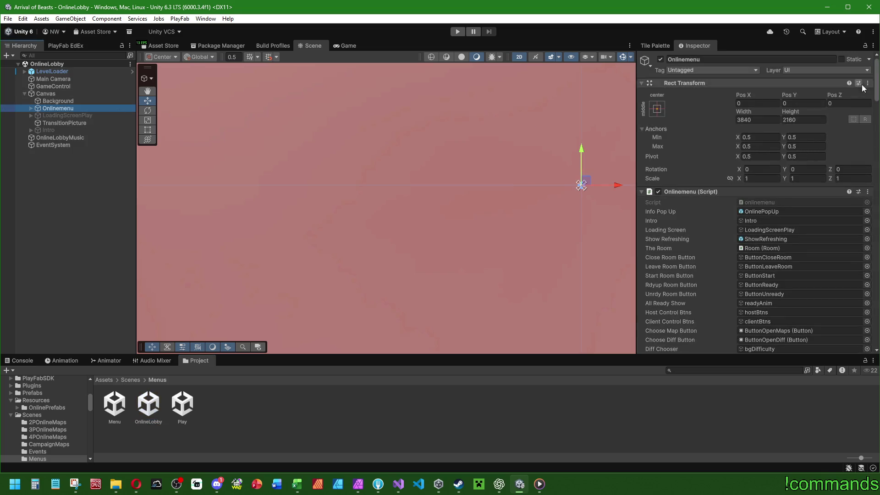
pyautogui.scroll(-15, 783, 244)
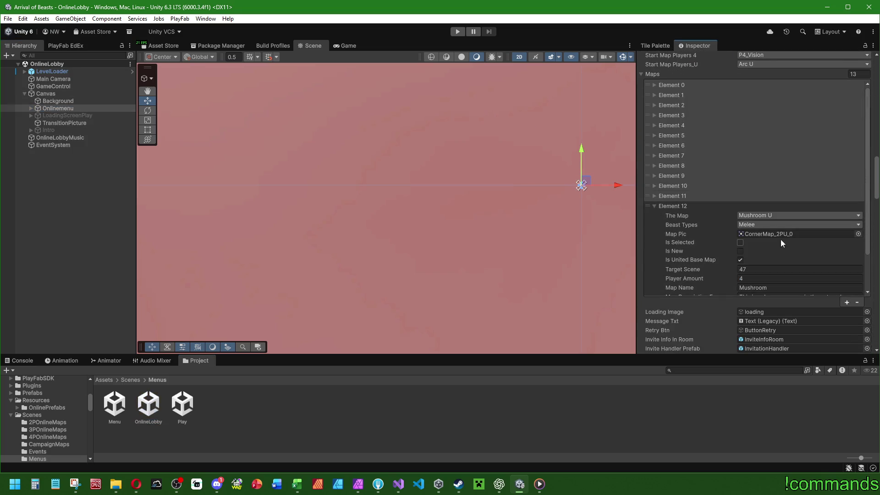
pyautogui.click(781, 235)
pyautogui.moveTo(321, 405)
pyautogui.mouseDown()
pyautogui.moveTo(756, 256)
pyautogui.moveTo(771, 232)
pyautogui.mouseUp()
# Inspect the console log and the Room object under Onlinemenu
pyautogui.scroll(-5, 706, 223)
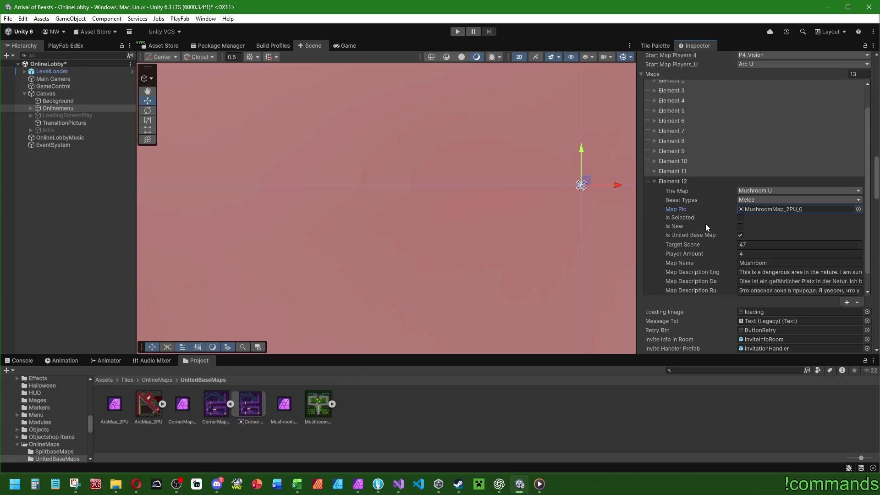
pyautogui.click(402, 205)
pyautogui.click(14, 360)
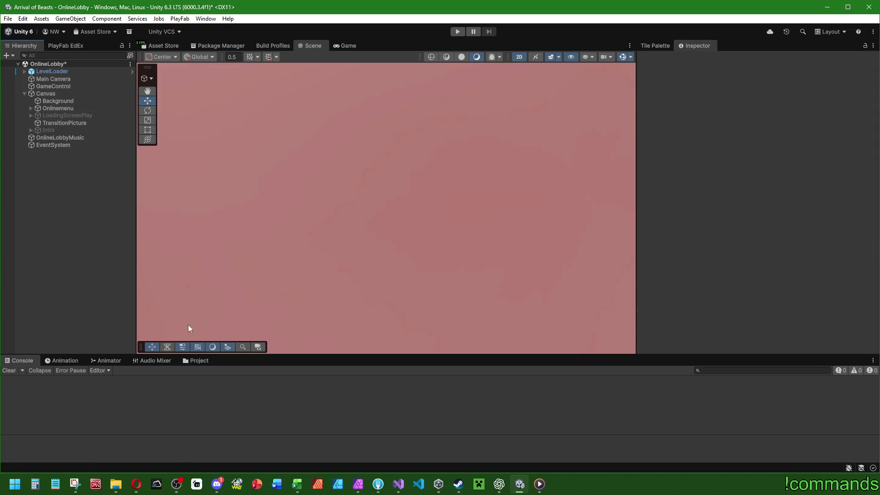
pyautogui.click(31, 108)
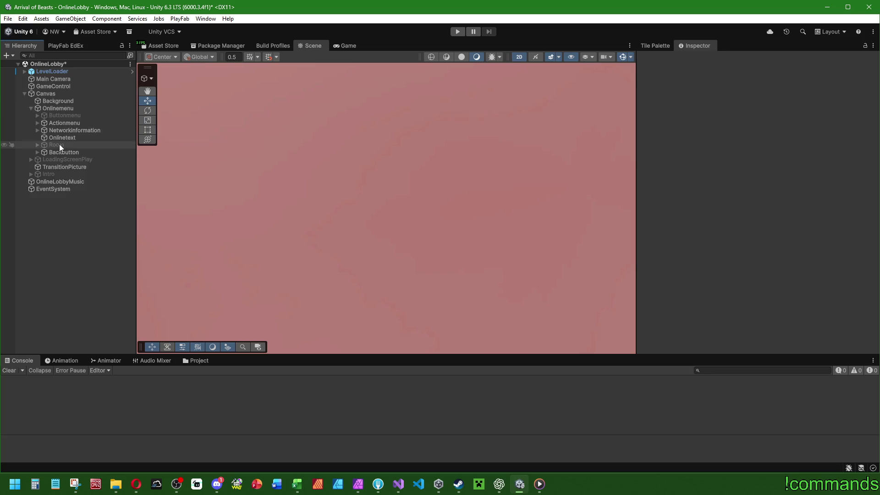
pyautogui.click(59, 144)
pyautogui.moveTo(877, 76); pyautogui.dragTo(879, 130)
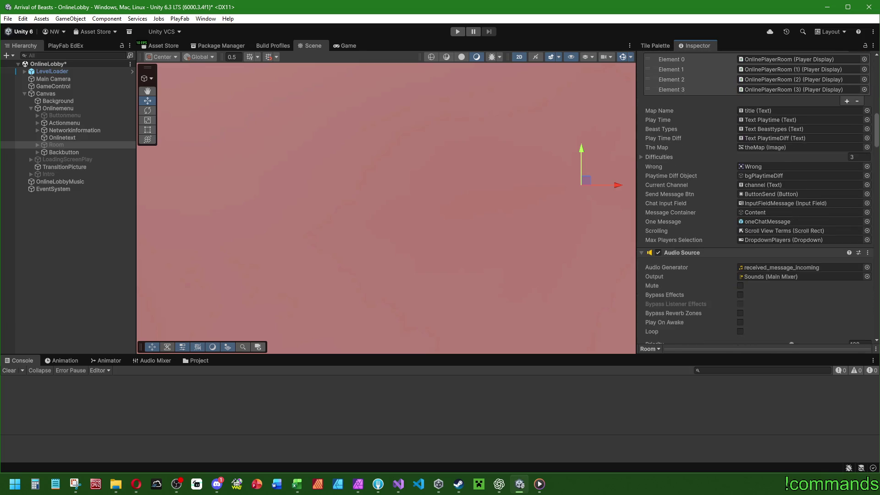
pyautogui.click(33, 233)
pyautogui.click(65, 109)
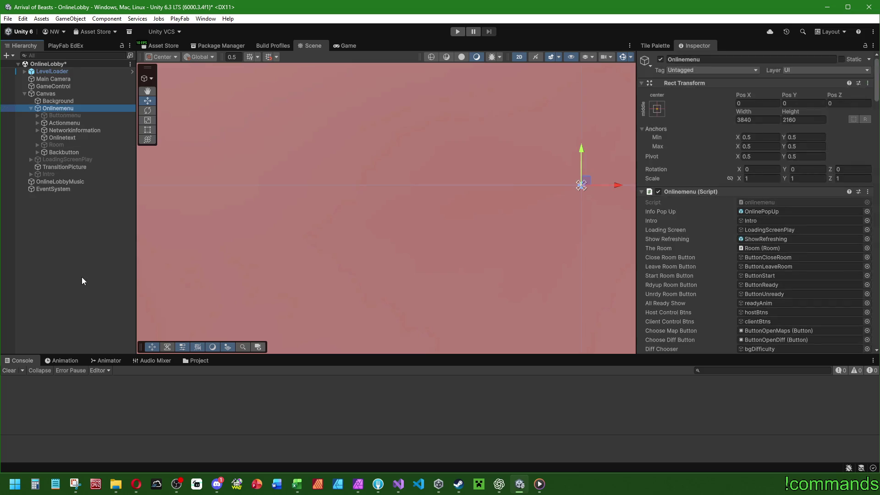
pyautogui.click(81, 277)
# Open the Menu scene from Assets/Scenes/Menus, answering the unsaved-changes prompt
pyautogui.click(199, 360)
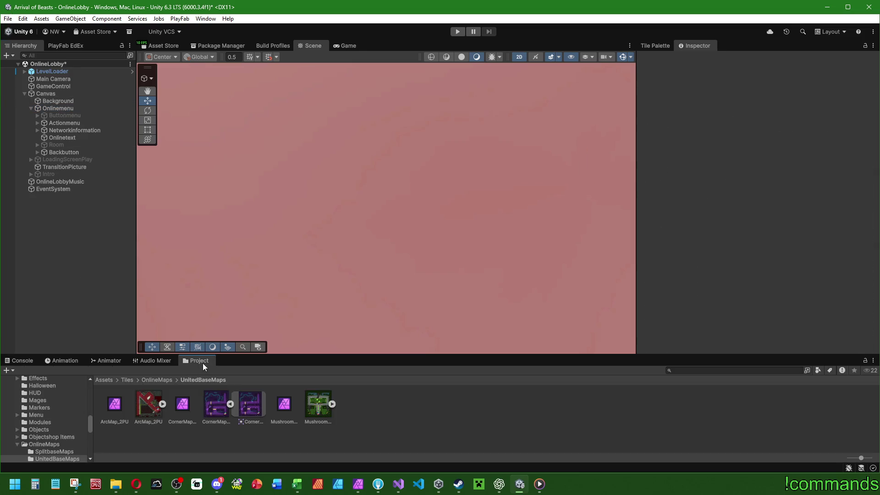
pyautogui.click(110, 379)
pyautogui.doubleClick(535, 406)
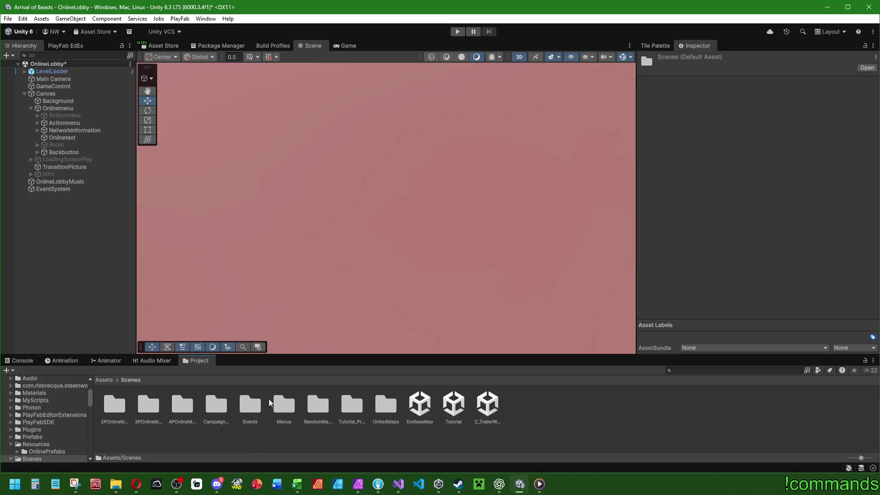
pyautogui.doubleClick(284, 406)
pyautogui.doubleClick(114, 404)
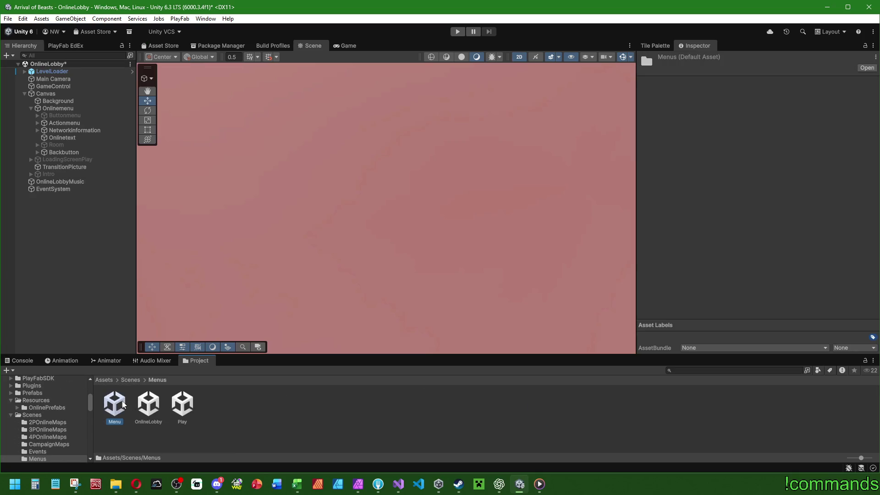
pyautogui.click(426, 264)
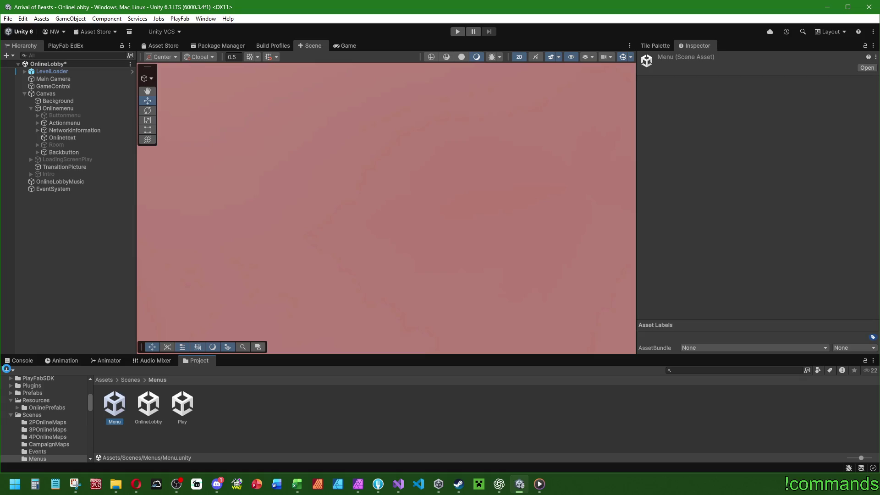
pyautogui.click(15, 362)
pyautogui.click(8, 19)
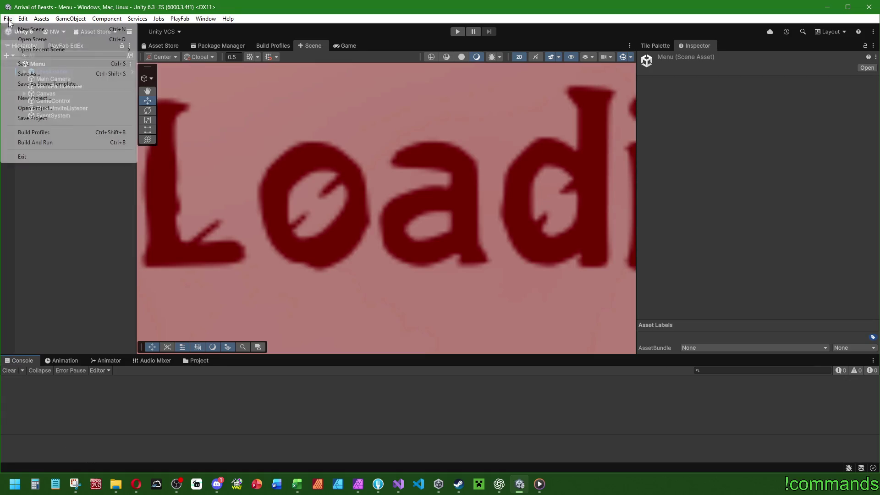
# Save the Menu scene and start a Windows player build into the CoopTest builds folder
pyautogui.click(23, 64)
pyautogui.click(8, 18)
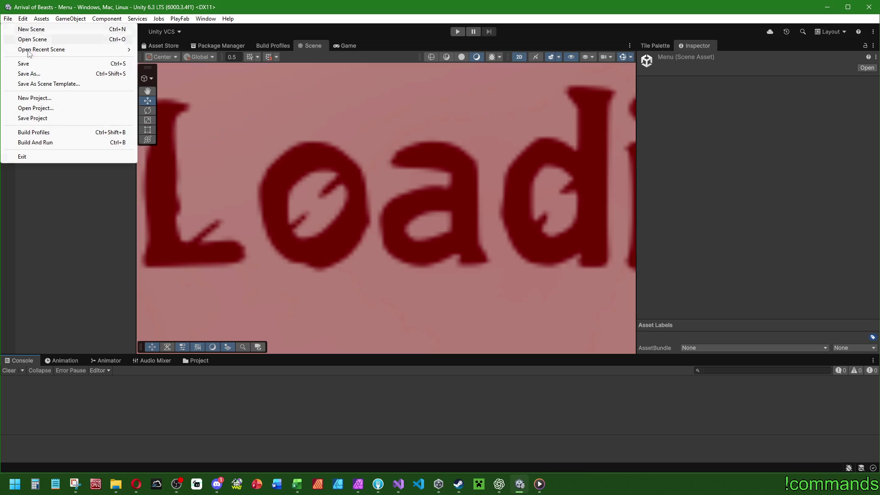
pyautogui.click(34, 132)
pyautogui.click(536, 346)
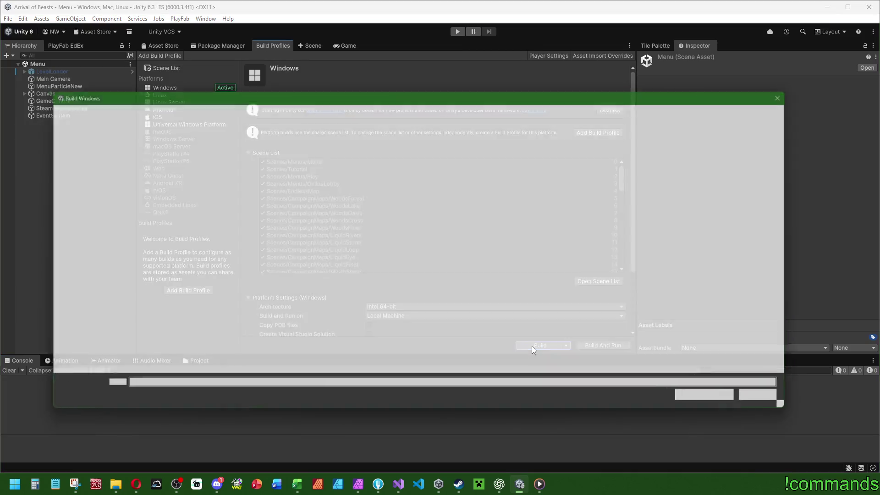
pyautogui.doubleClick(174, 182)
pyautogui.click(707, 405)
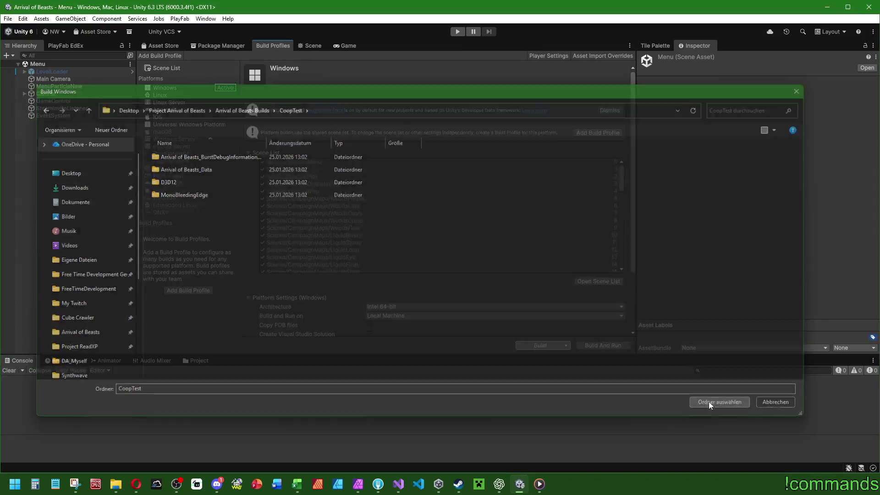
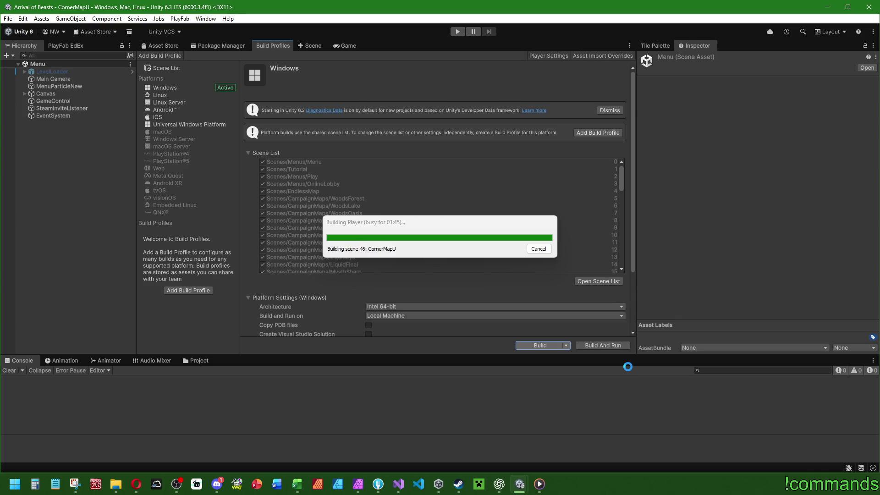
# Check the arrival-of-beasts Discord channel, then minimize Discord to return to the finished Unity build
pyautogui.click(218, 484)
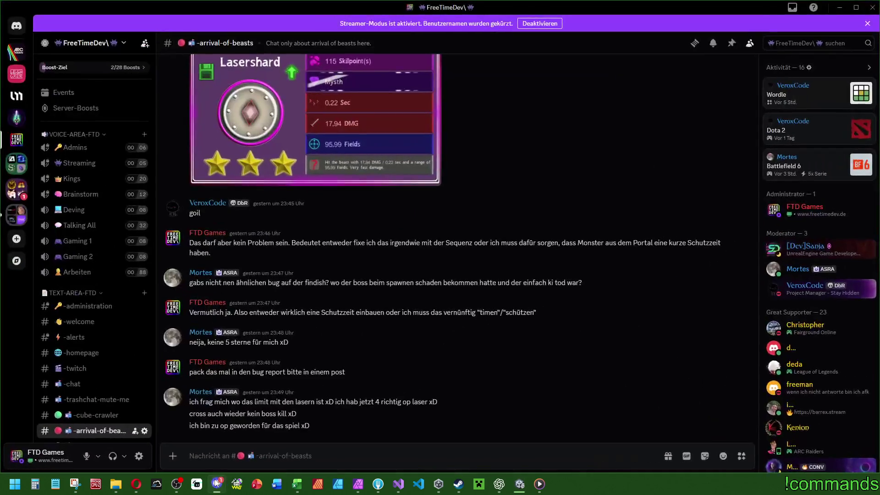
pyautogui.click(218, 484)
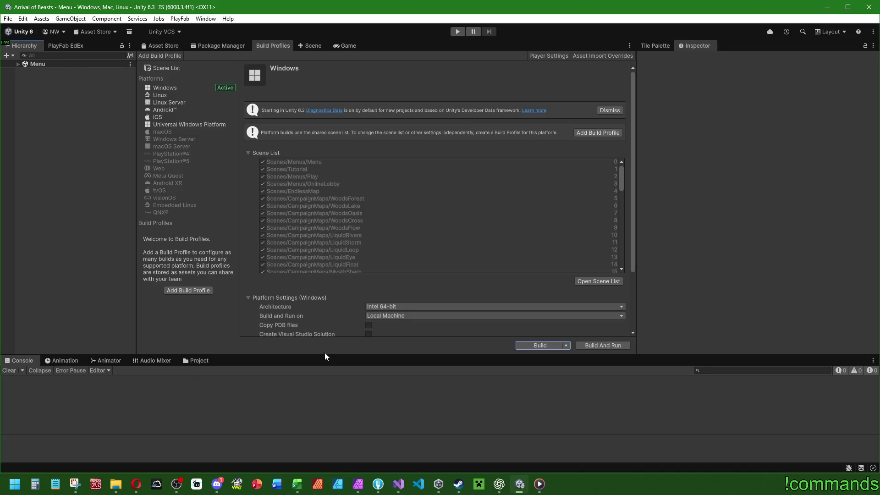
# Make the console panel taller, expand the Menu scene in the Hierarchy and widen the build profiles panel
pyautogui.moveTo(324, 354); pyautogui.dragTo(320, 345)
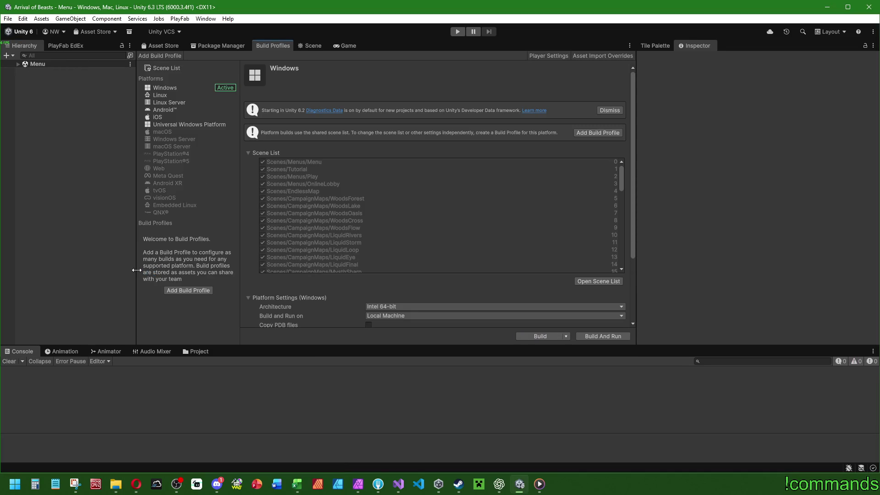
pyautogui.click(19, 67)
pyautogui.click(18, 65)
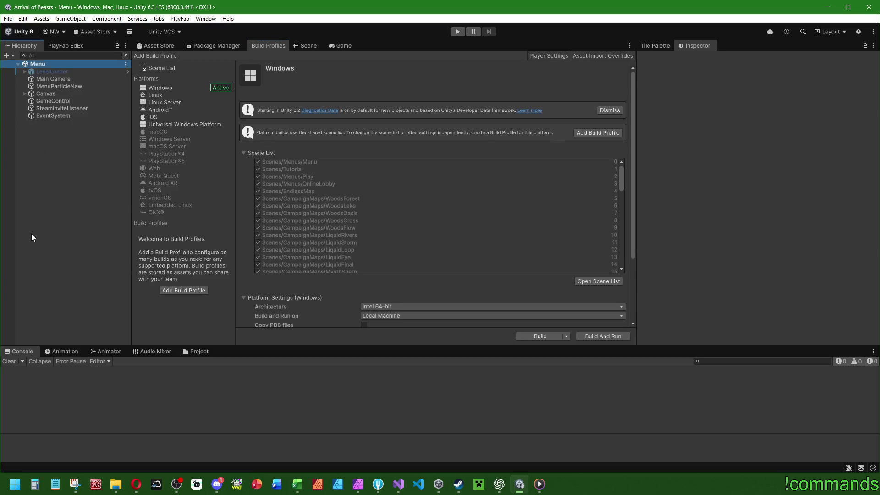
pyautogui.moveTo(637, 144); pyautogui.dragTo(720, 144)
# Switch to the Game view and enter Play mode
pyautogui.click(8, 18)
pyautogui.click(15, 18)
pyautogui.click(15, 18)
pyautogui.click(32, 64)
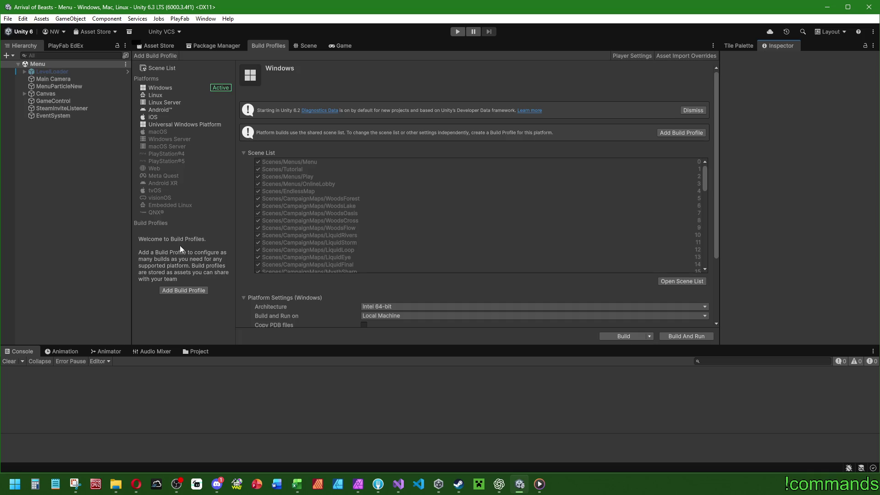
pyautogui.click(338, 47)
pyautogui.click(458, 32)
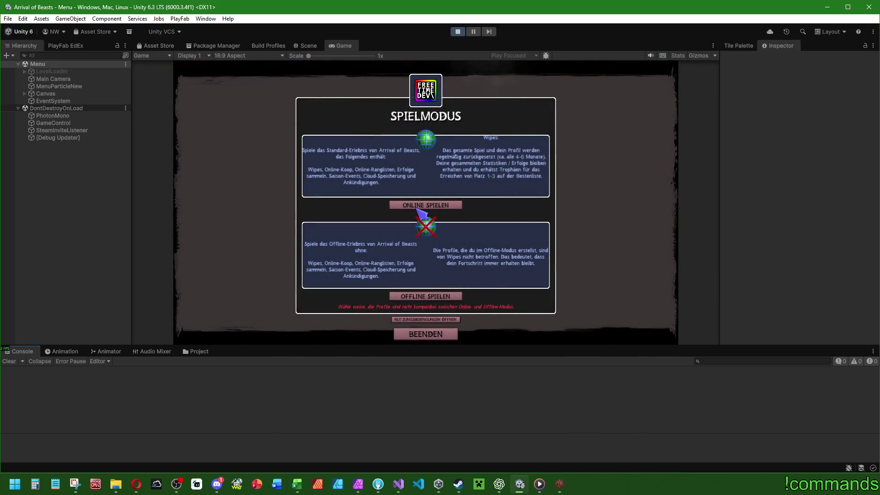
# Choose ONLINE SPIELEN in the editor and log the standalone build in with the second profile
pyautogui.click(416, 207)
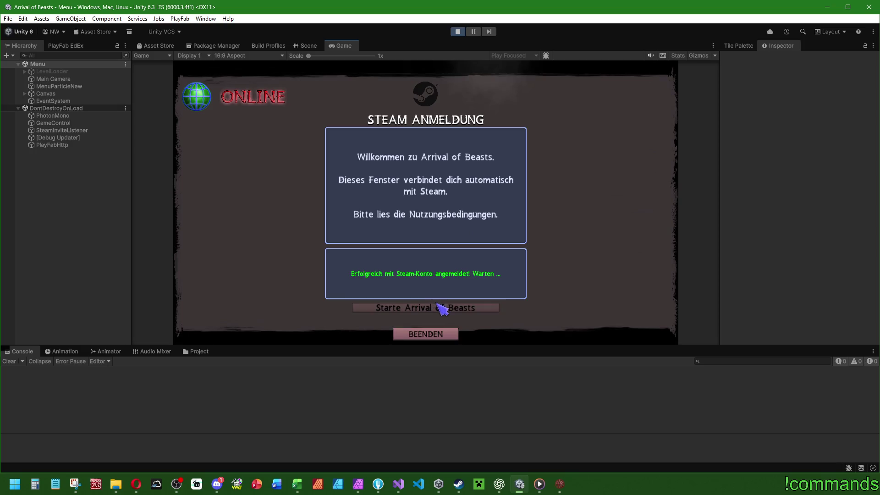
pyautogui.click(443, 308)
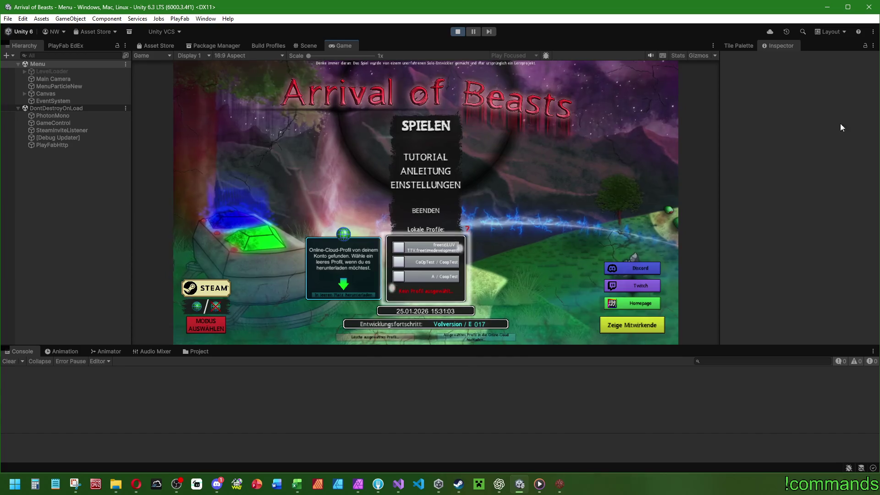
pyautogui.click(449, 260)
pyautogui.click(435, 154)
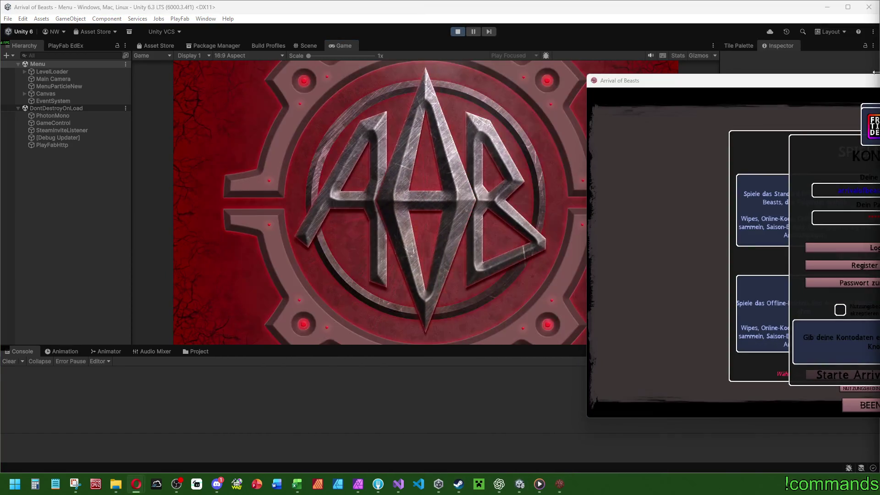
pyautogui.moveTo(872, 84)
pyautogui.mouseDown()
pyautogui.moveTo(570, 131)
pyautogui.moveTo(576, 139)
pyautogui.mouseUp()
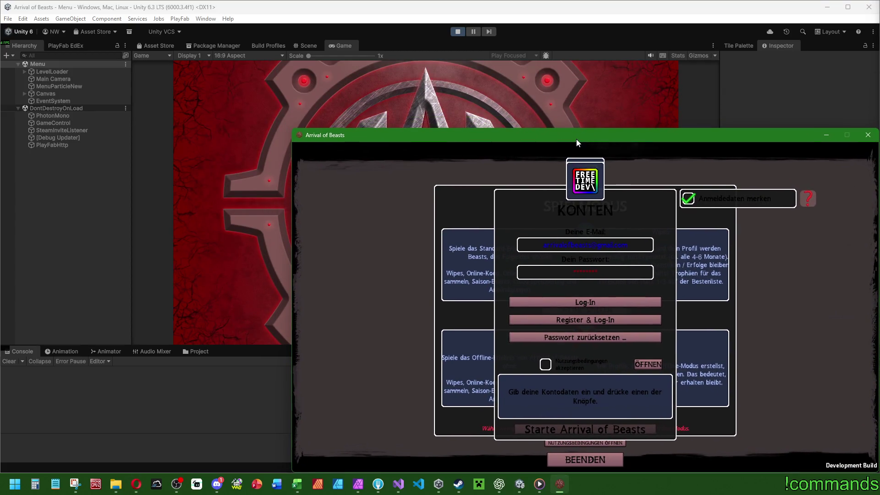
pyautogui.click(599, 299)
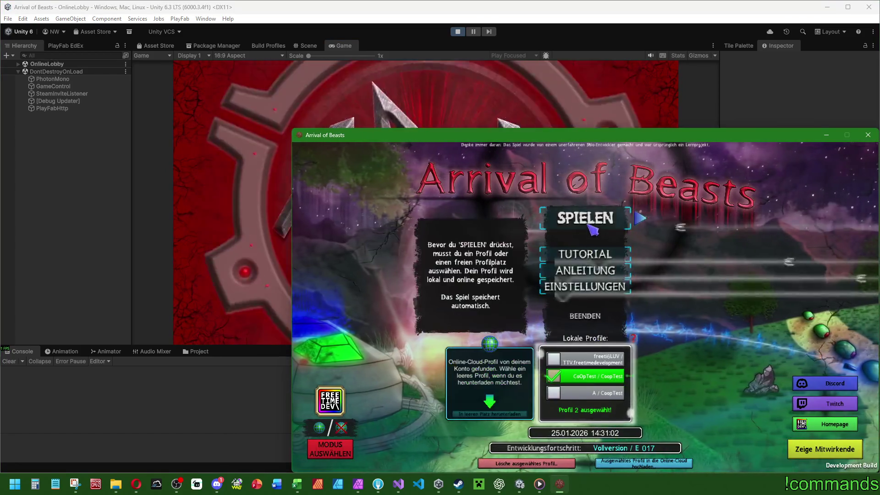
# Create the private room AOB-RAUM-NLGTWR with Privater Raum ticked
pyautogui.click(590, 227)
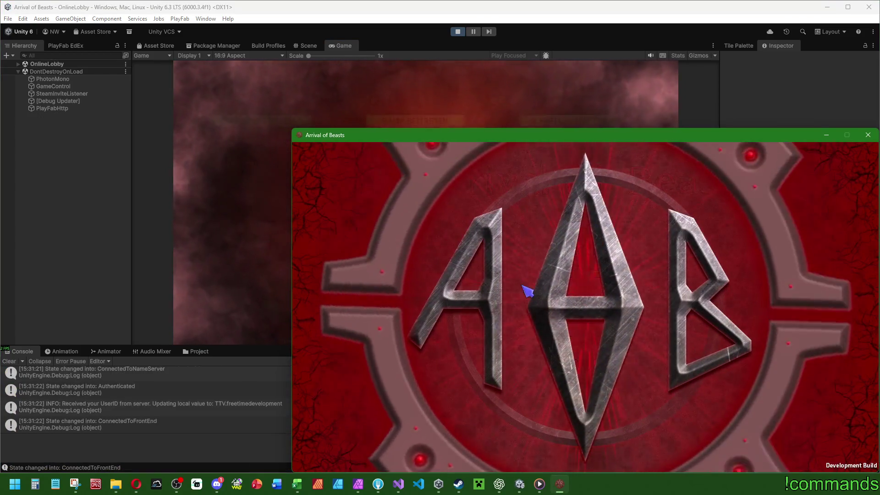
pyautogui.click(258, 129)
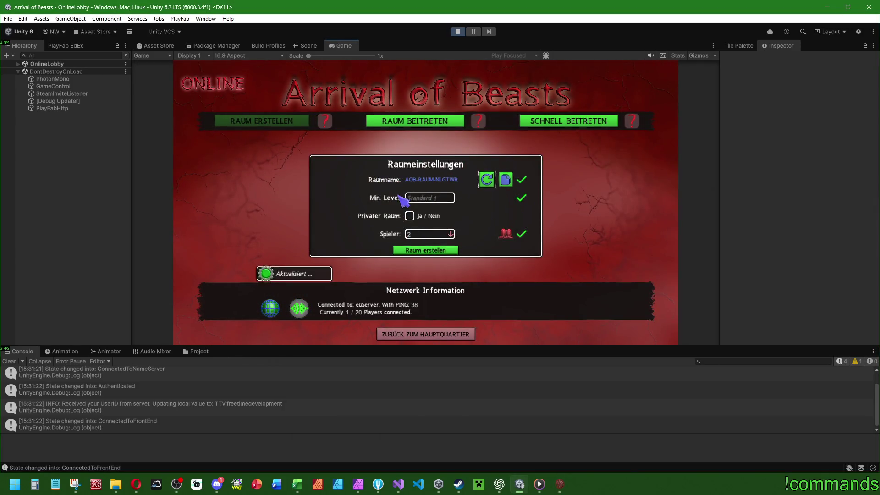
pyautogui.click(411, 218)
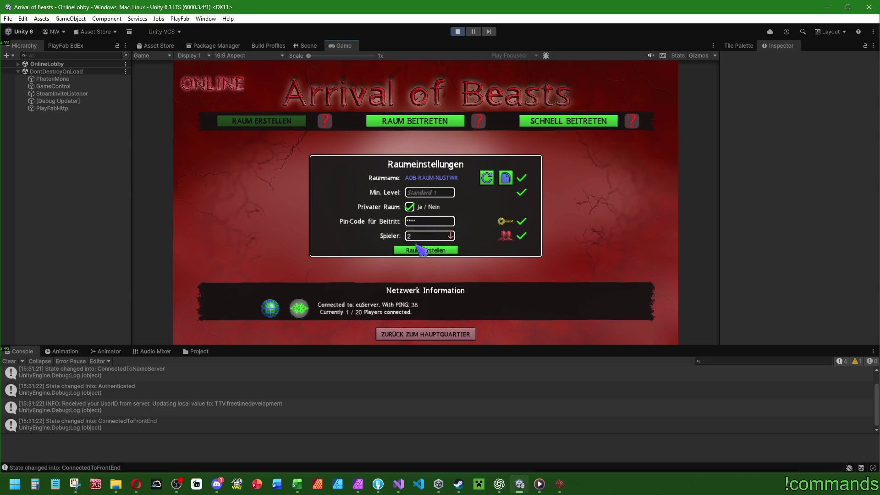
pyautogui.click(423, 251)
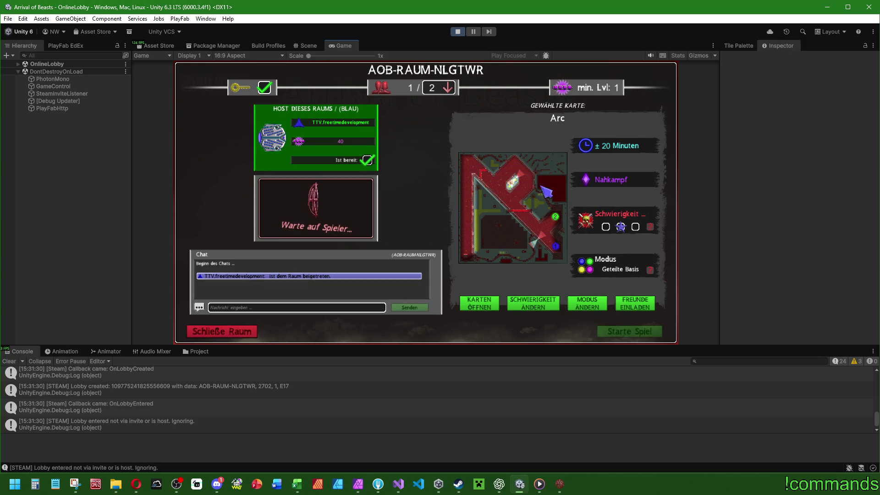
pyautogui.doubleClick(350, 44)
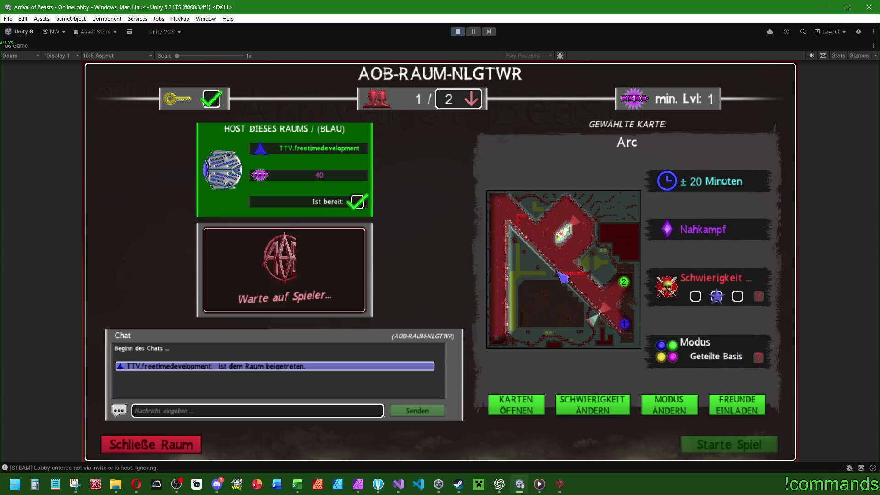
# Browse the KARTEN ÖFFNEN map list and close it, keeping Arc as the map
pyautogui.click(516, 405)
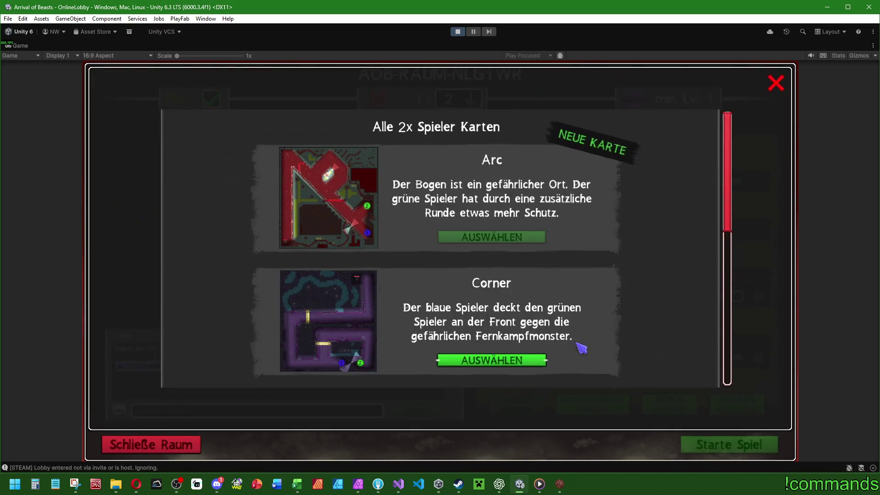
pyautogui.scroll(-3, 633, 206)
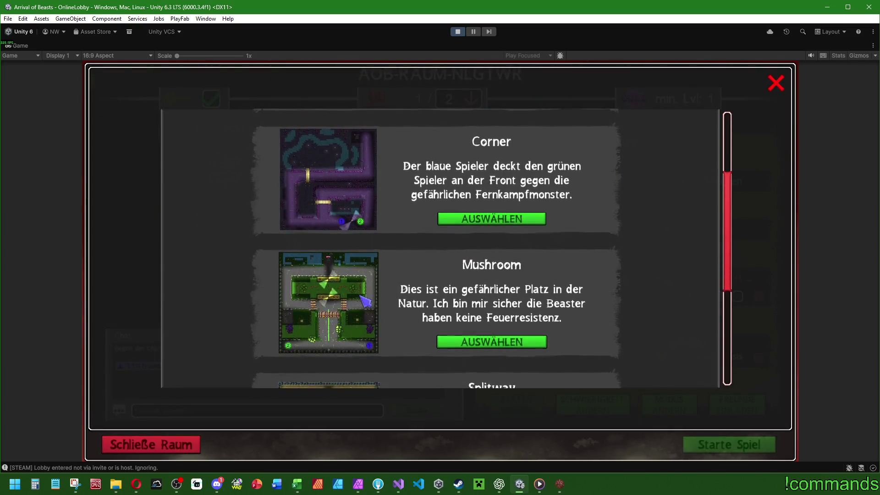
pyautogui.scroll(3, 373, 344)
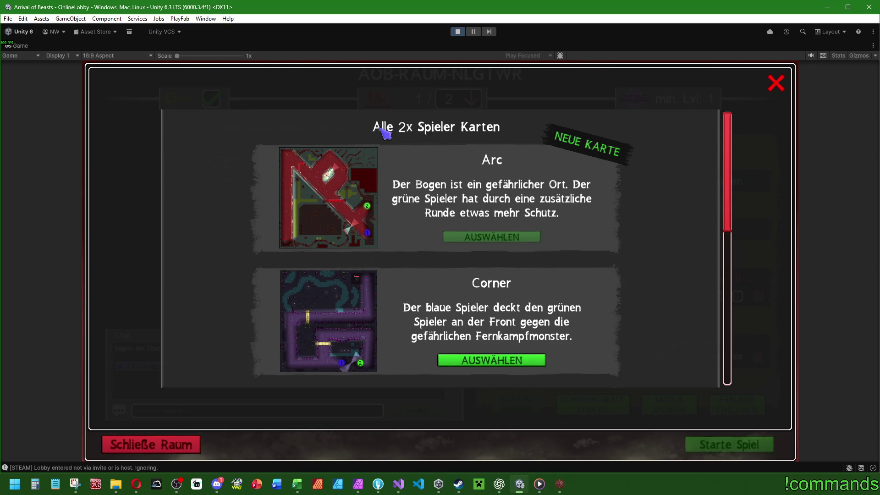
pyautogui.scroll(-10, 648, 133)
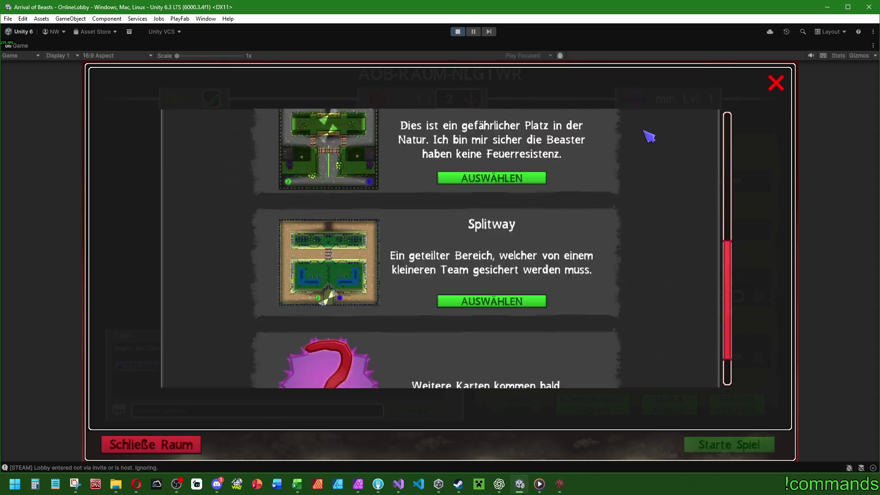
pyautogui.scroll(8, 570, 338)
pyautogui.scroll(3, 576, 338)
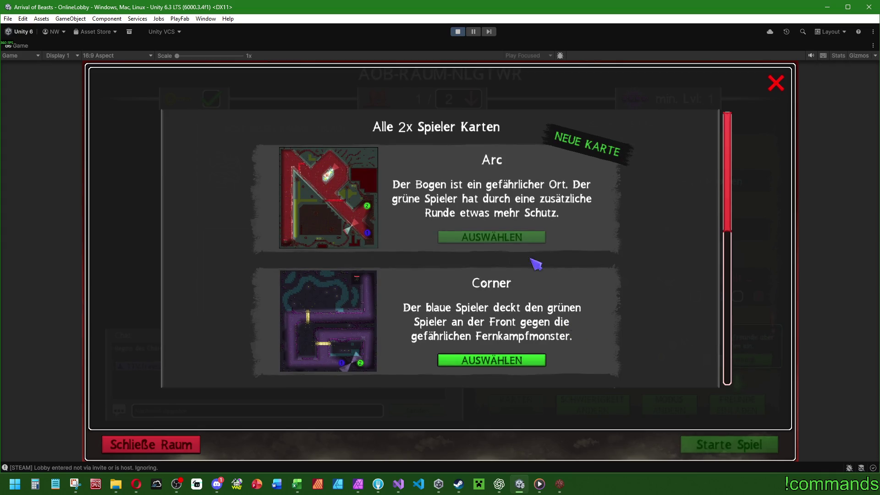
pyautogui.scroll(-2, 523, 308)
pyautogui.click(776, 83)
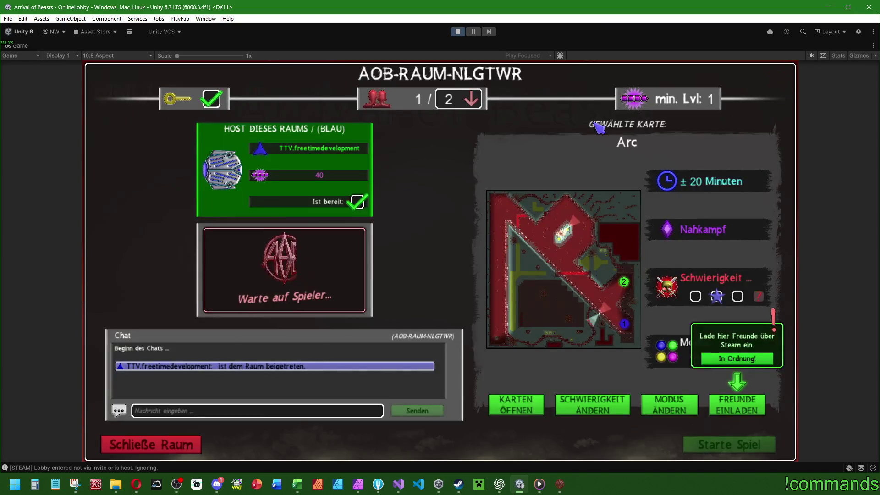
# Dismiss the friend invite hint and toggle the game mode, ending on Vereinte Basis
pyautogui.click(743, 359)
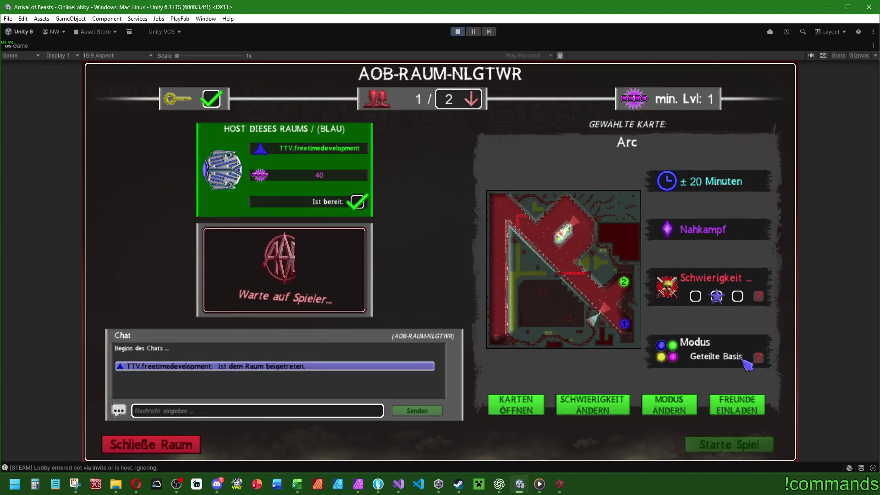
pyautogui.click(683, 407)
pyautogui.click(686, 408)
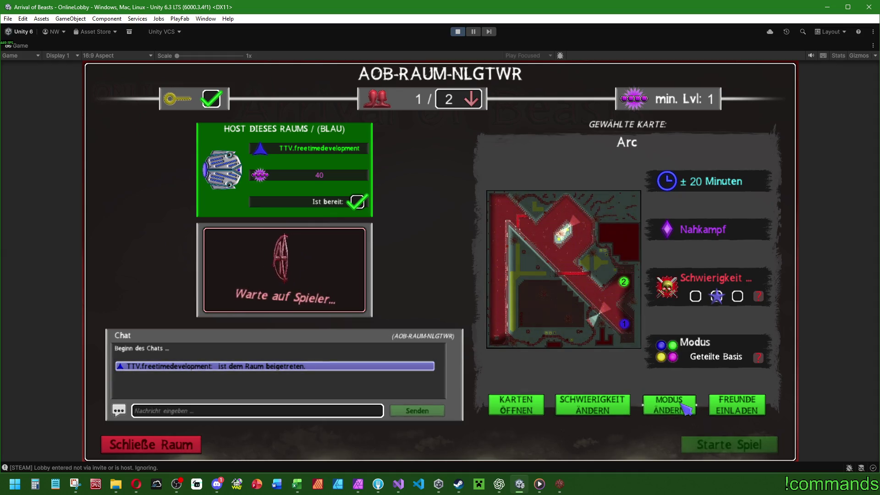
pyautogui.click(663, 401)
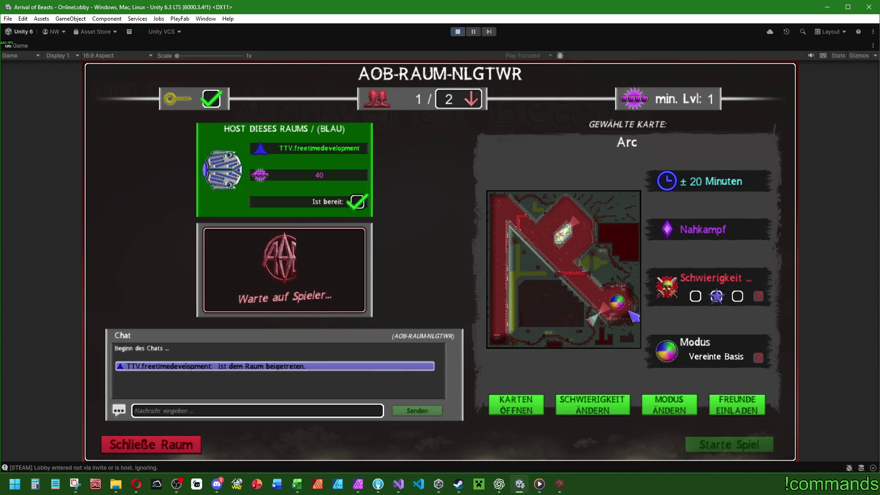
# Browse the 2-4 player maps and choose Mushroom as the room's map
pyautogui.click(531, 403)
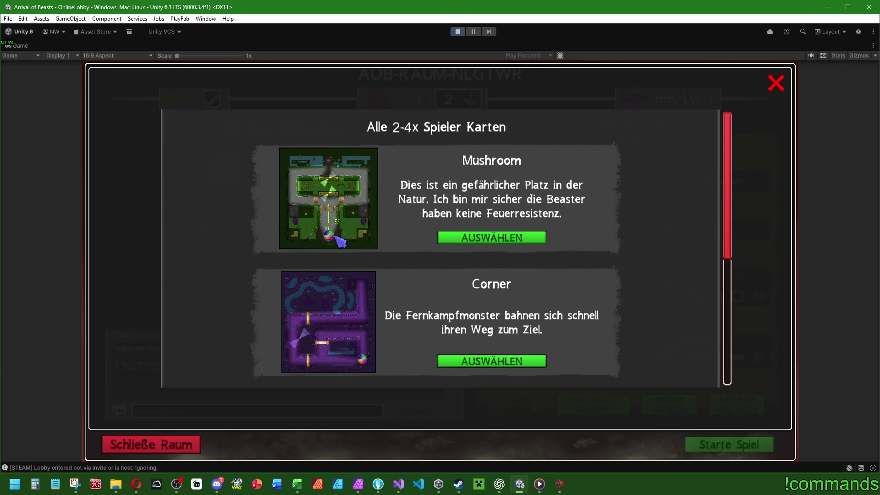
pyautogui.scroll(-5, 403, 222)
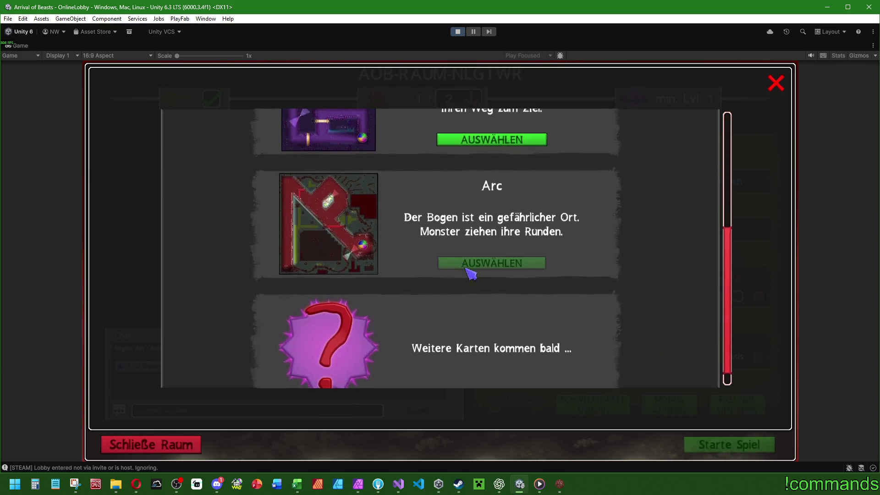
pyautogui.scroll(7, 583, 177)
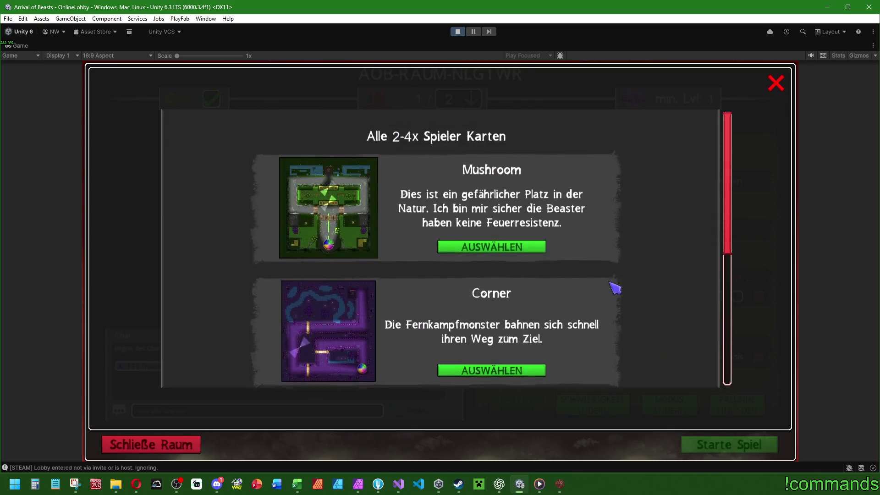
pyautogui.click(776, 83)
pyautogui.click(522, 410)
pyautogui.scroll(-5, 592, 261)
pyautogui.scroll(5, 570, 257)
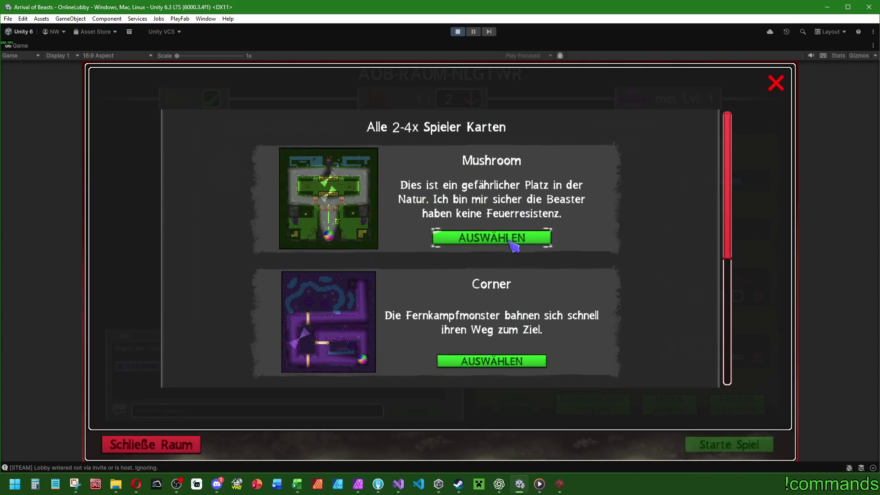
pyautogui.click(509, 242)
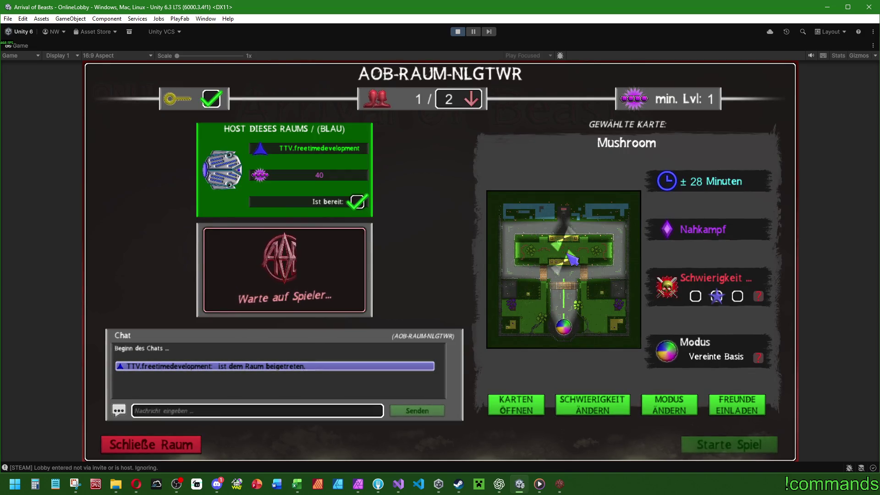
# Switch the mode to Geteilte Basis, returning the map to Arc, and review the 2-player maps
pyautogui.click(522, 414)
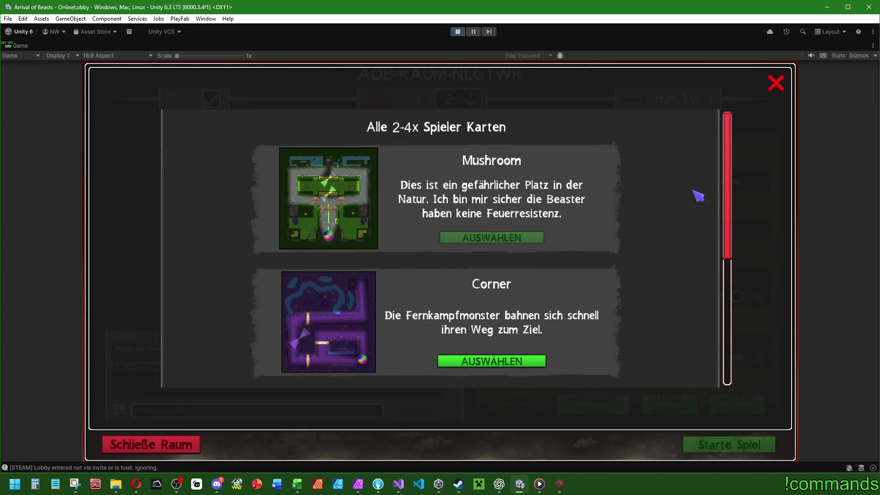
pyautogui.click(774, 84)
pyautogui.click(675, 406)
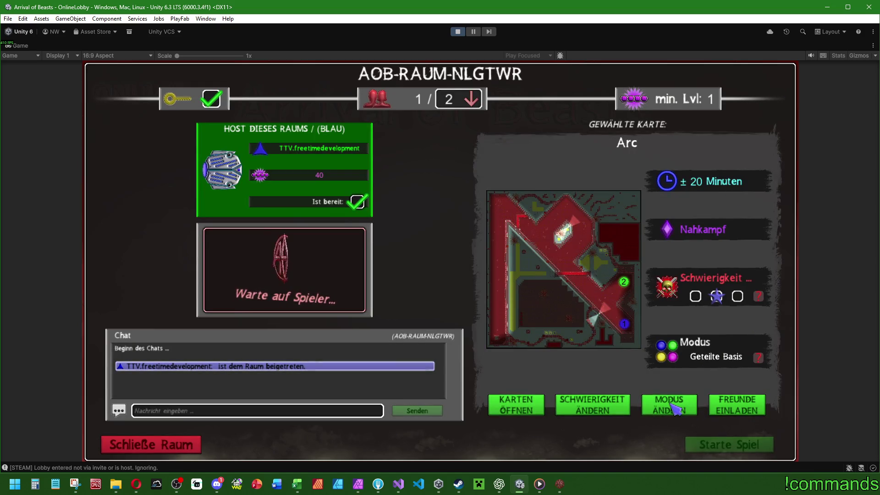
pyautogui.click(516, 406)
pyautogui.scroll(-10, 504, 151)
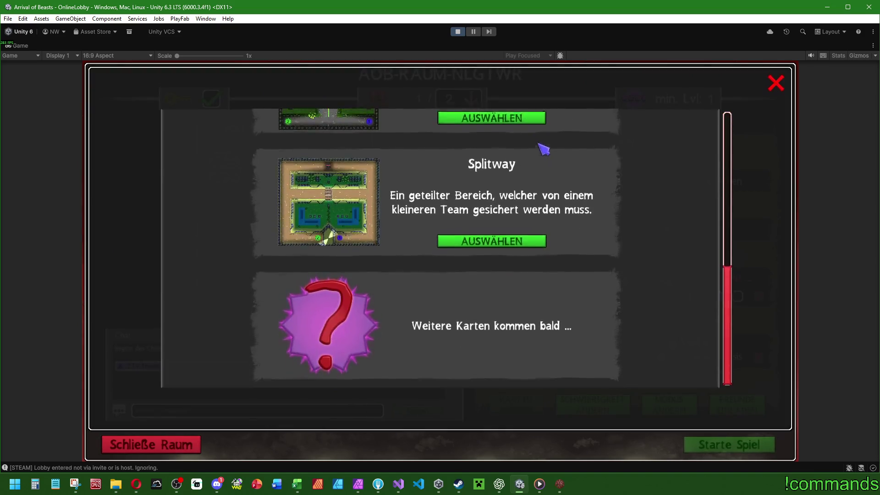
pyautogui.scroll(10, 545, 149)
pyautogui.click(777, 83)
pyautogui.click(467, 99)
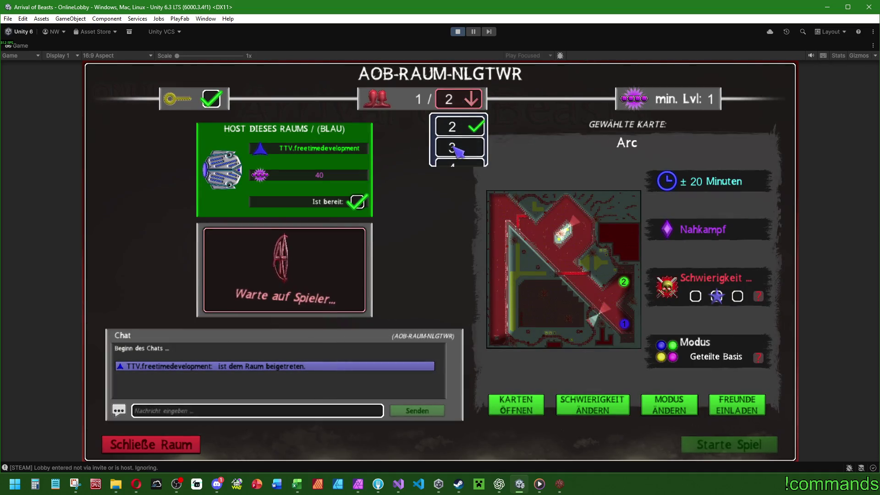
# Set maximum players to 3 and browse the 3-player maps
pyautogui.click(457, 148)
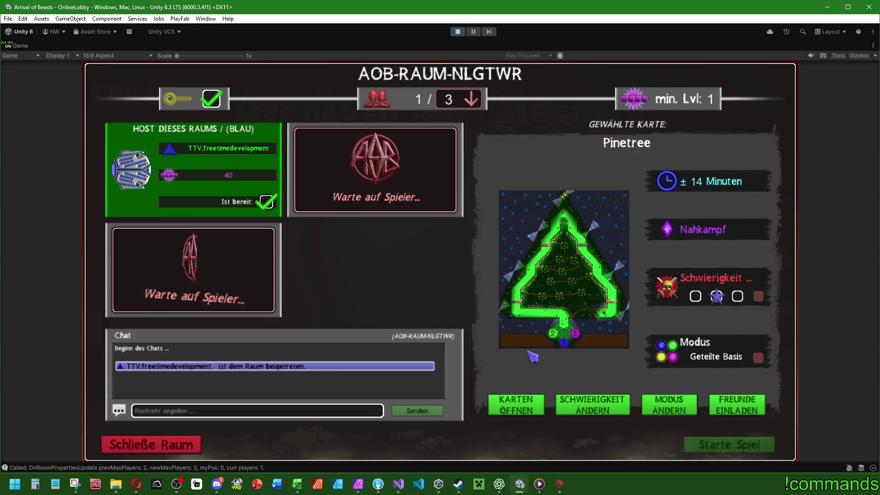
pyautogui.click(513, 404)
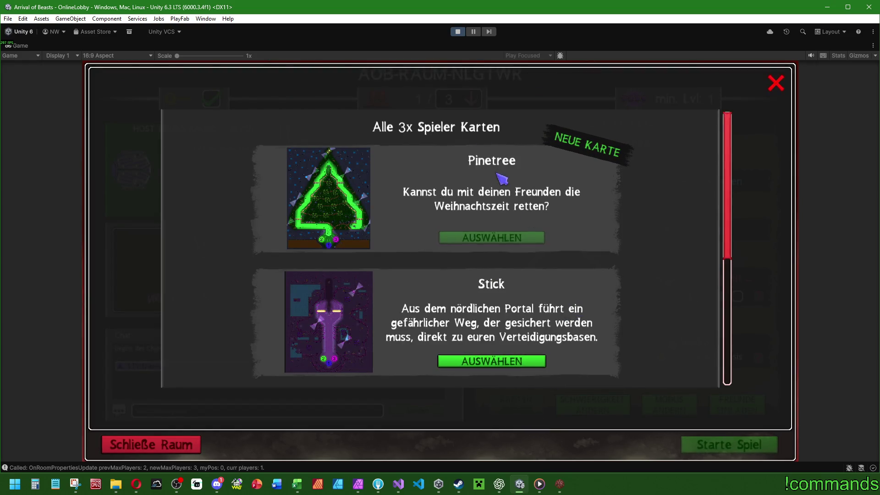
pyautogui.scroll(-3, 570, 283)
pyautogui.scroll(3, 542, 276)
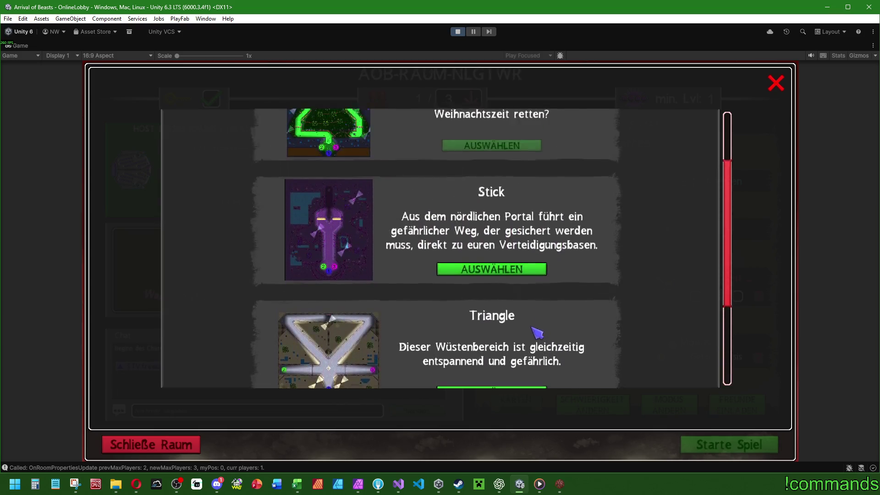
pyautogui.click(774, 85)
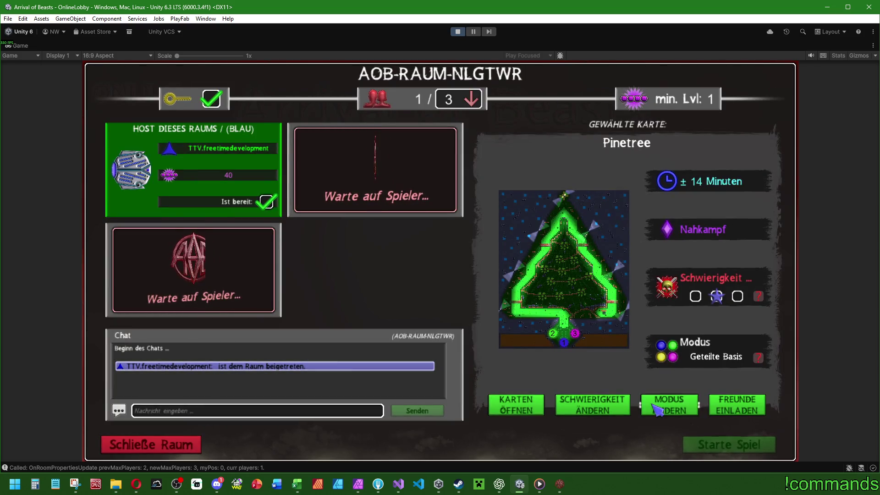
# Switch back to Vereinte Basis mode and choose the Mushroom map
pyautogui.click(668, 408)
pyautogui.click(524, 412)
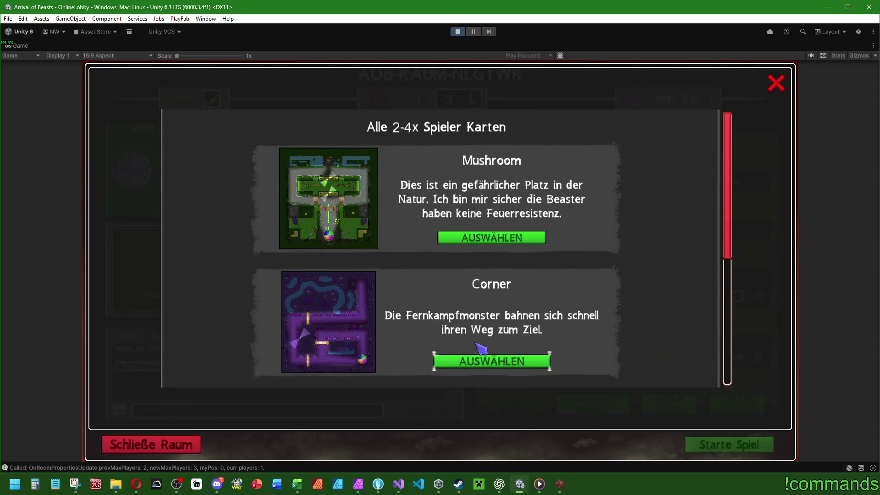
pyautogui.scroll(-4, 596, 147)
pyautogui.scroll(2, 605, 229)
pyautogui.scroll(2, 612, 285)
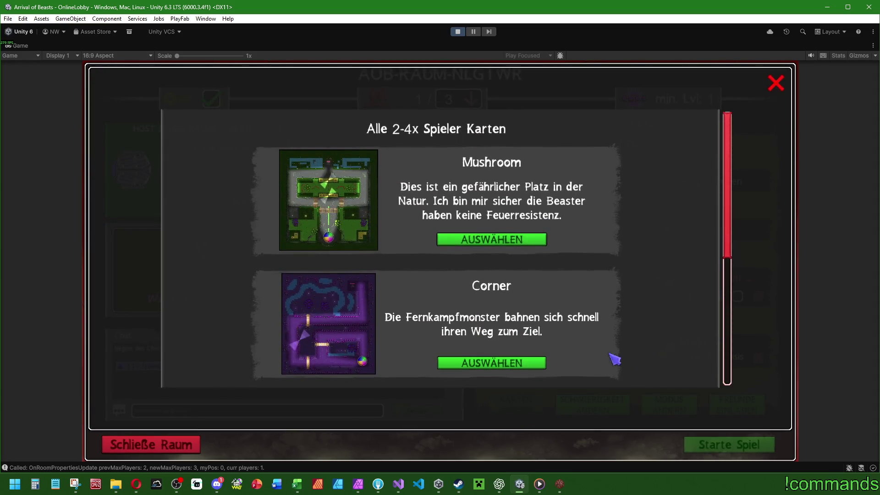
pyautogui.click(507, 239)
# Set maximum players back to 2 and reselect Mushroom
pyautogui.click(471, 105)
pyautogui.click(464, 126)
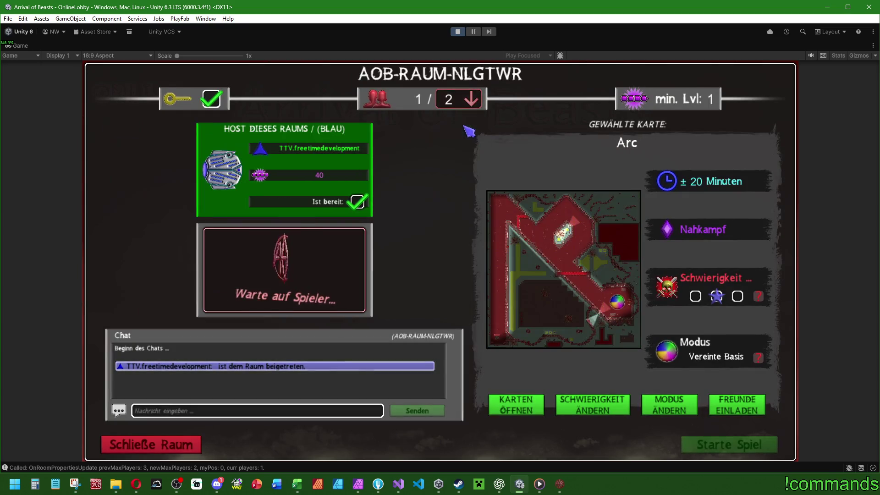
pyautogui.click(517, 405)
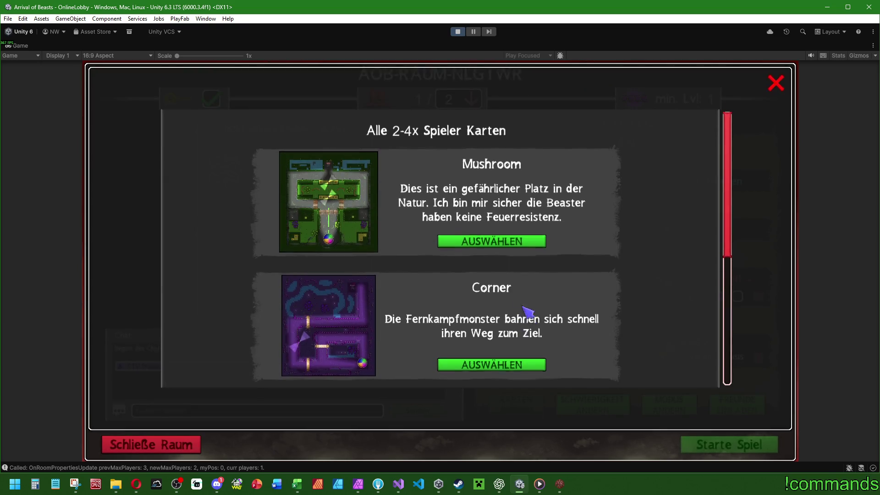
pyautogui.click(497, 244)
pyautogui.click(560, 484)
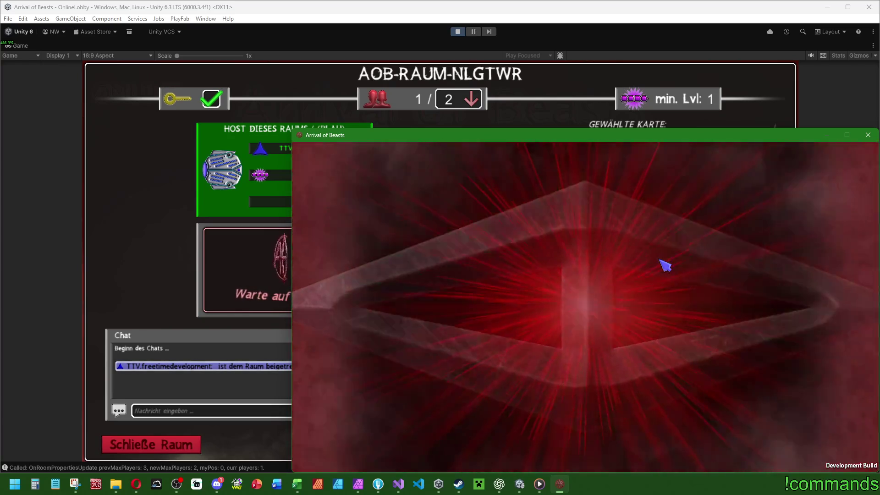
# Join room AOB-RAUM-NLGTWR from the standalone build and mark the second player ready
pyautogui.click(598, 215)
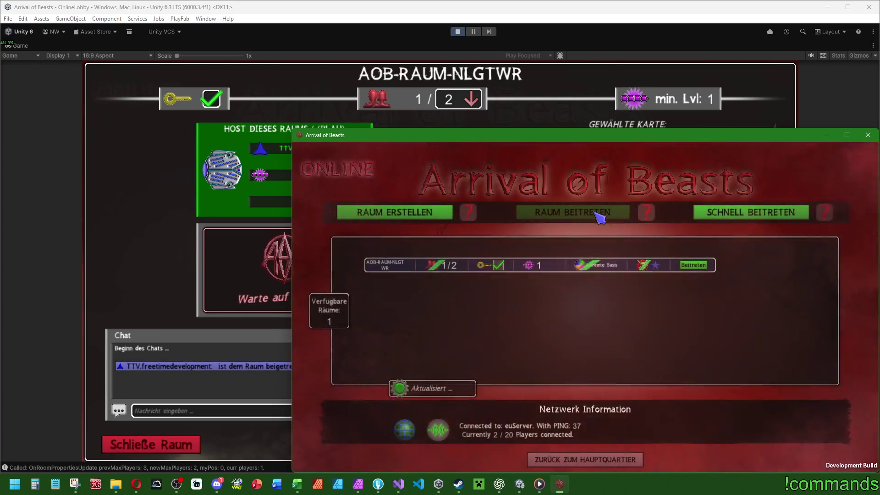
pyautogui.click(694, 265)
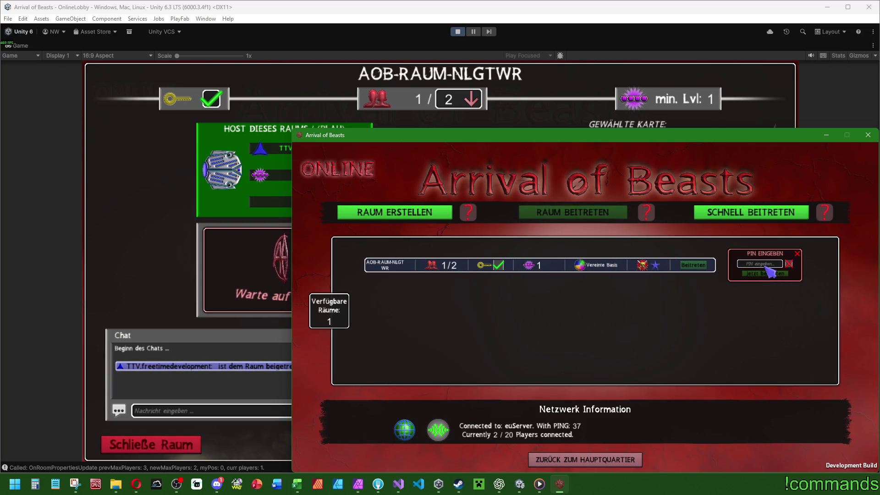
pyautogui.click(767, 274)
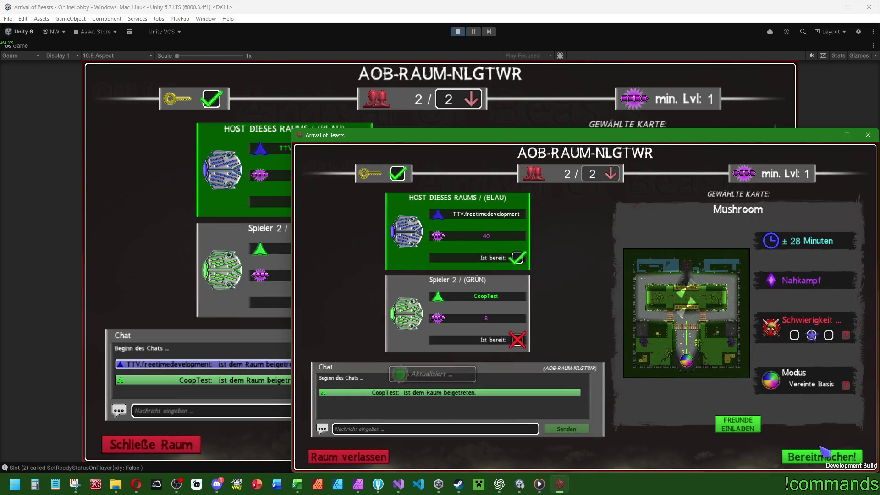
pyautogui.click(817, 459)
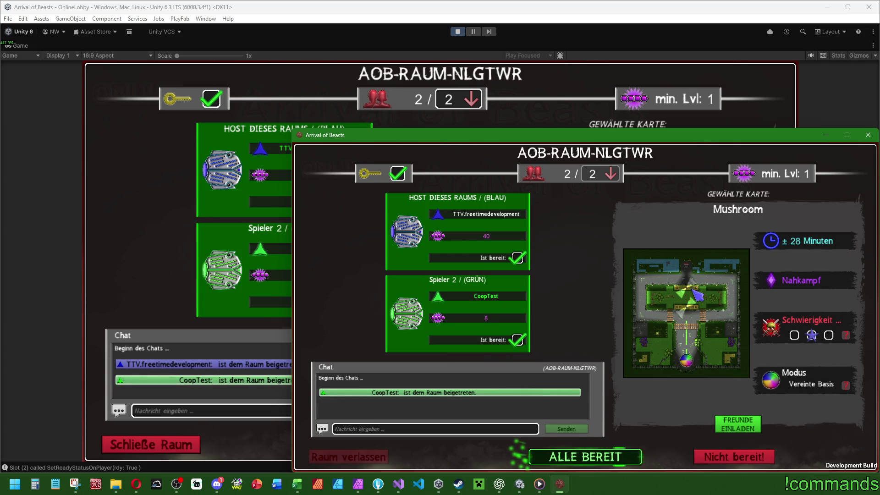
# Start the match as host in the editor, then select the shared defense base in the build
pyautogui.click(559, 485)
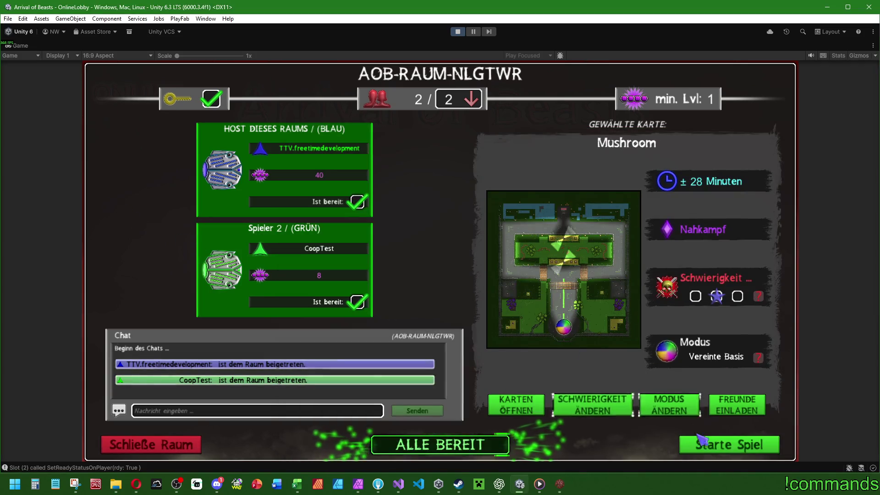
pyautogui.click(729, 445)
pyautogui.click(560, 485)
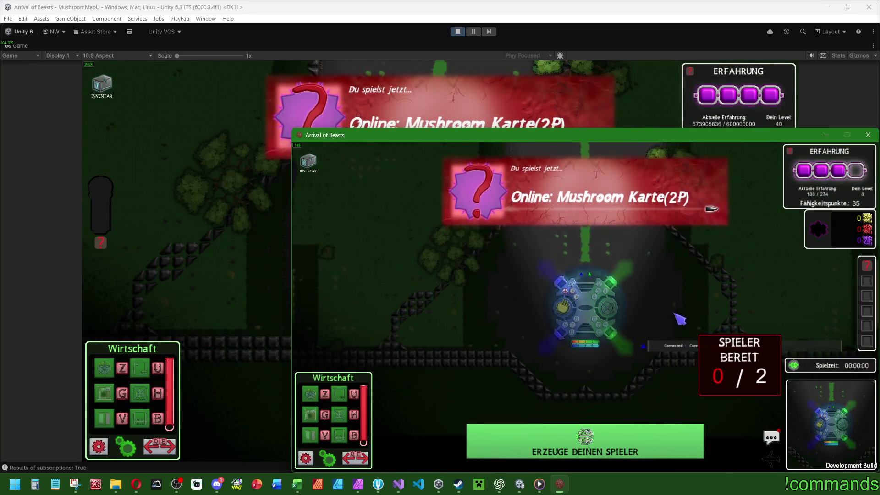
pyautogui.click(602, 313)
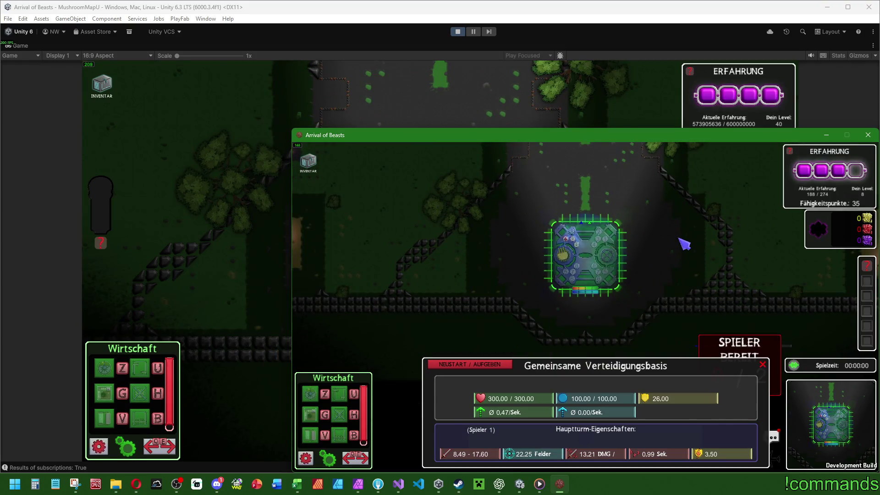
# Close the base info panel and inspect the shared defense base again in the standalone build
pyautogui.click(670, 232)
pyautogui.press('super')
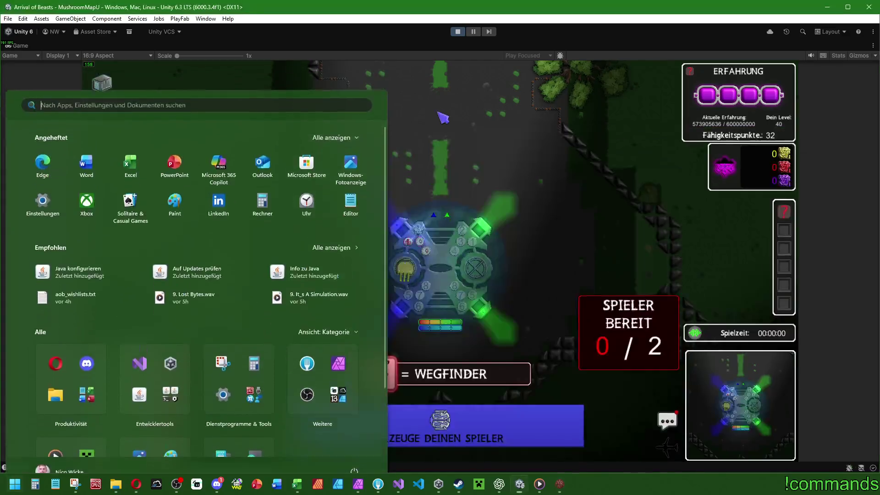
pyautogui.click(464, 295)
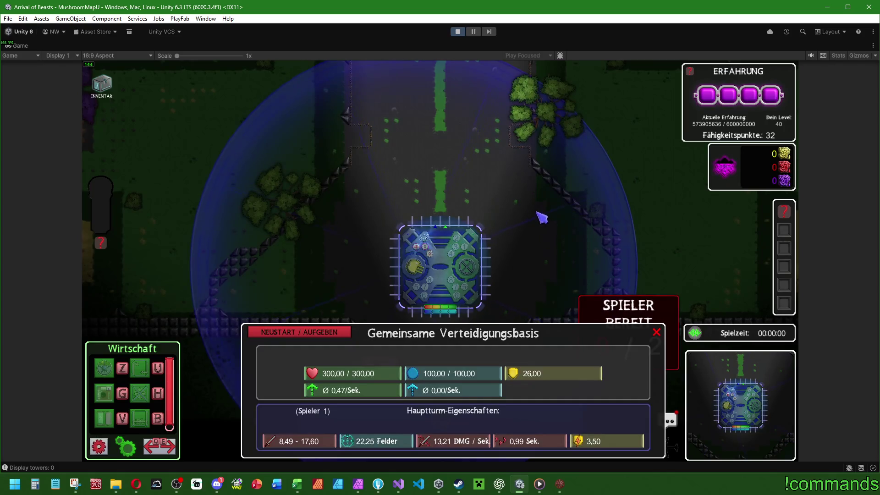
pyautogui.press('super')
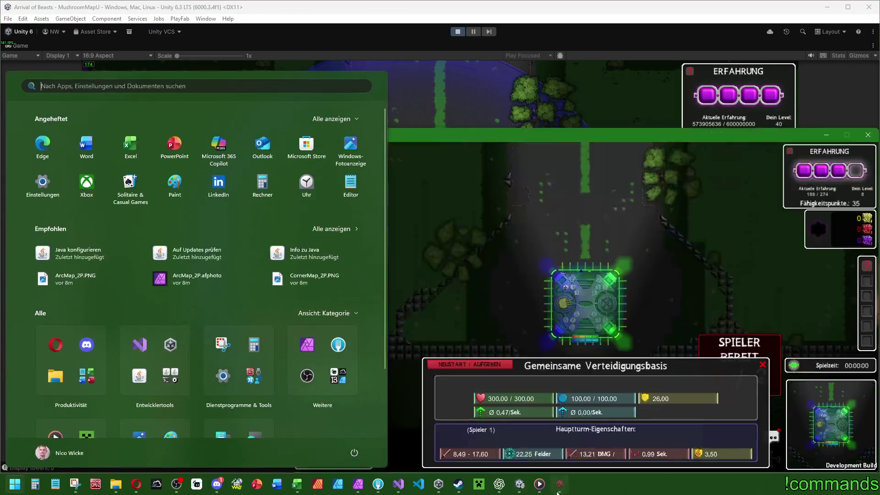
pyautogui.click(654, 260)
pyautogui.click(613, 281)
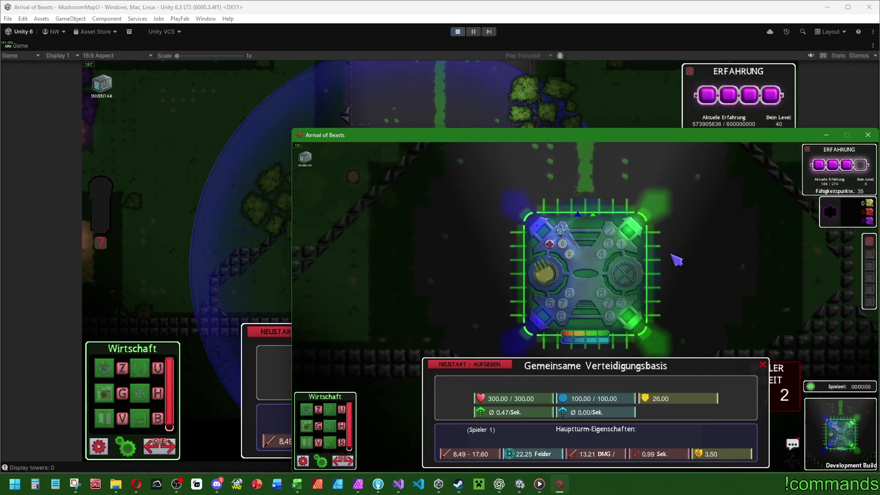
pyautogui.click(681, 255)
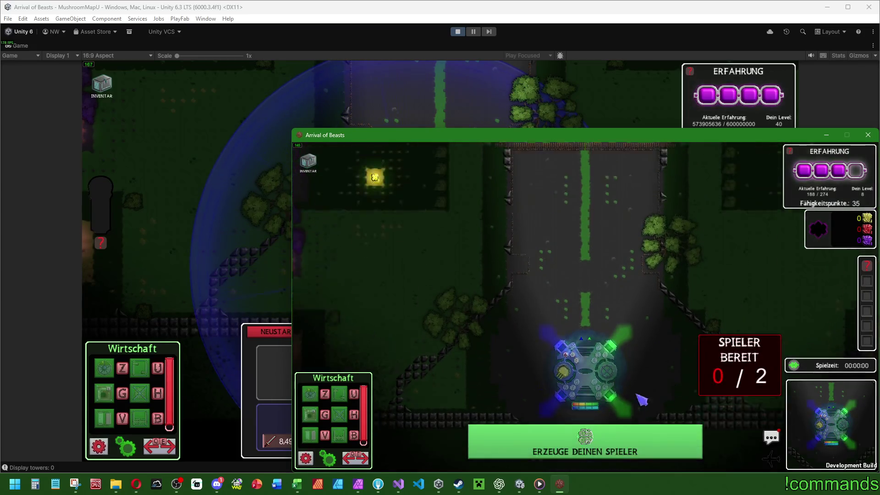
# Spawn the second player's character and return to the Unity editor
pyautogui.click(639, 435)
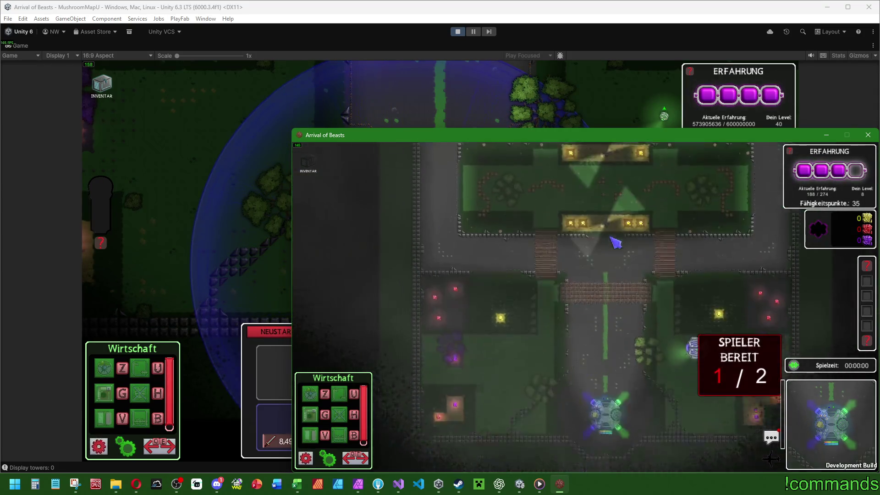
pyautogui.press('super')
pyautogui.click(411, 143)
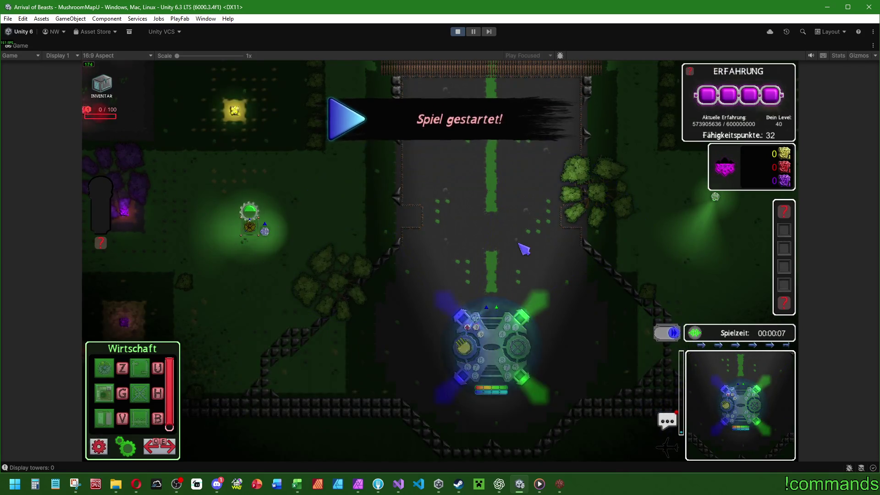
# Check the scoreboard and place the main base (Hauptbasis) in the standalone build
pyautogui.press('super')
pyautogui.hotkey('alt', 'Tab')
pyautogui.press('Tab')
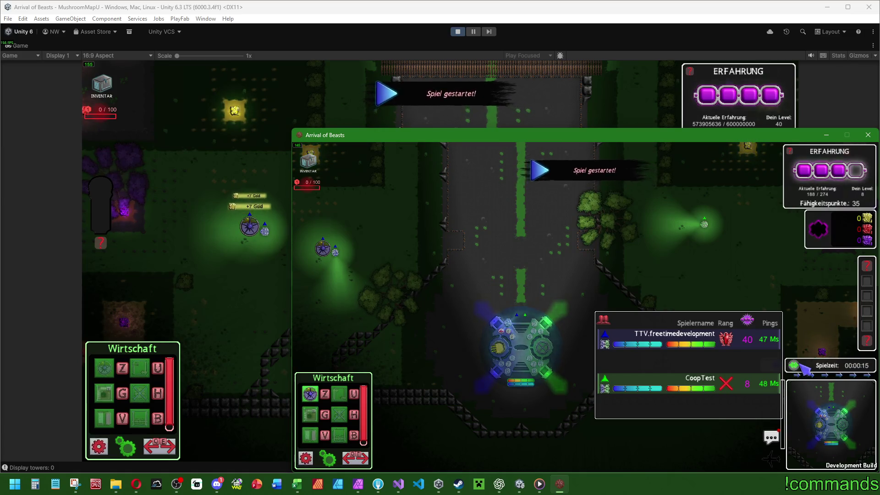
pyautogui.press('Tab')
pyautogui.press('super')
pyautogui.hotkey('alt', 'Tab')
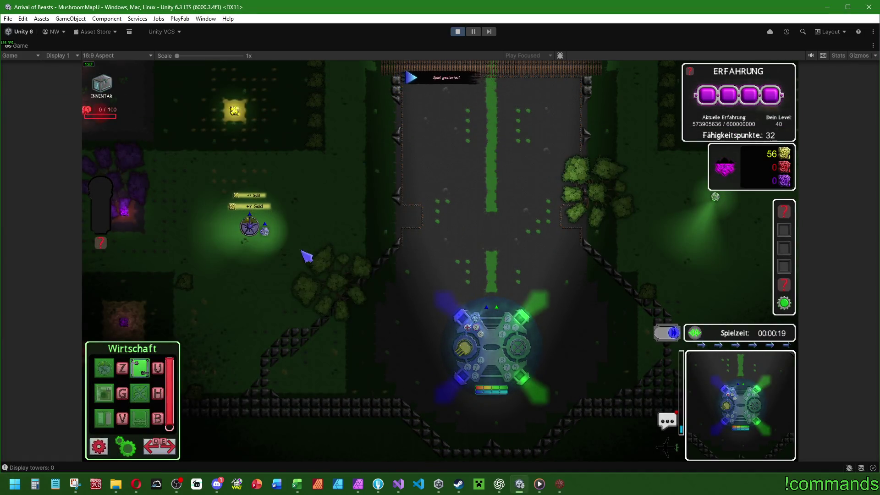
pyautogui.hotkey('alt', 'Tab')
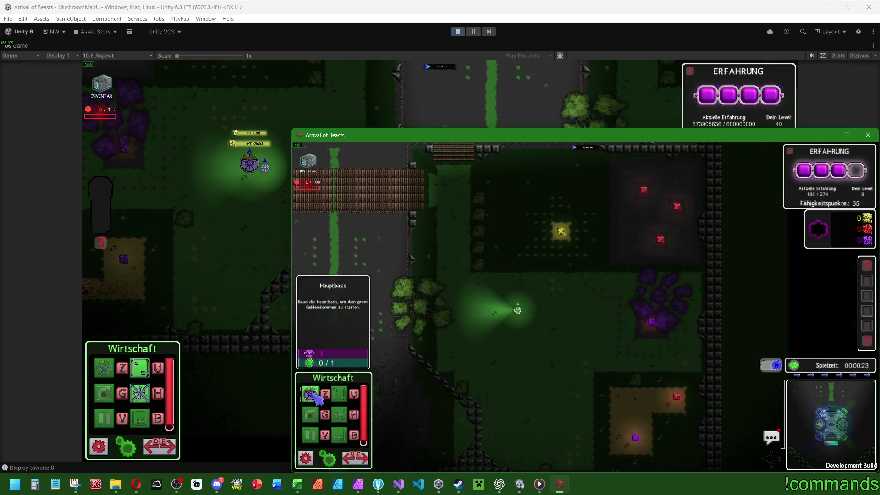
pyautogui.click(310, 394)
pyautogui.click(520, 310)
# Place a new tower with the player unit in the editor game, then restore the normal editor layout
pyautogui.click(218, 213)
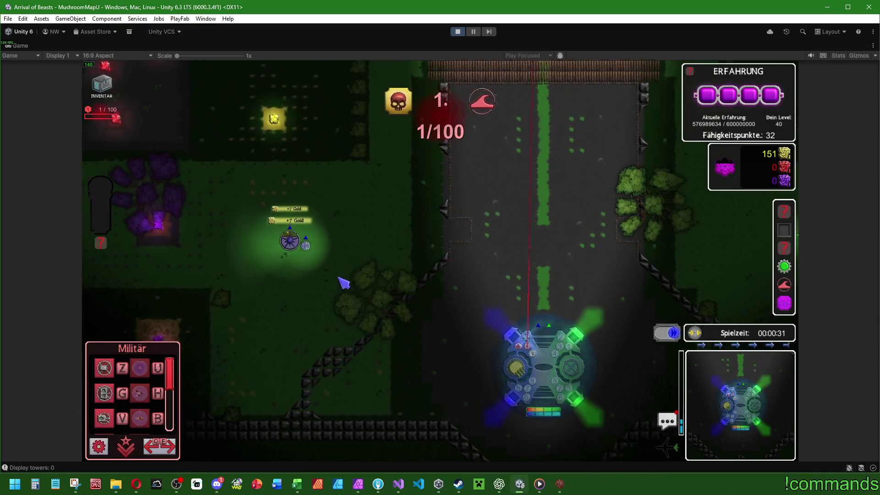
pyautogui.click(295, 242)
pyautogui.scroll(-2, 137, 399)
pyautogui.click(139, 414)
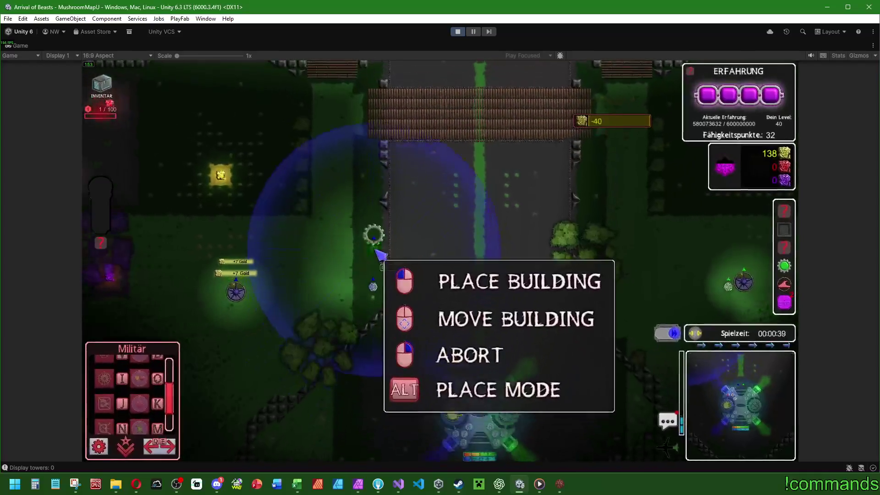
pyautogui.click(391, 307)
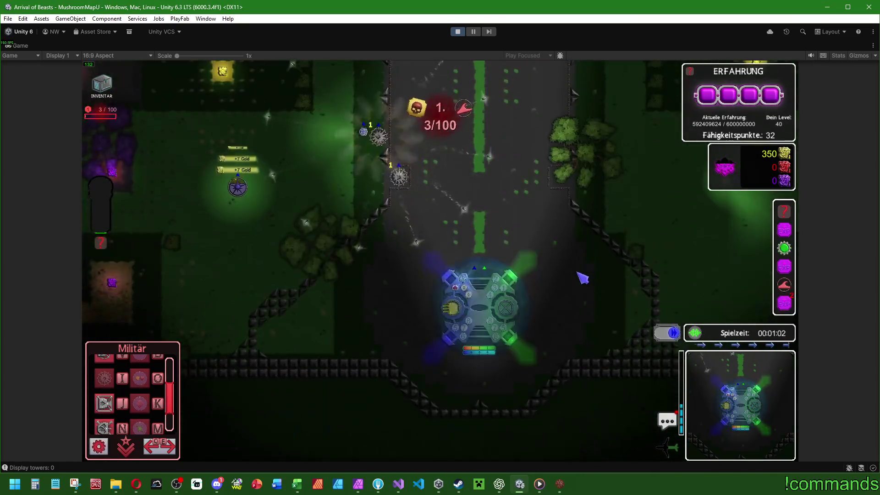
pyautogui.doubleClick(23, 47)
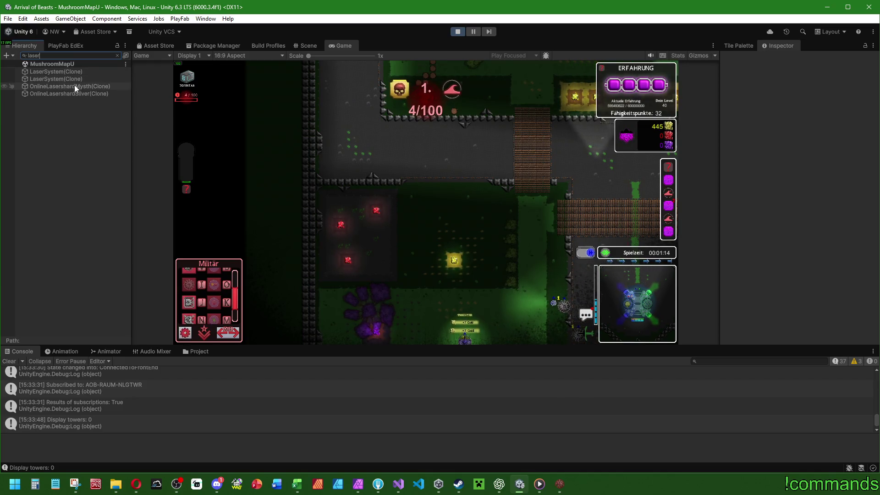
# Clear the Hierarchy search filter after selecting the OnlineLasershardMysth clone
pyautogui.click(75, 86)
pyautogui.click(58, 57)
pyautogui.press('BackSpace')
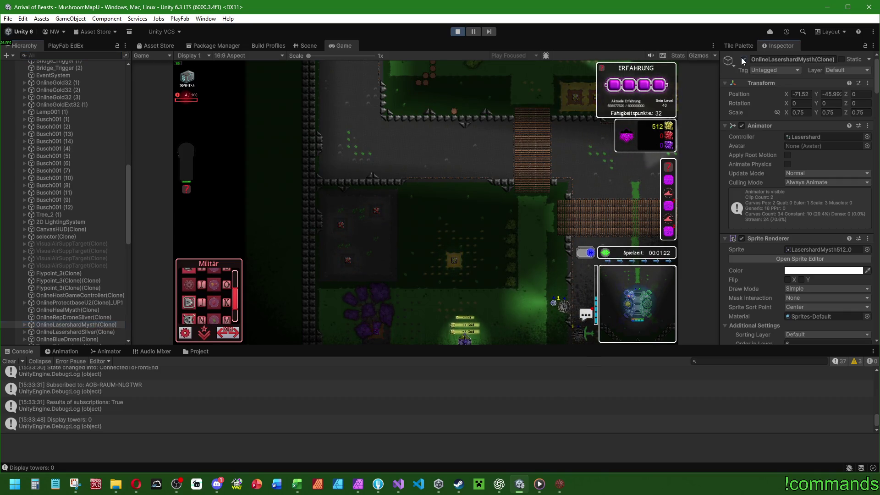
# Clear the Console, collapse MushroomMapU and maximize the Game view
pyautogui.click(9, 361)
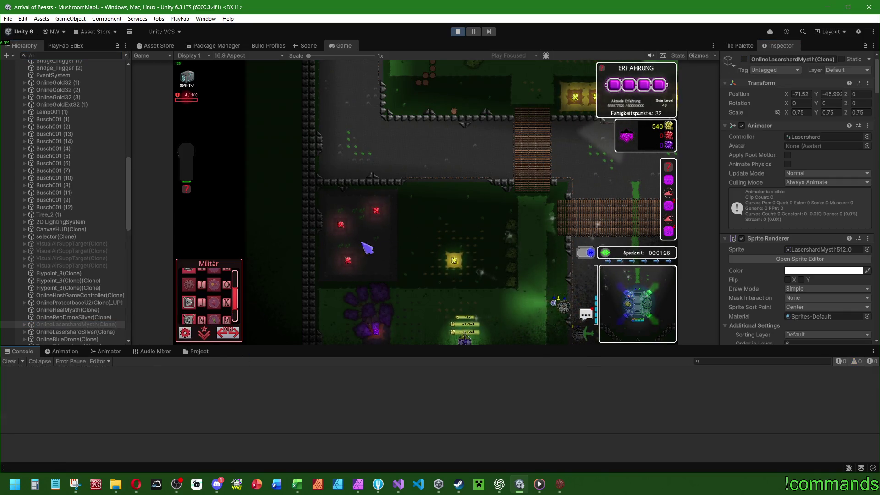
pyautogui.moveTo(125, 169); pyautogui.dragTo(23, 76)
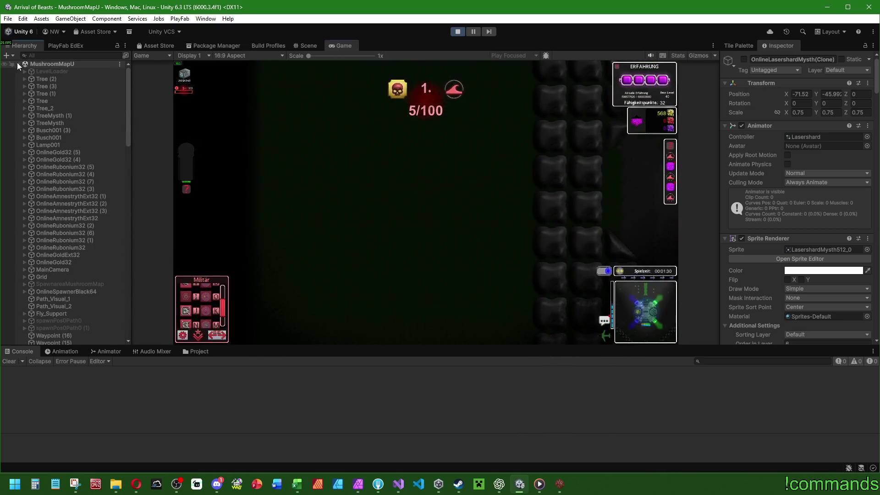
pyautogui.click(18, 63)
pyautogui.doubleClick(348, 46)
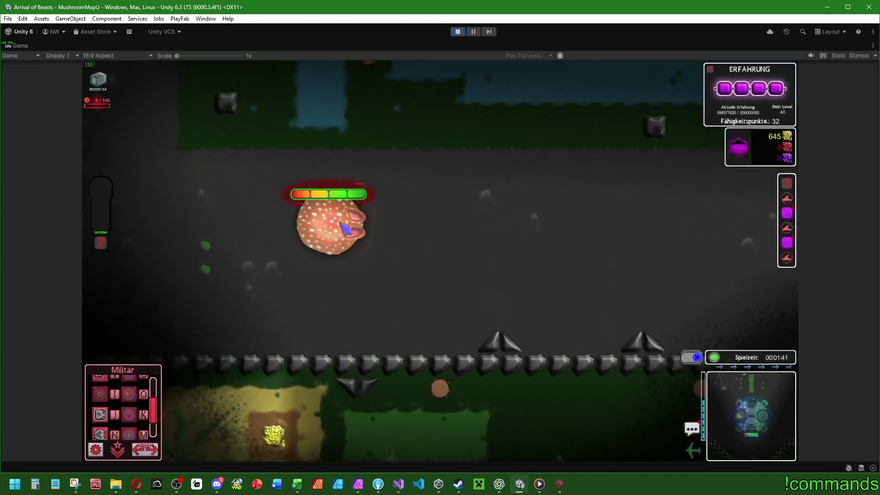
# Inspect the Riamanus enemy, then upgrade both circle towers (Kreisturm) to level 4
pyautogui.click(349, 228)
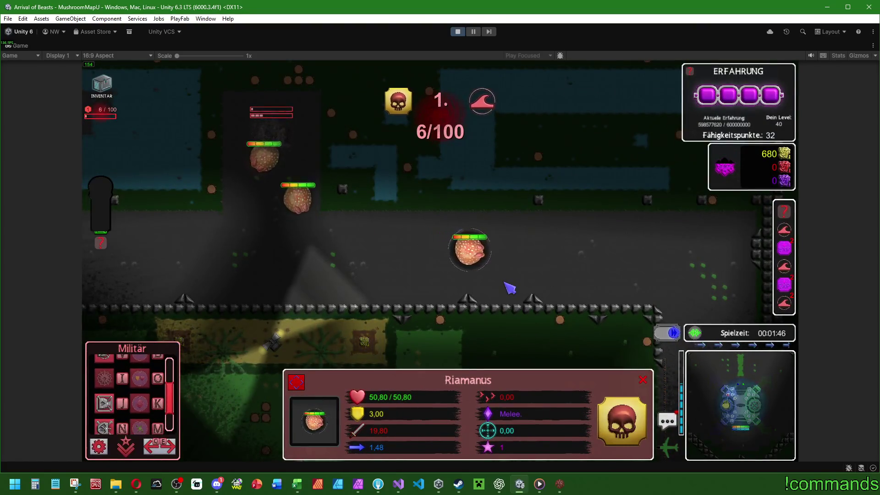
pyautogui.click(441, 310)
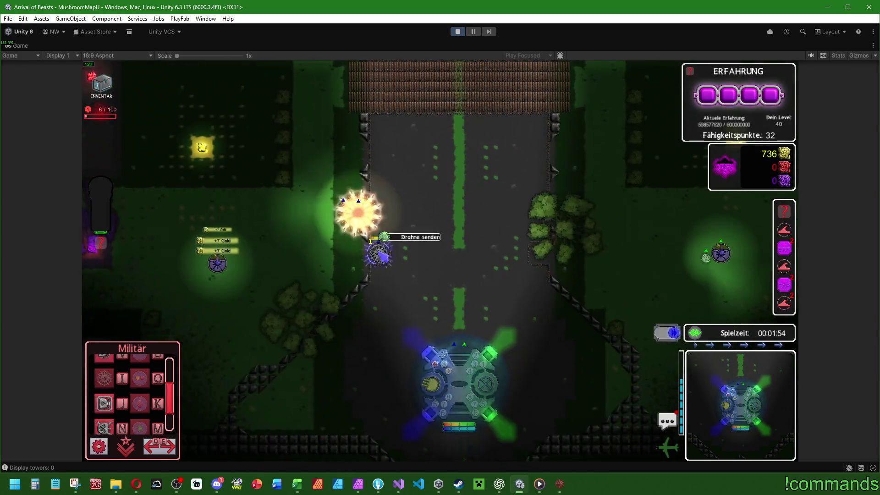
pyautogui.click(383, 256)
pyautogui.click(604, 375)
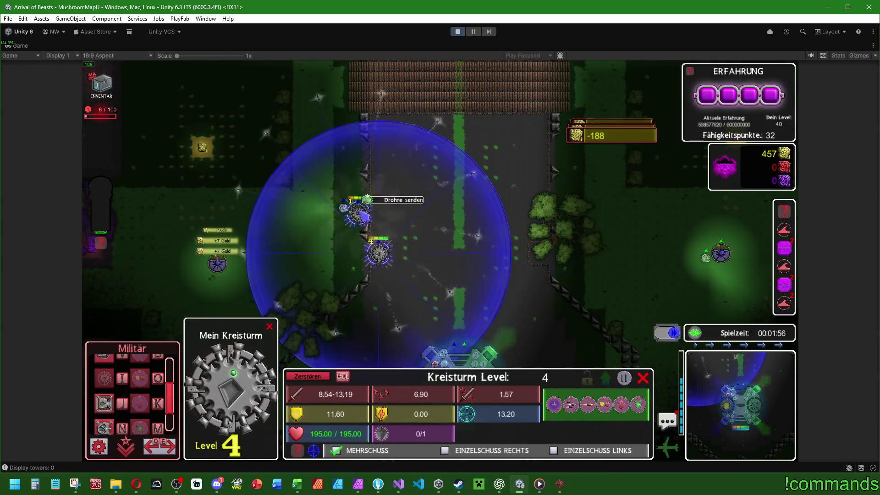
pyautogui.click(358, 212)
pyautogui.click(218, 265)
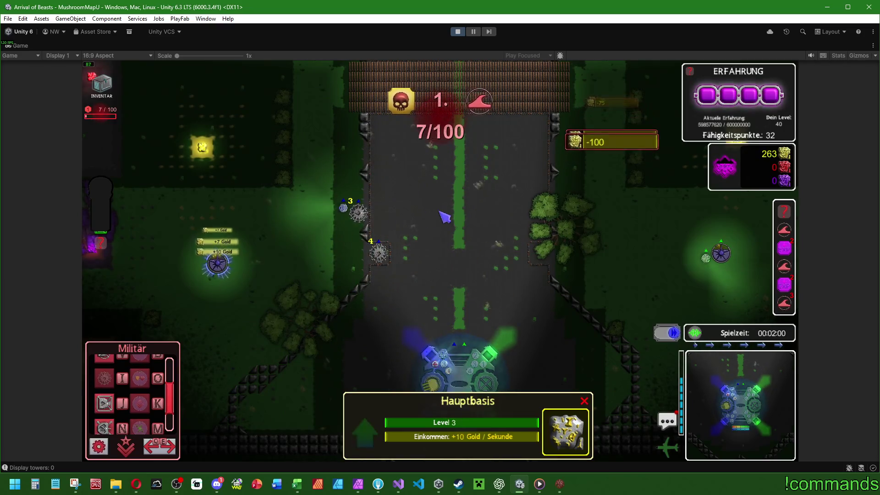
pyautogui.click(358, 217)
pyautogui.press('u')
# Check the shared defence base's info panel and pan the camera toward the base
pyautogui.press('space')
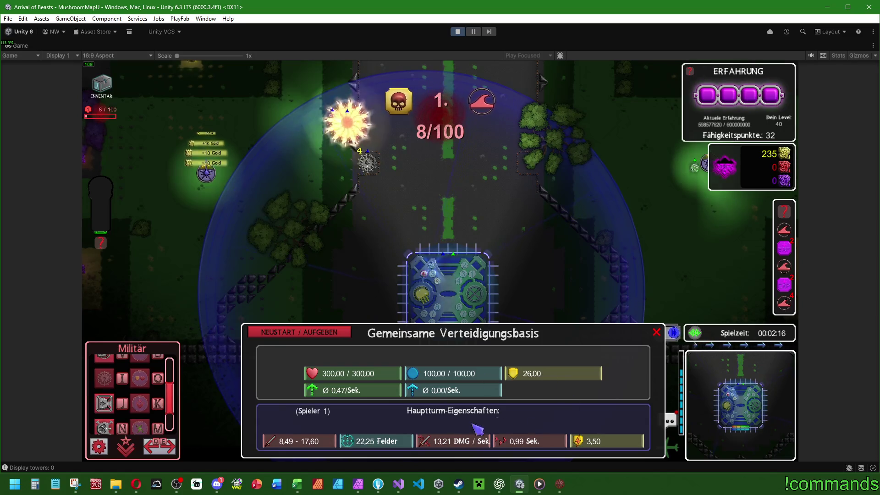
pyautogui.click(334, 332)
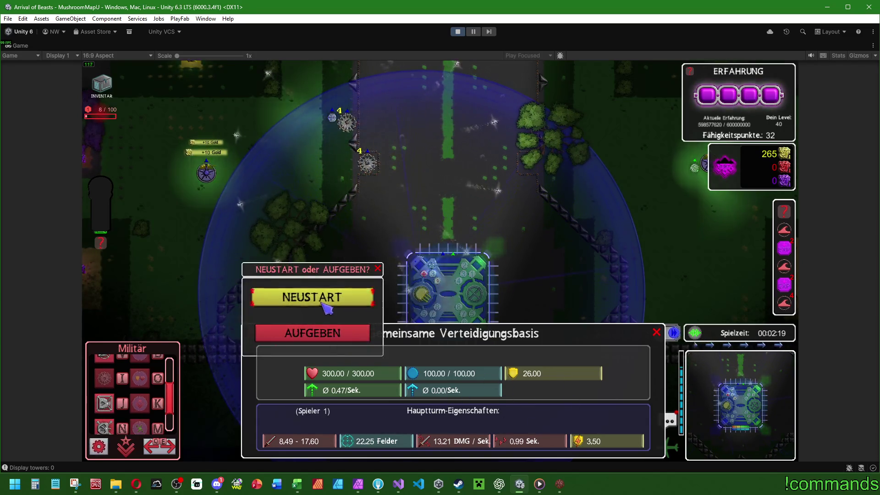
pyautogui.click(379, 269)
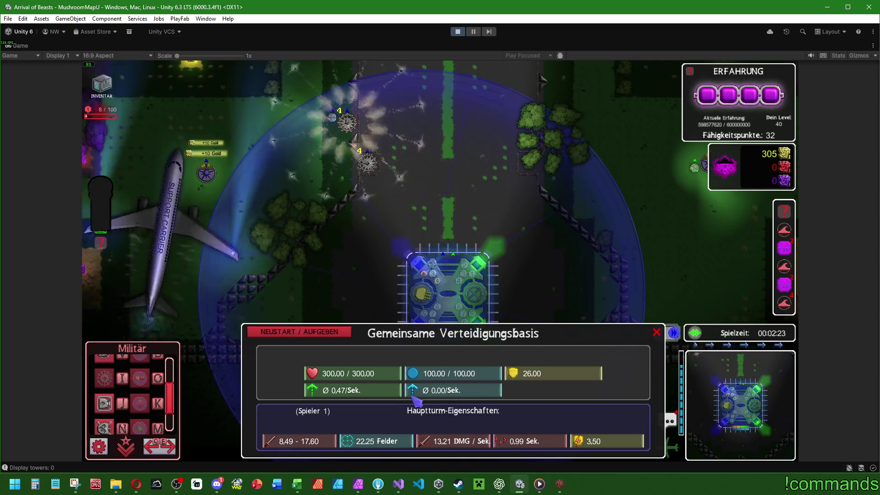
pyautogui.click(536, 277)
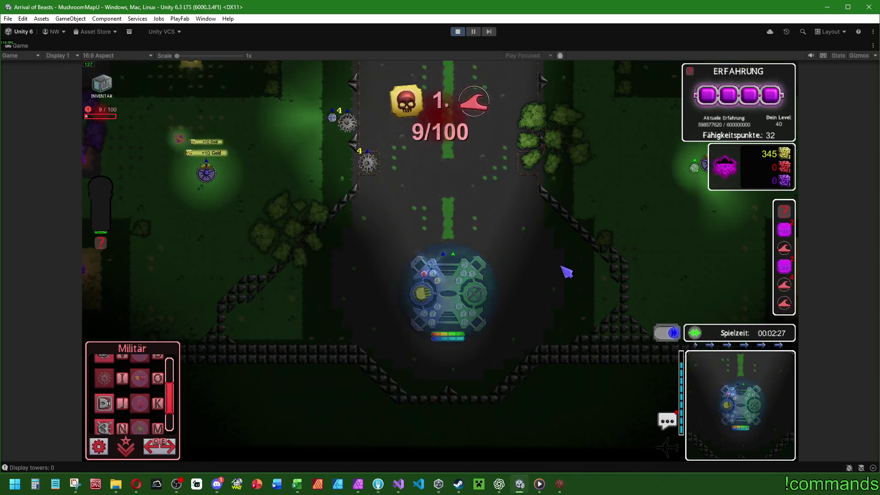
pyautogui.click(435, 294)
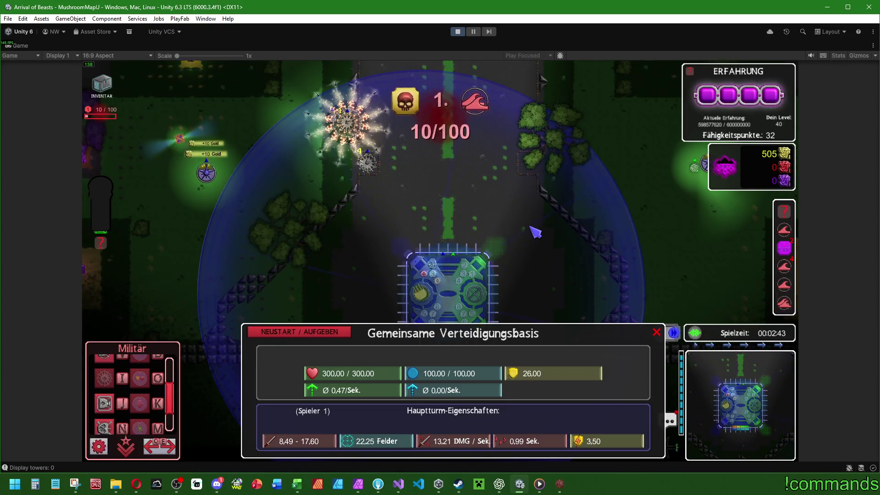
pyautogui.click(512, 241)
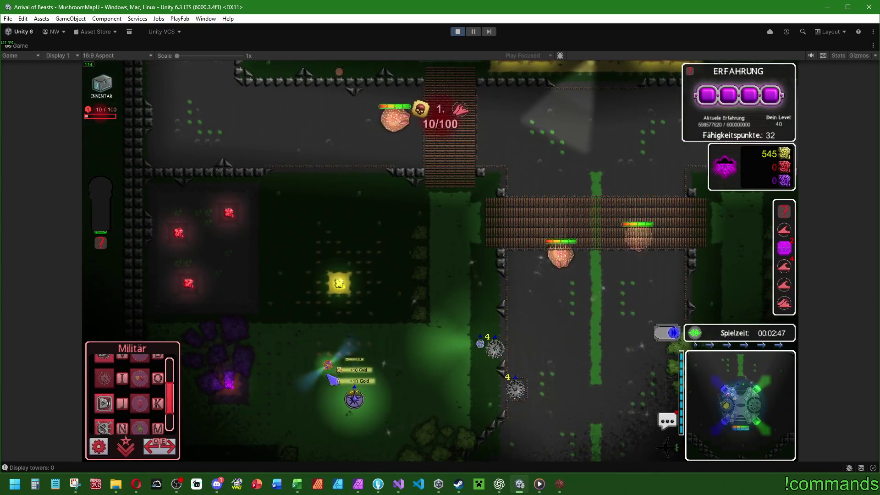
pyautogui.press('s')
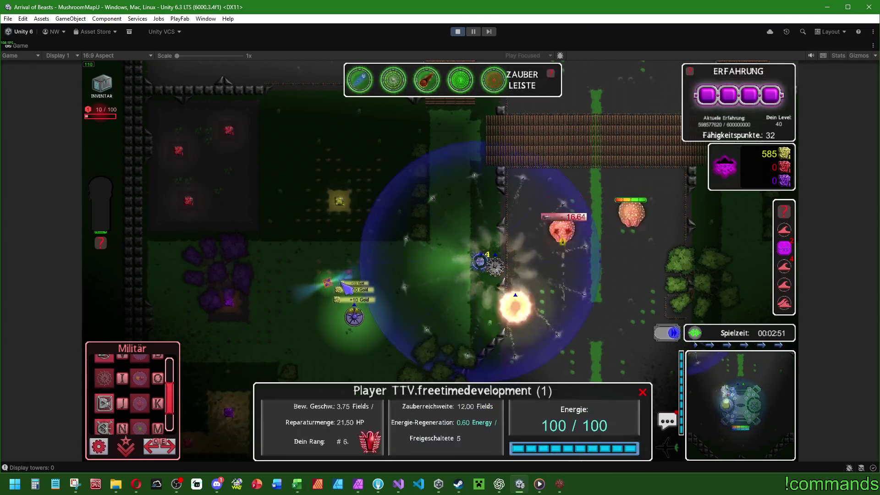
pyautogui.press('s')
pyautogui.press('d')
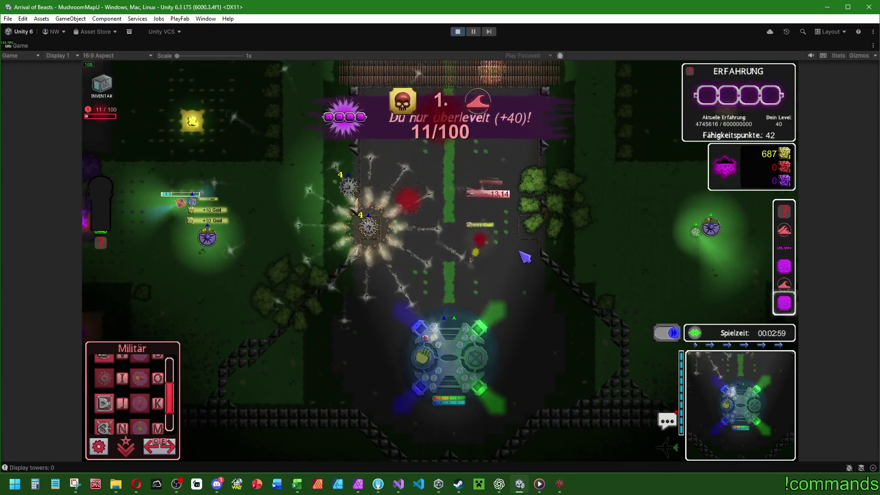
pyautogui.press('super')
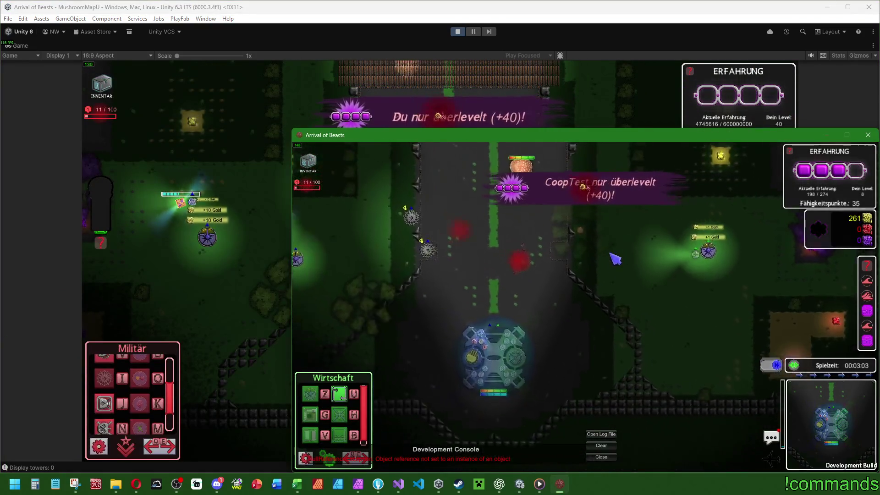
# Pan the build's camera and start the next enemy wave
pyautogui.press('w')
pyautogui.press('a')
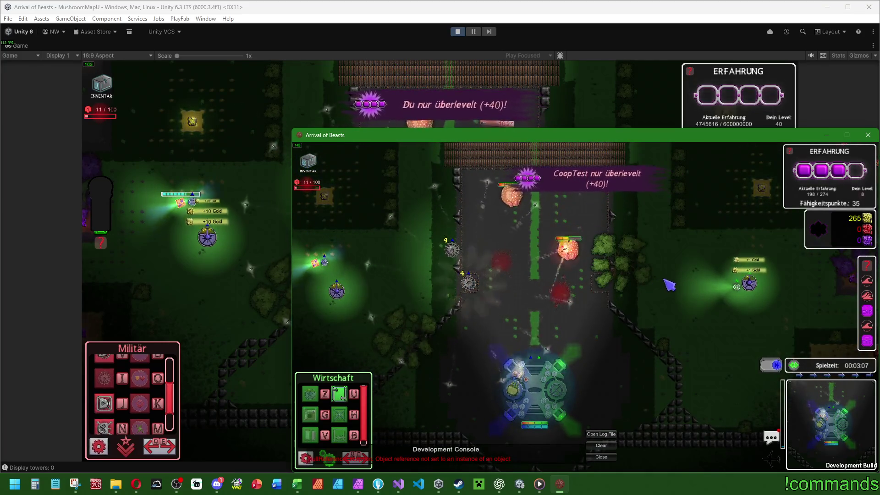
pyautogui.press('s')
pyautogui.press('a')
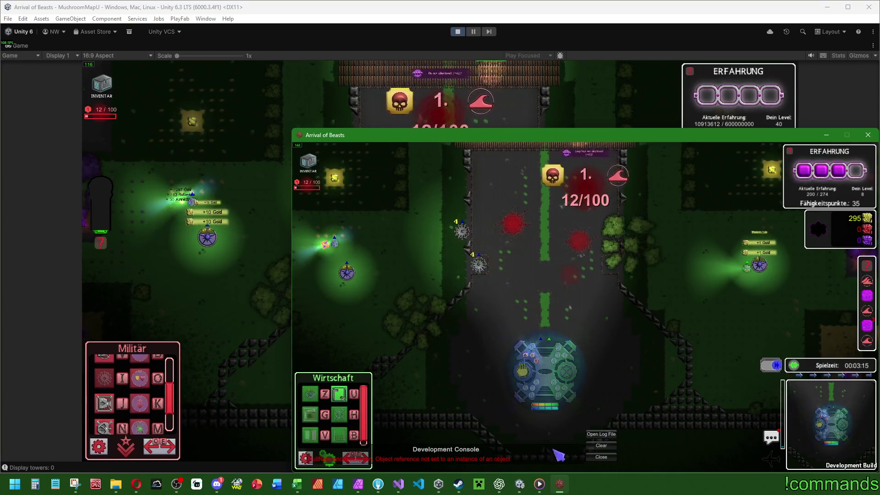
# Expand the NullReferenceException into its full stack trace and open Player.log
pyautogui.click(500, 458)
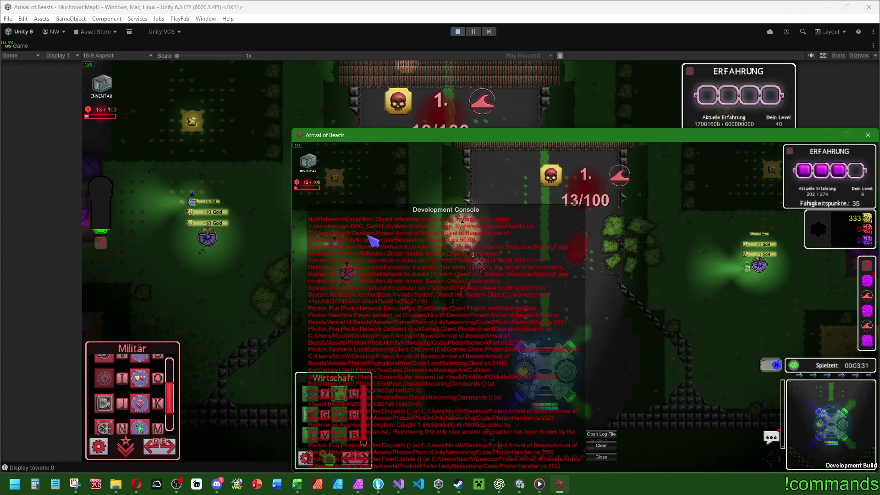
pyautogui.click(603, 434)
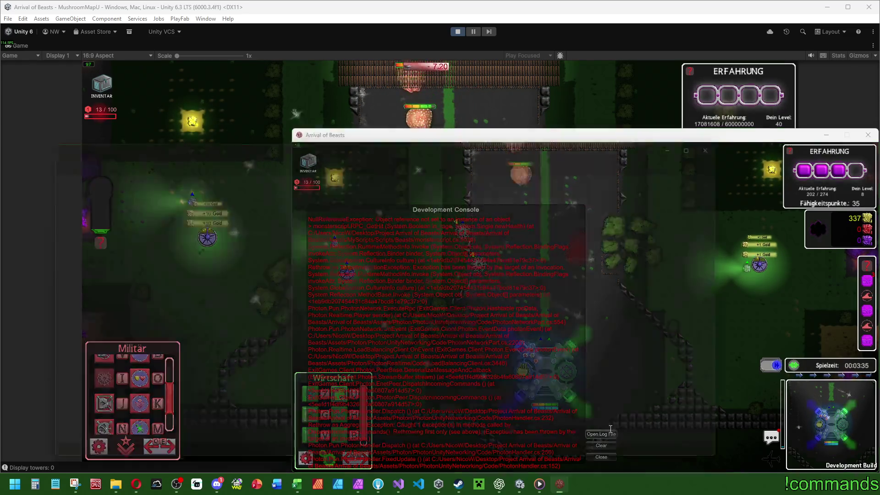
pyautogui.scroll(-2, 469, 342)
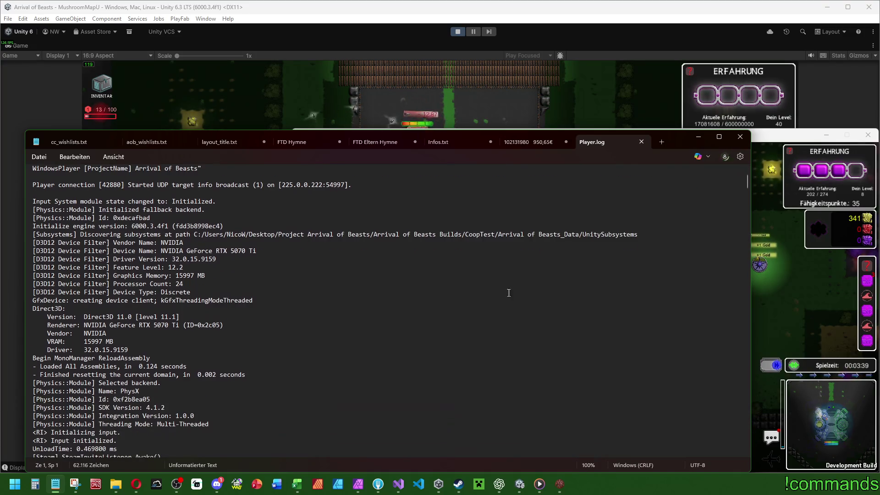
# Read Player.log down to the monsterscript.cs line 5039 error, then minimize Notepad and the build
pyautogui.moveTo(749, 180); pyautogui.dragTo(750, 430)
pyautogui.scroll(-5, 599, 422)
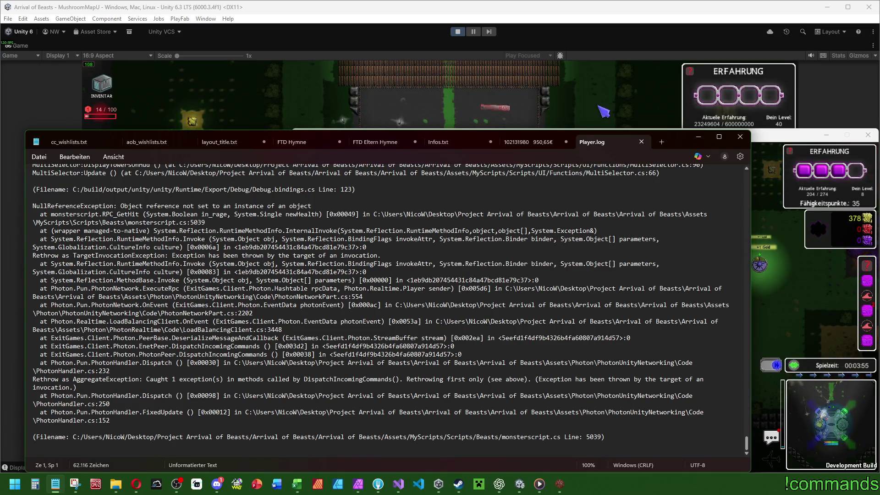
pyautogui.click(519, 484)
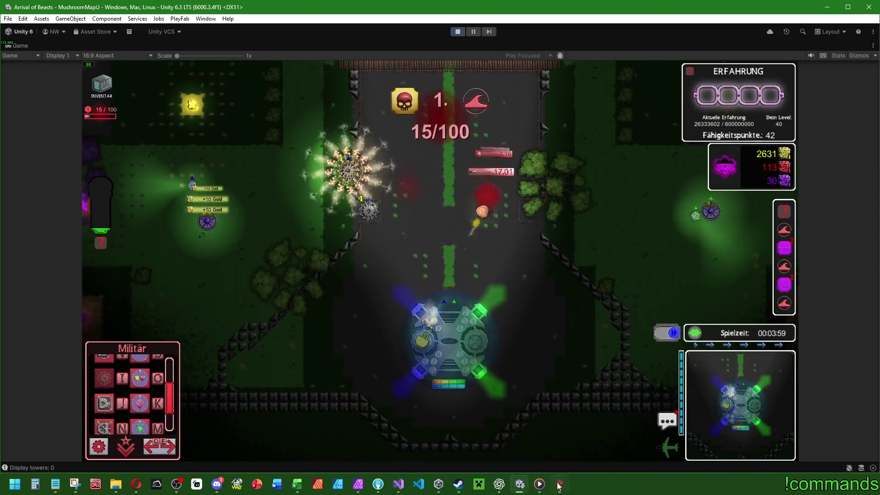
# In the build, inspect the Riamanus enemy's stats and view the player scoreboard
pyautogui.click(559, 485)
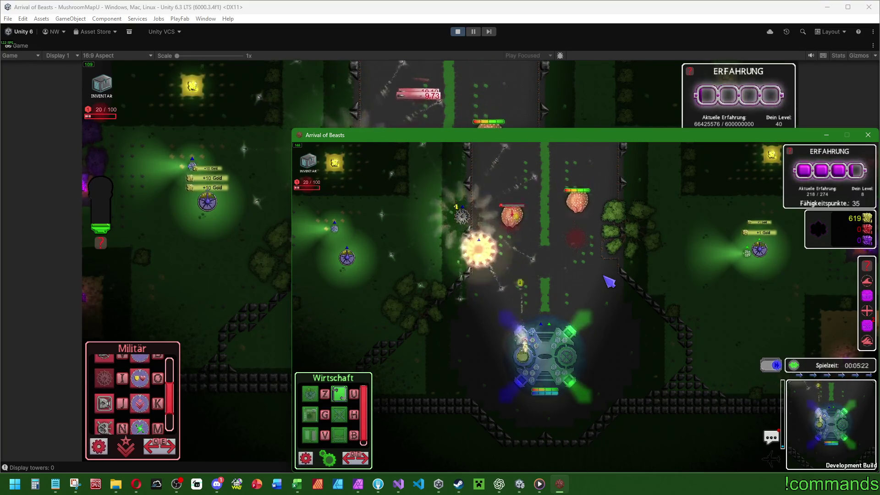
pyautogui.press('w')
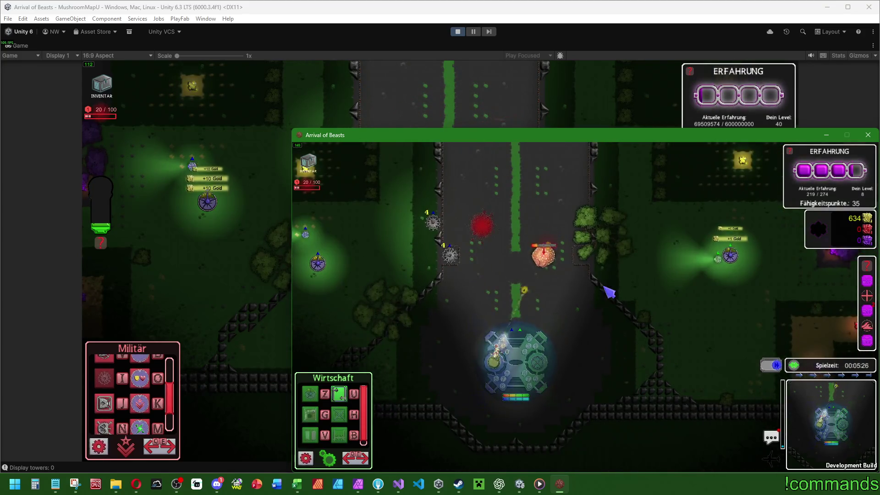
pyautogui.press('a')
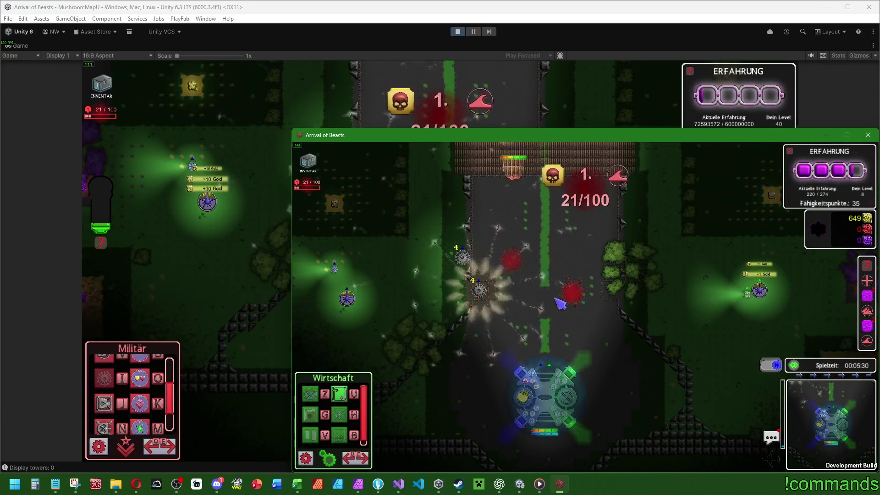
pyautogui.click(525, 208)
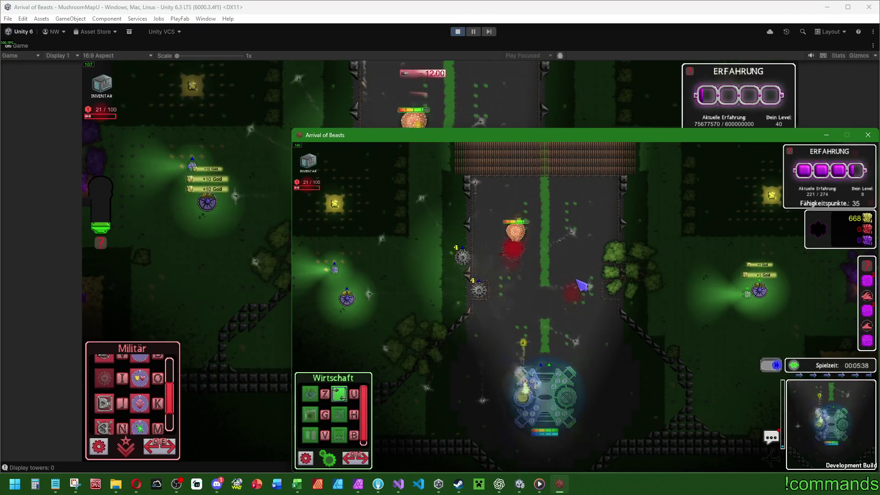
pyautogui.hotkey('alt', 'Tab')
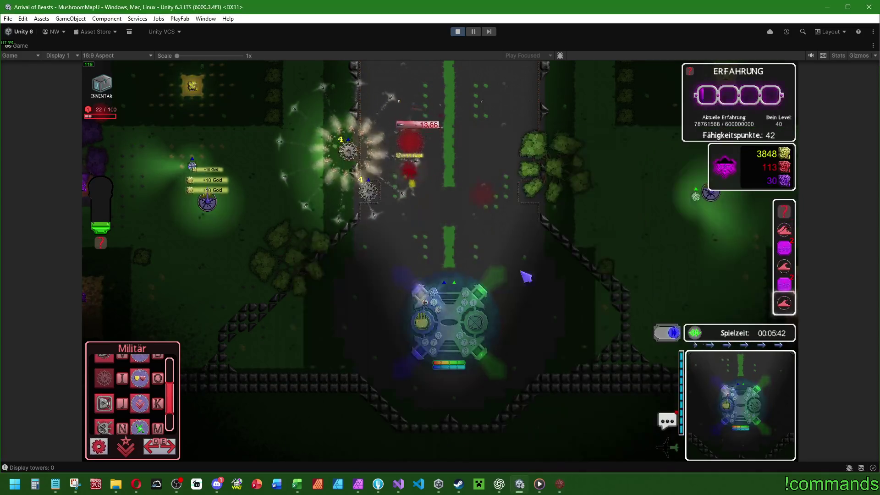
pyautogui.press('Tab')
pyautogui.press('w')
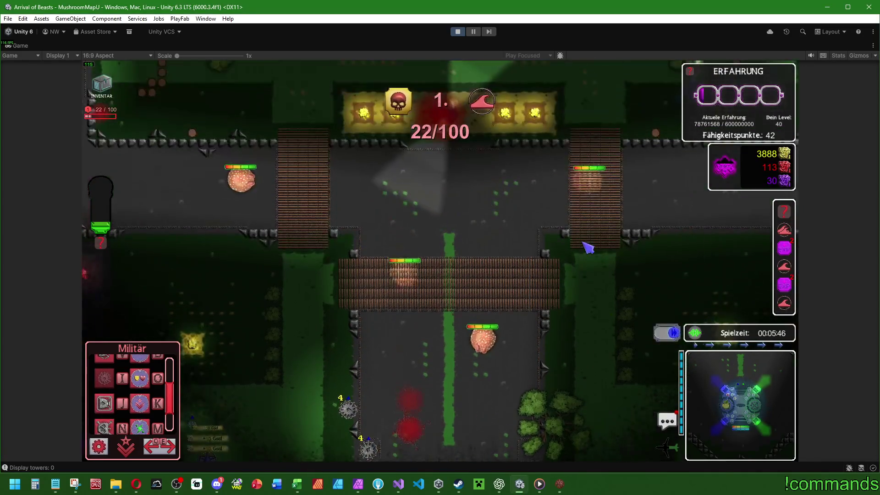
pyautogui.press('s')
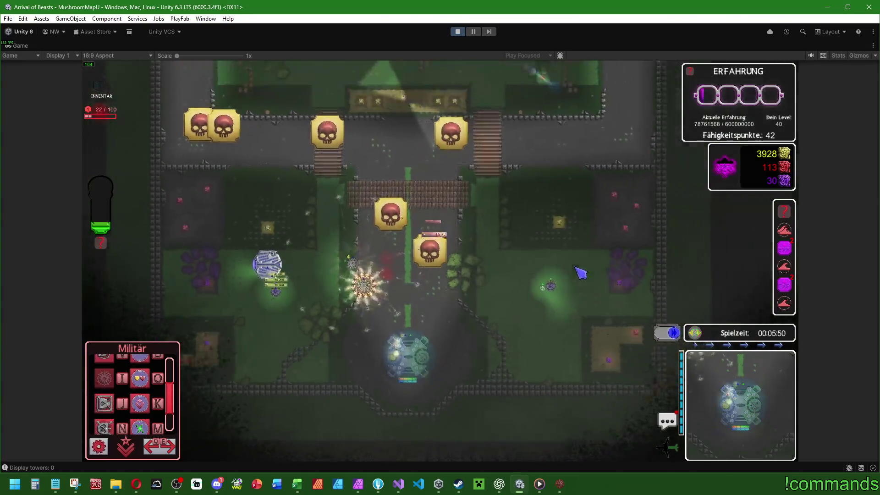
pyautogui.press('space')
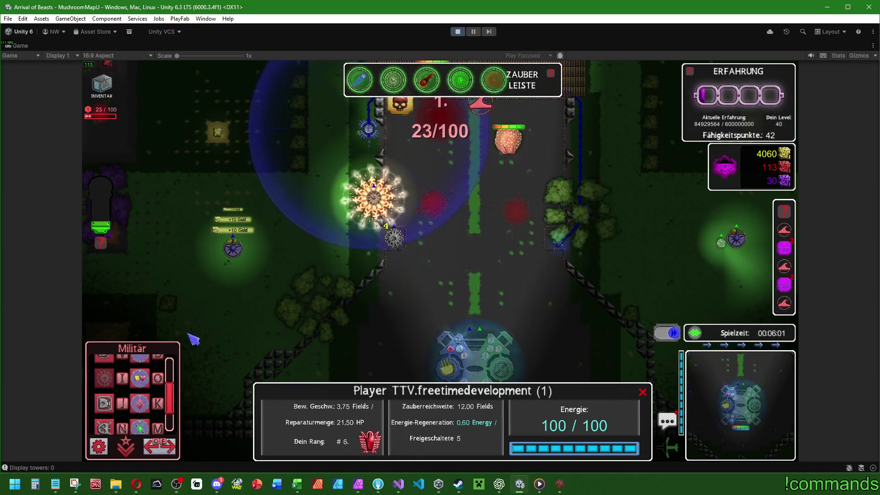
# Build an Effektturm beside the road, cast the poison spell, and upgrade it to level 6
pyautogui.click(105, 427)
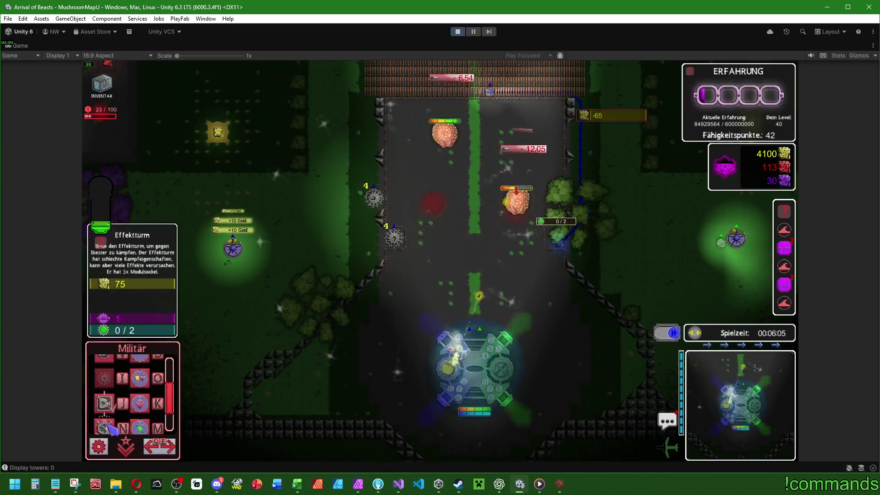
pyautogui.click(580, 241)
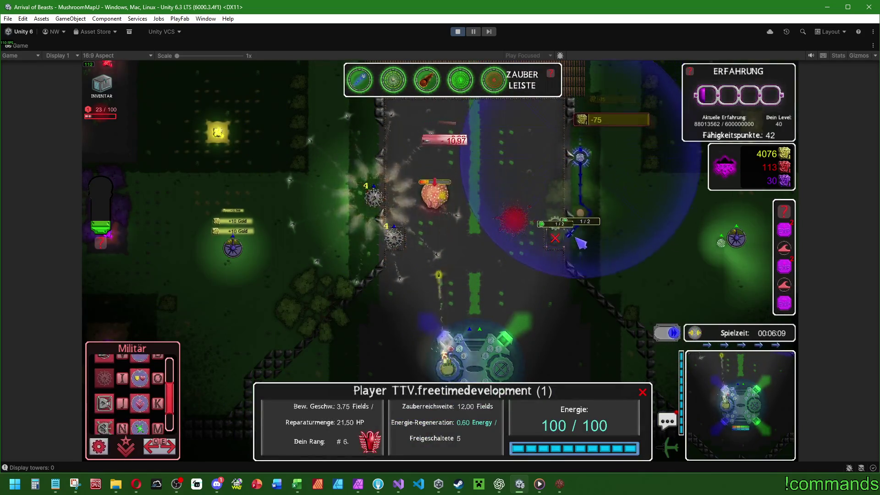
pyautogui.click(460, 80)
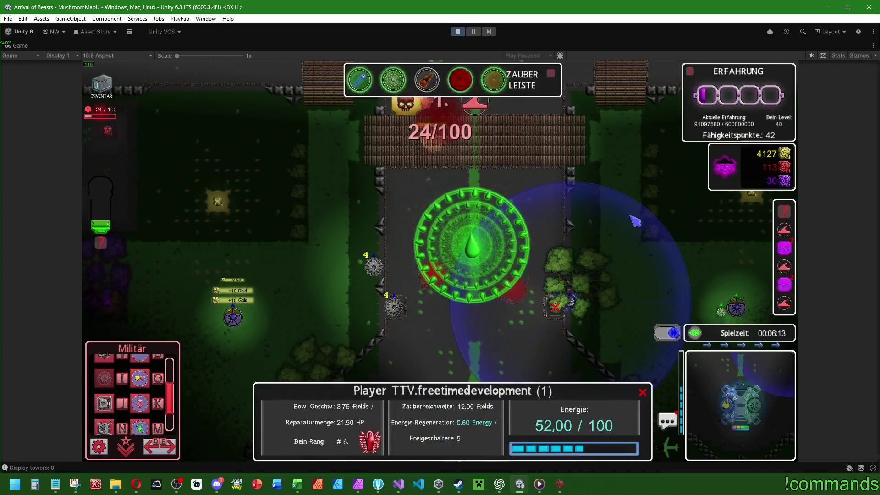
pyautogui.click(573, 302)
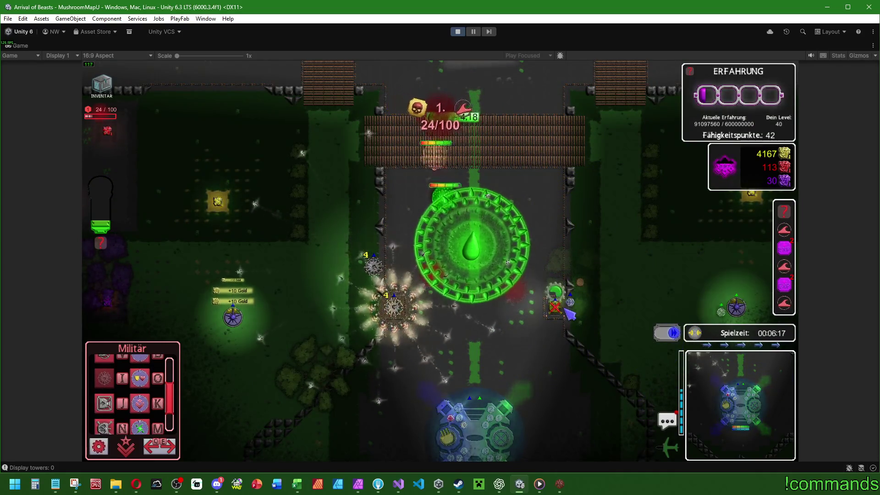
pyautogui.click(568, 313)
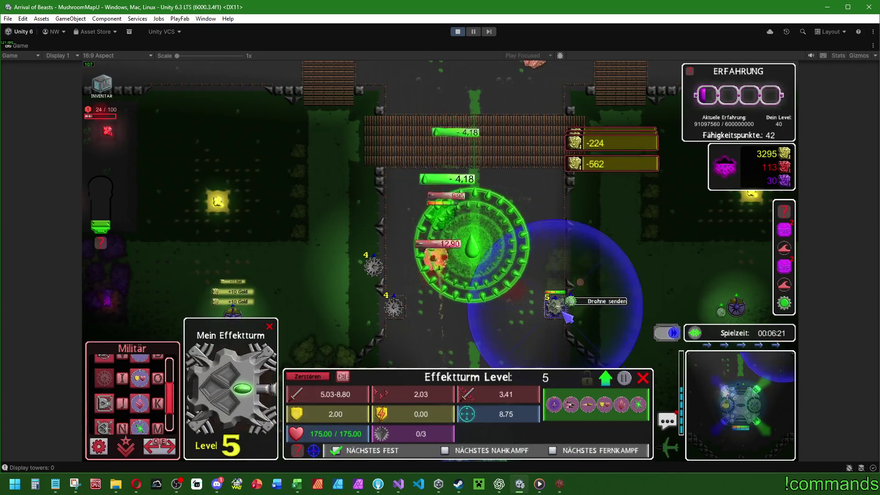
pyautogui.click(569, 313)
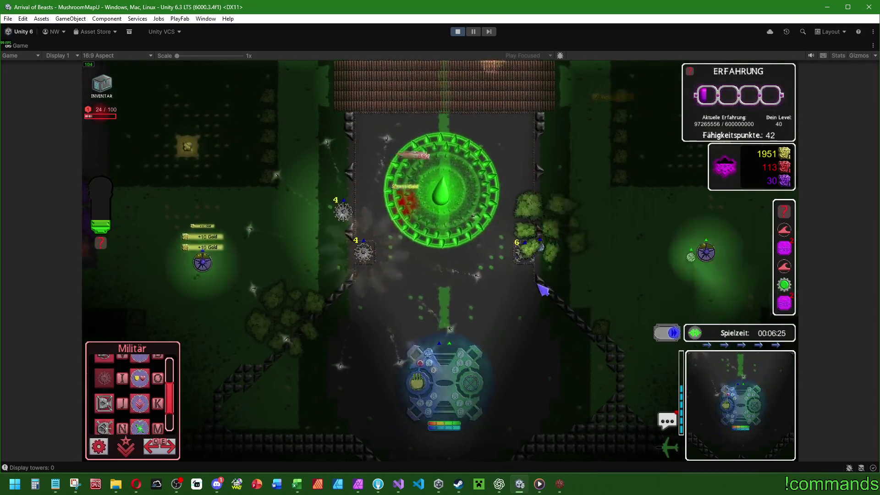
# In the editor's Game view, upgrade the Kreisturm to level 6
pyautogui.press('super')
pyautogui.click(559, 484)
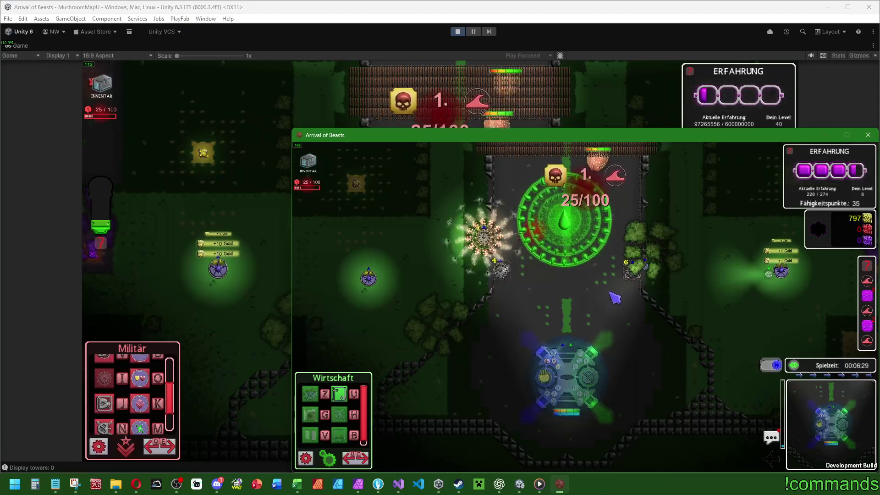
pyautogui.hotkey('alt', 'Tab')
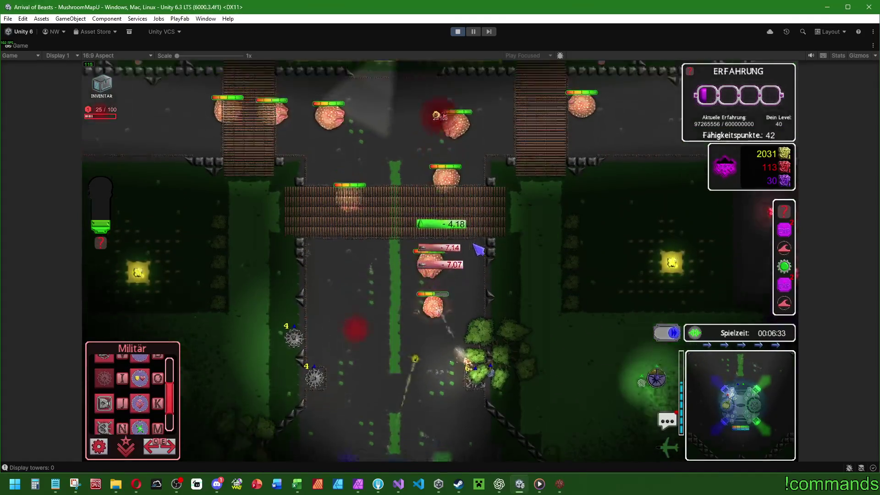
pyautogui.scroll(5, 479, 250)
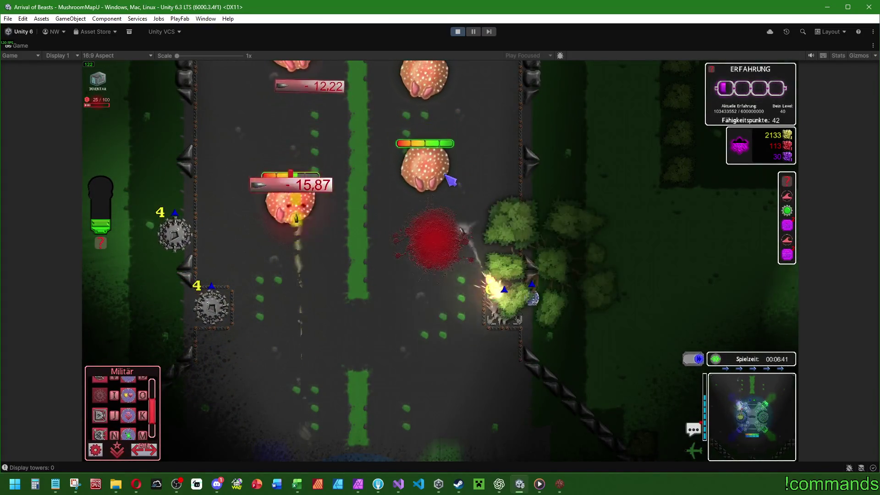
pyautogui.scroll(-2, 538, 225)
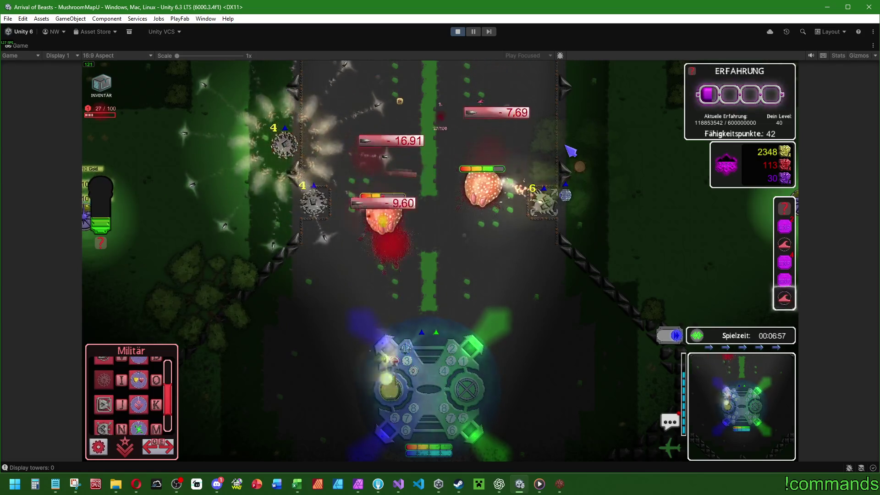
pyautogui.click(544, 201)
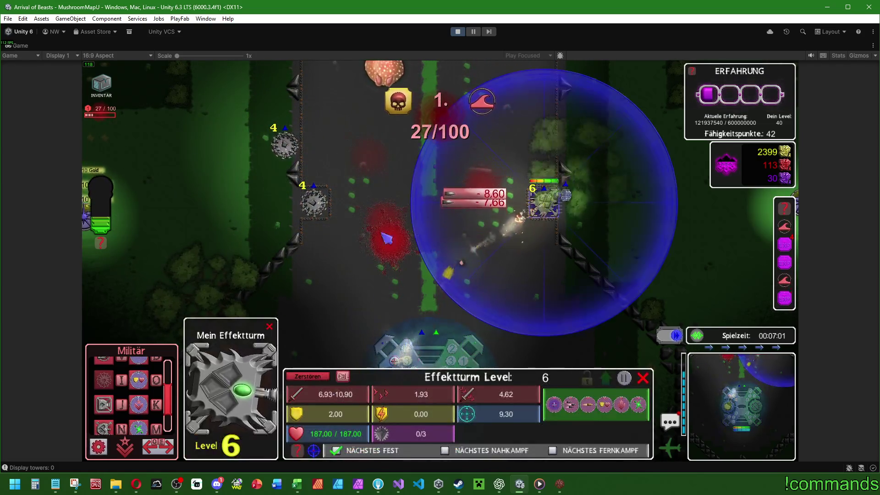
pyautogui.click(315, 203)
pyautogui.click(605, 378)
pyautogui.click(591, 177)
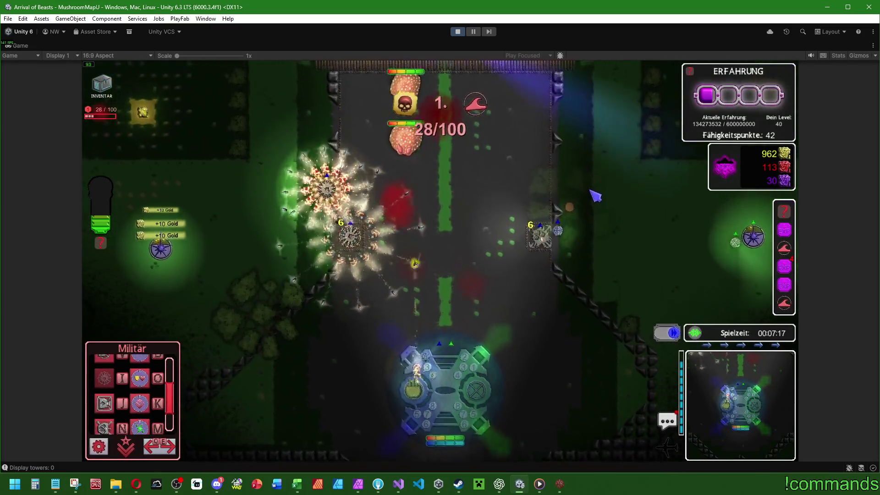
# Test opening and closing the player panel and spell bar several times
pyautogui.click(555, 215)
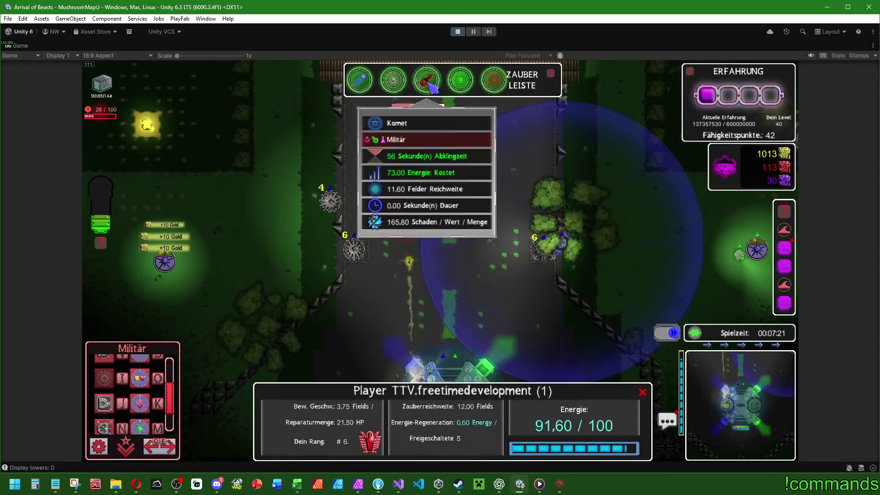
pyautogui.click(499, 191)
pyautogui.click(482, 204)
pyautogui.moveTo(472, 86)
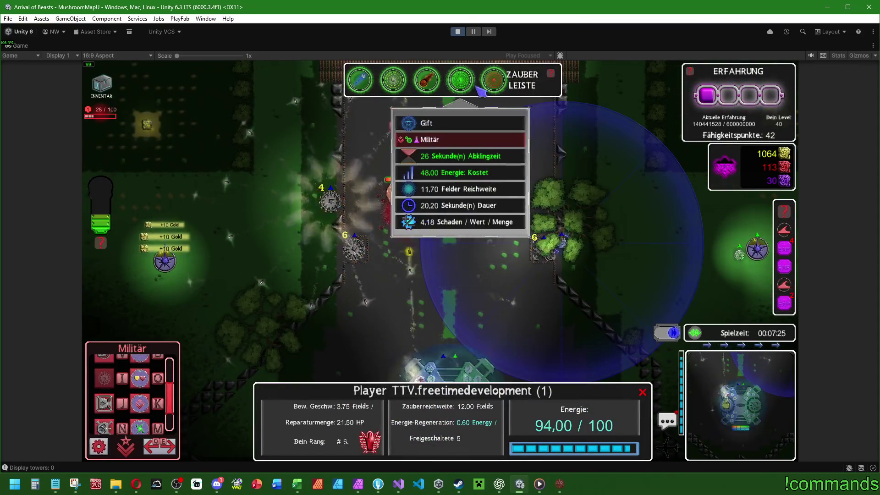
pyautogui.click(438, 87)
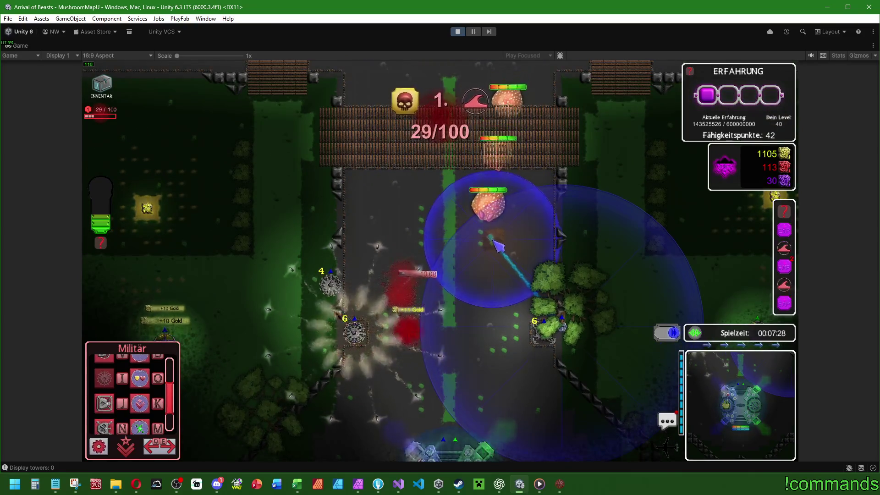
pyautogui.click(479, 251)
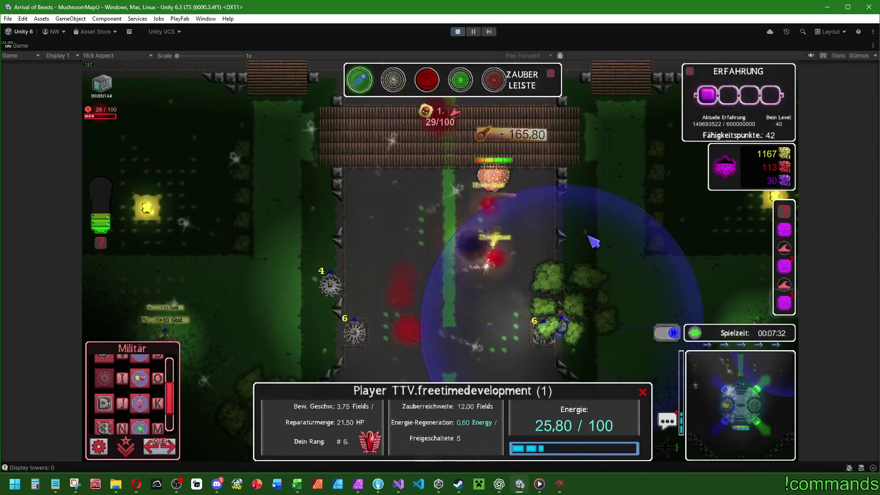
pyautogui.click(598, 225)
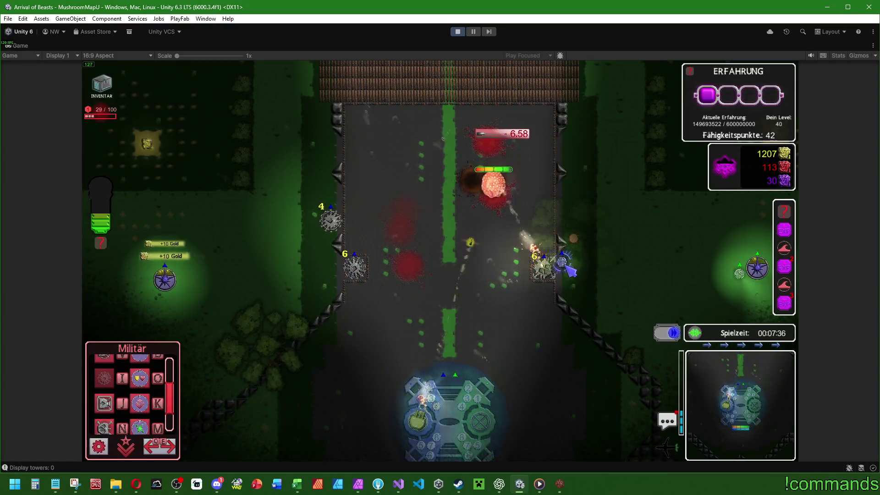
pyautogui.click(494, 198)
pyautogui.click(575, 186)
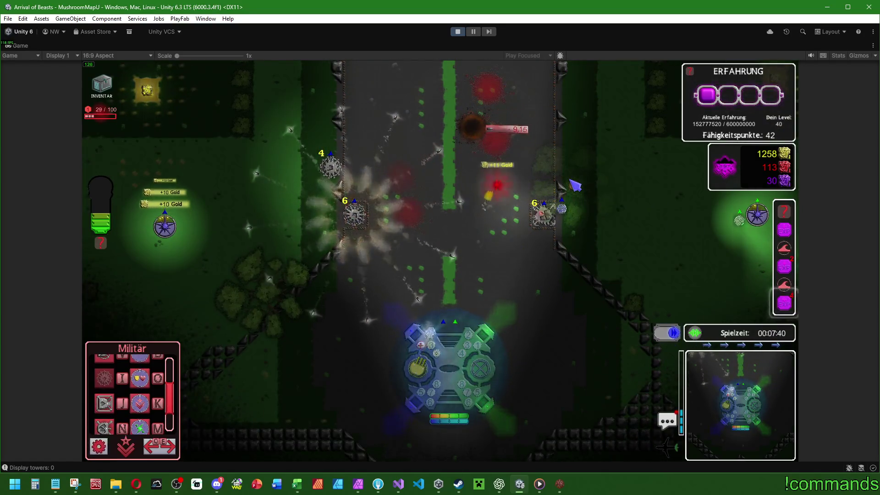
# Check the shared defence base details and the Effektturm's level details
pyautogui.click(422, 380)
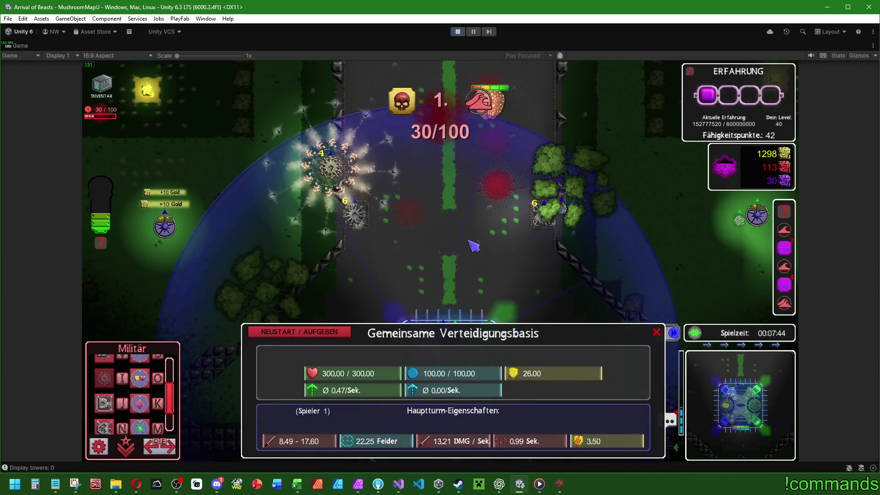
pyautogui.click(473, 240)
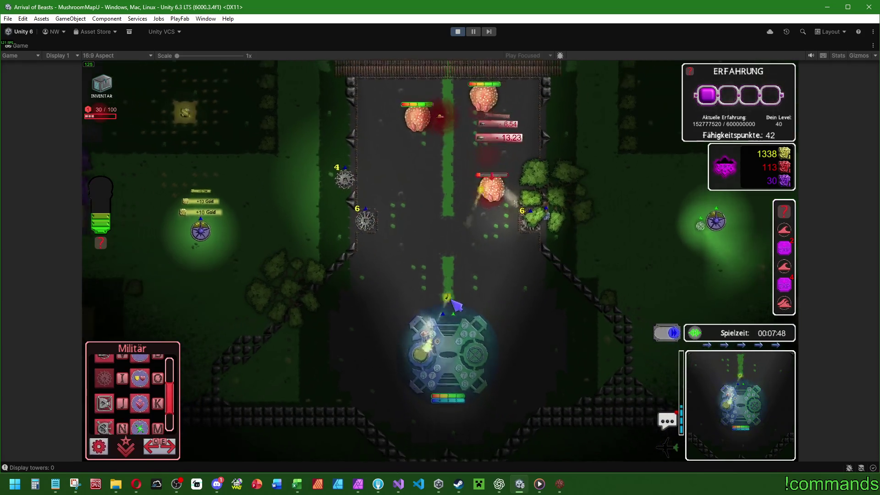
pyautogui.click(440, 351)
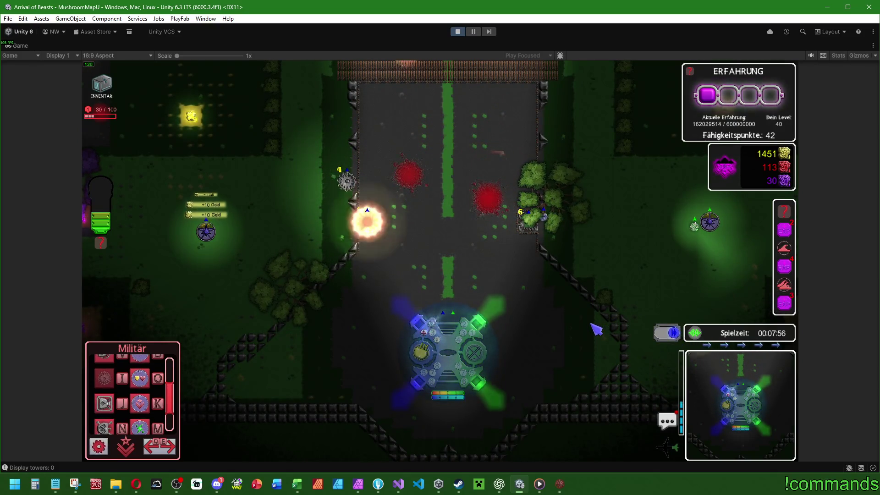
pyautogui.click(532, 228)
pyautogui.click(393, 236)
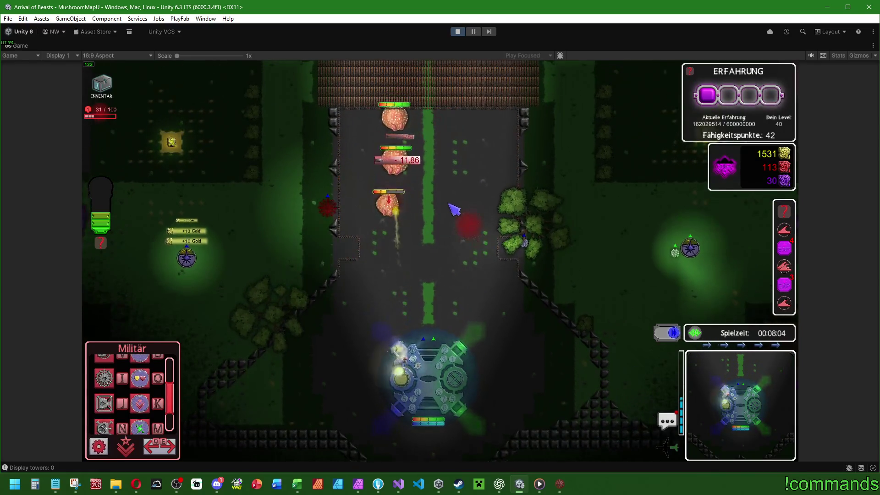
# Switch between the editor's Game view and the standalone build, leaving the build in front
pyautogui.press('d')
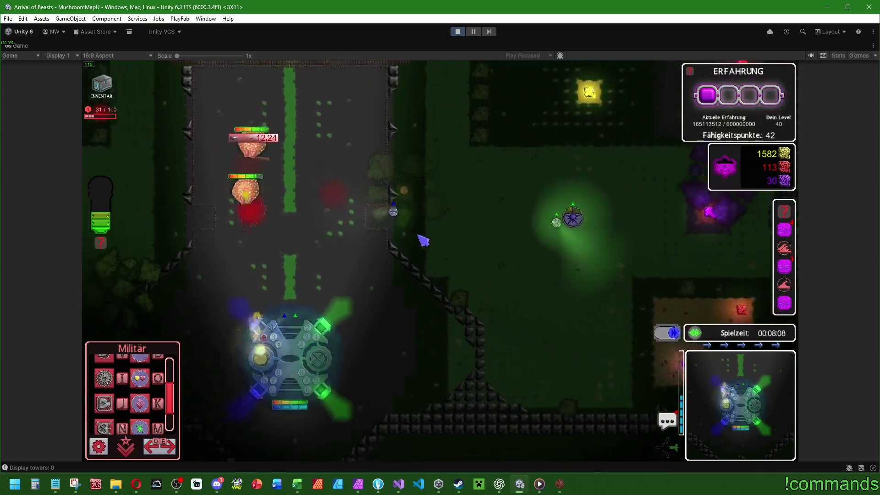
pyautogui.press('super')
pyautogui.hotkey('alt', 'Tab')
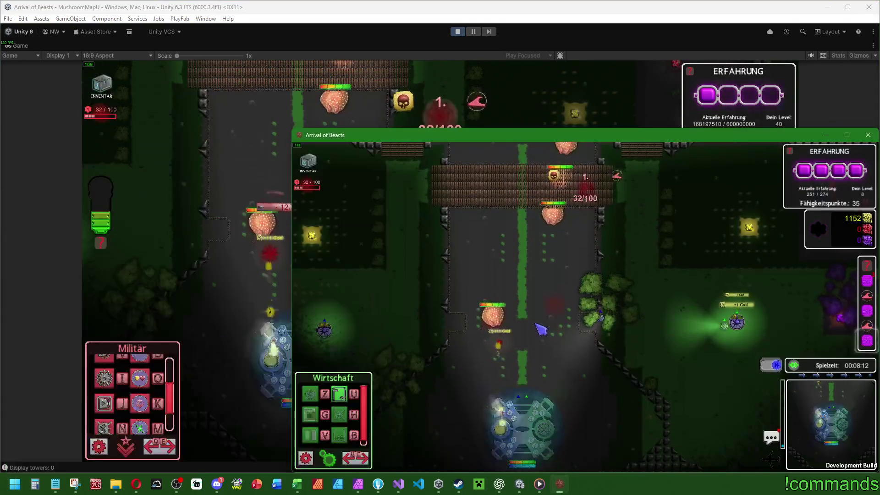
pyautogui.hotkey('alt', 'Tab')
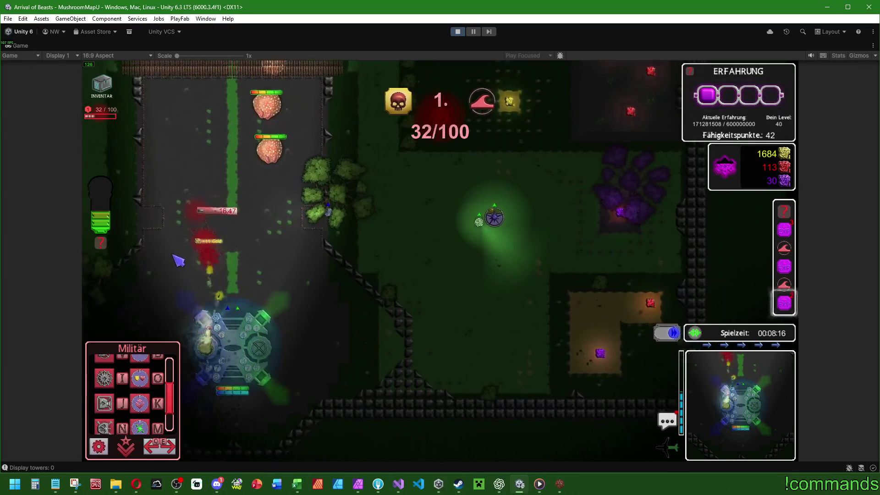
pyautogui.press('super')
pyautogui.click(560, 484)
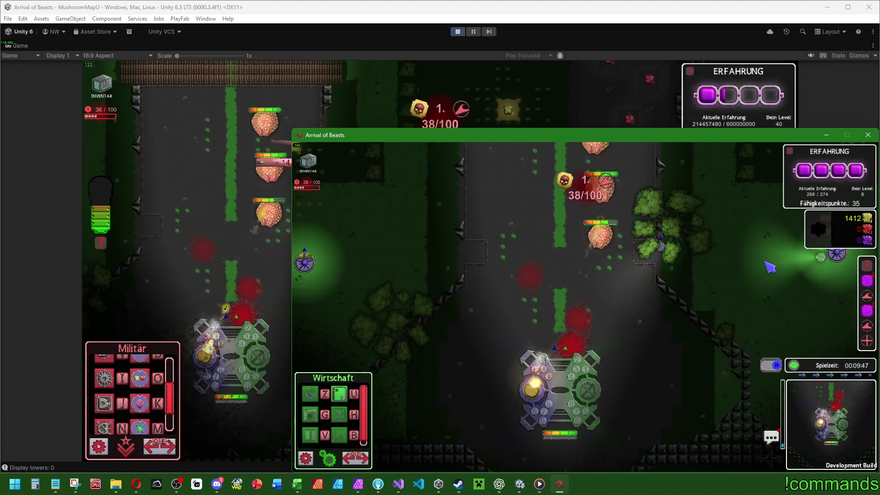
# Select and deselect the main base in both the standalone build and editor game
pyautogui.click(574, 374)
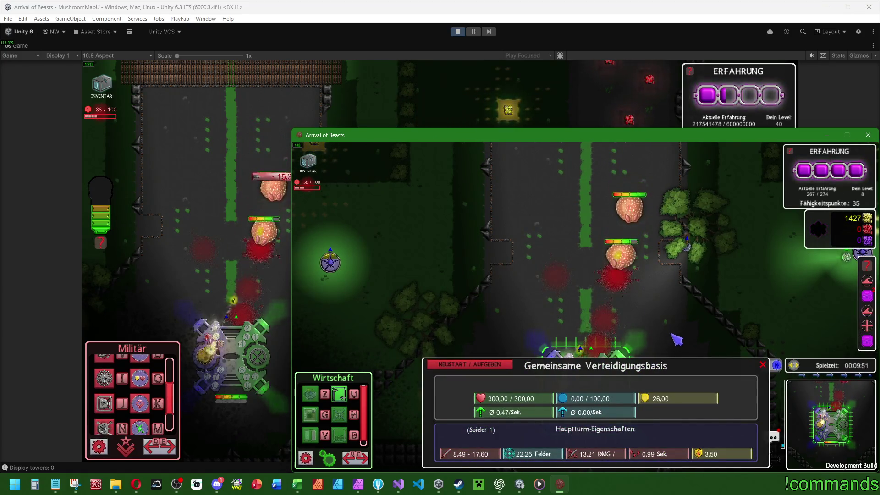
pyautogui.click(697, 325)
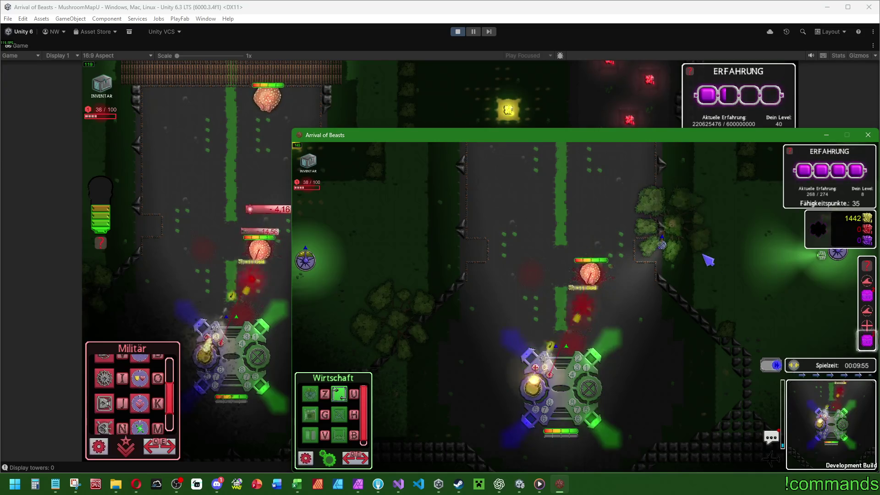
pyautogui.click(603, 367)
pyautogui.hotkey('alt', 'Tab')
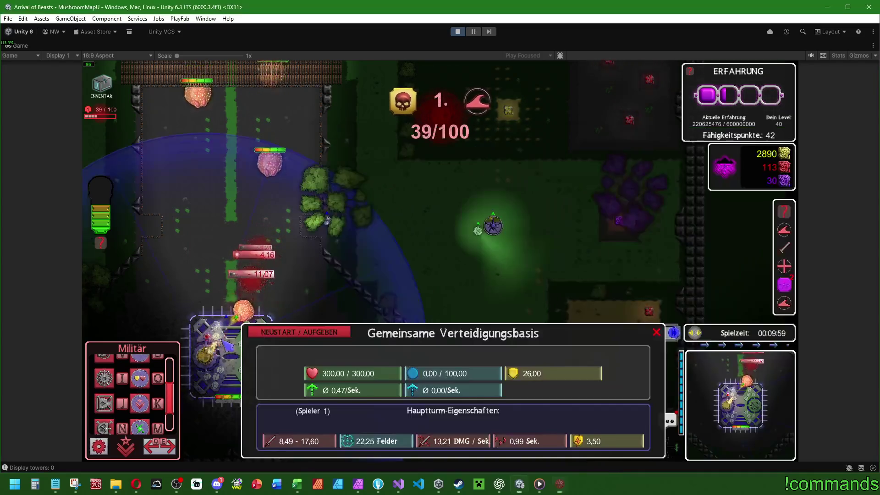
pyautogui.click(445, 291)
pyautogui.hotkey('alt', 'Tab')
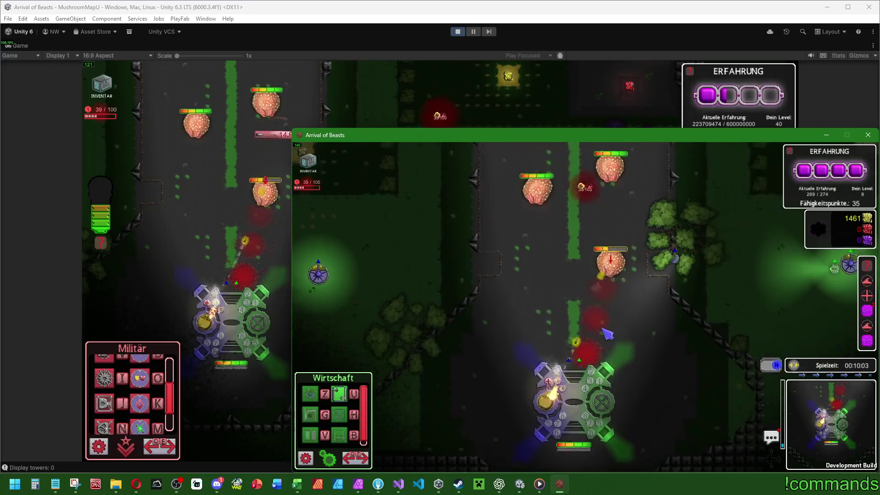
# Repeatedly select the base and deselect it on empty ground to test its info panel
pyautogui.click(584, 372)
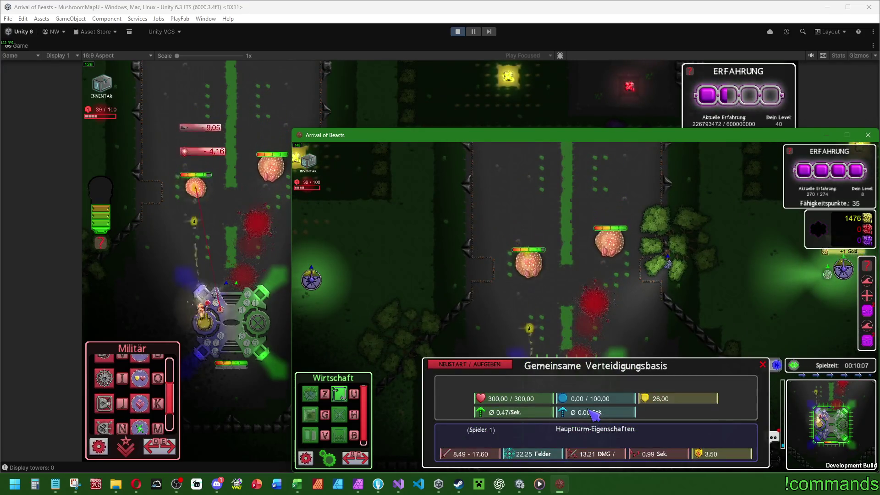
pyautogui.click(637, 334)
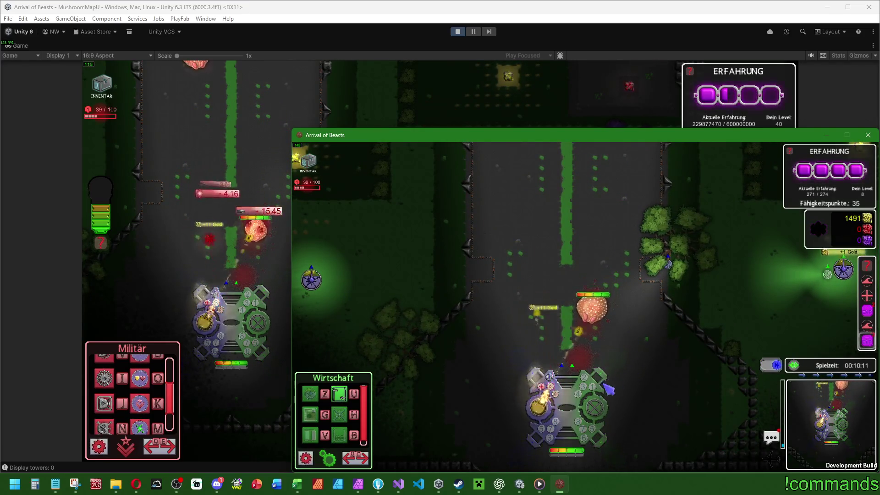
pyautogui.click(609, 389)
pyautogui.click(645, 338)
pyautogui.click(601, 358)
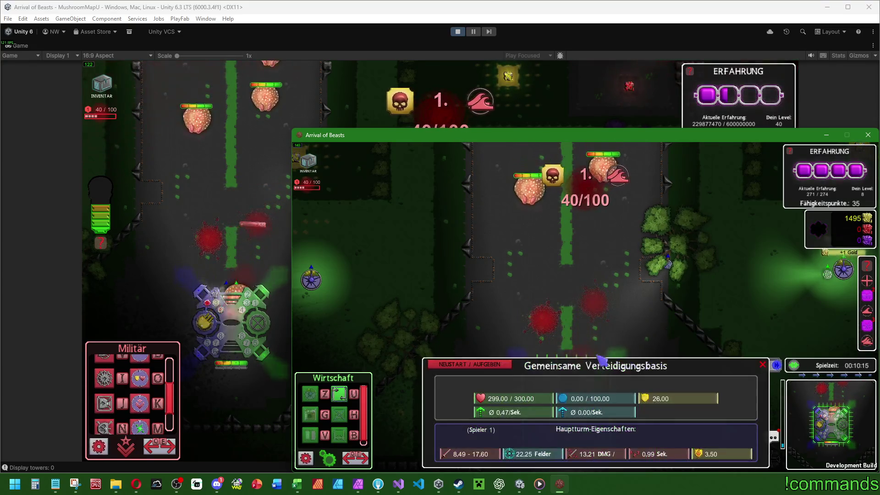
pyautogui.click(659, 364)
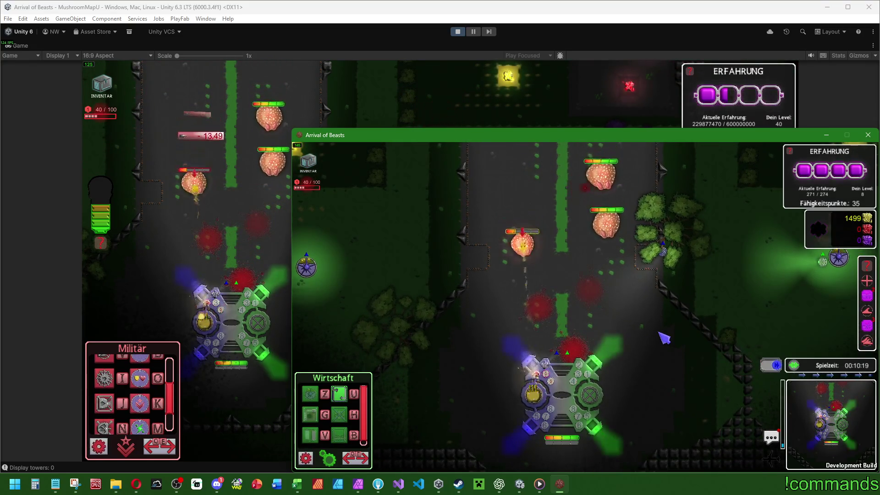
pyautogui.click(547, 394)
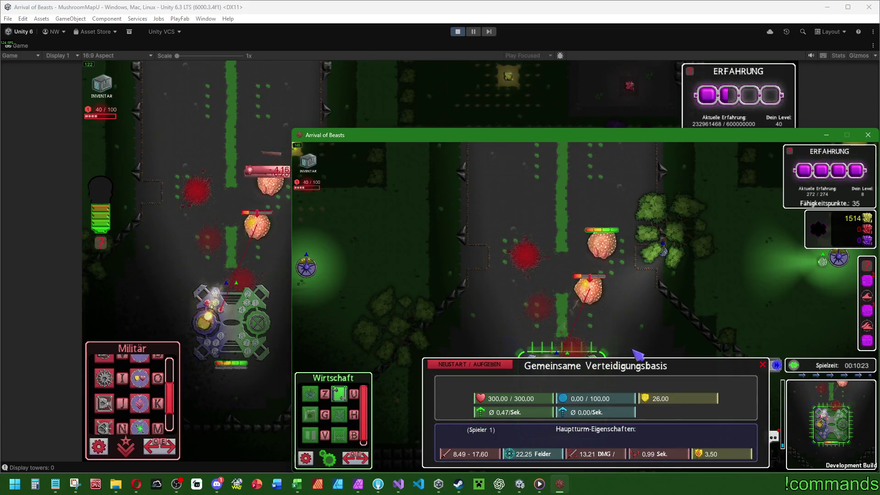
pyautogui.click(635, 351)
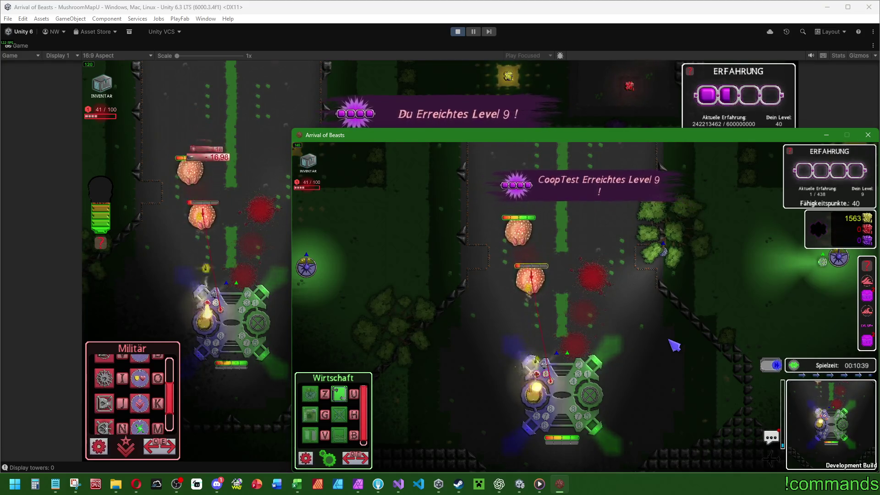
# Centre the camera on the base with Space, then stop Play mode with Ctrl+P
pyautogui.press('space')
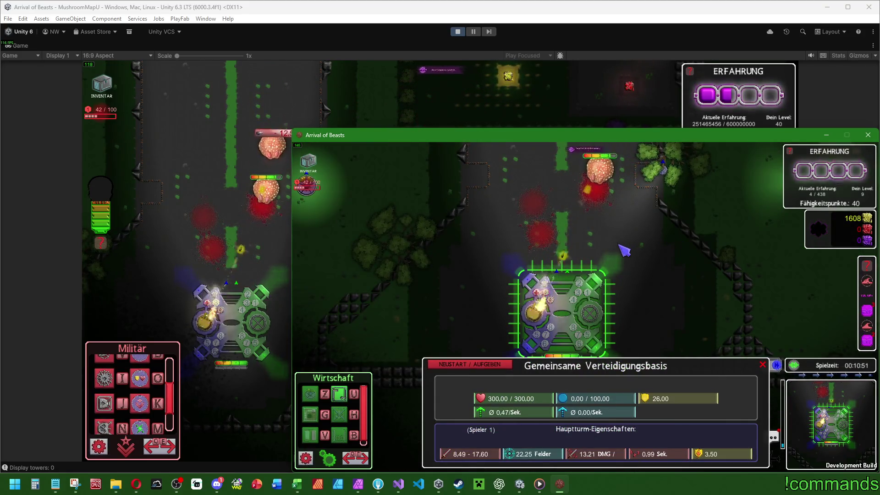
pyautogui.click(631, 237)
pyautogui.press('w')
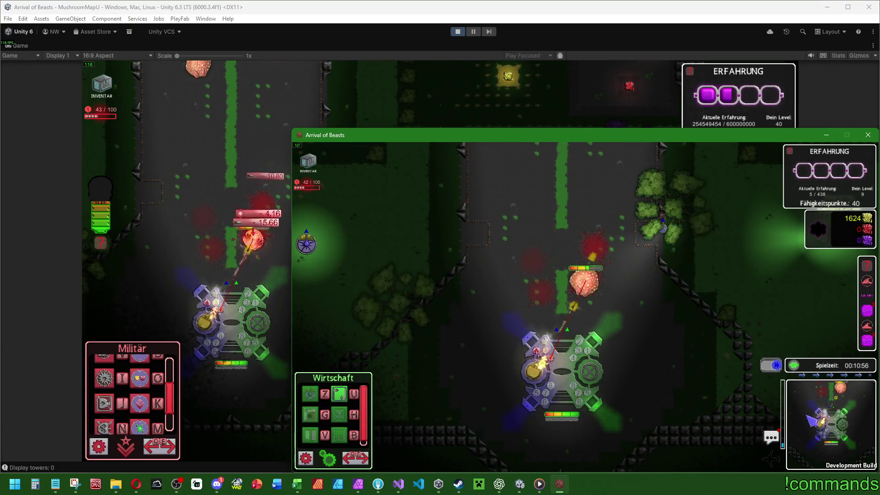
pyautogui.press('space')
pyautogui.hotkey('ctrl', 'p')
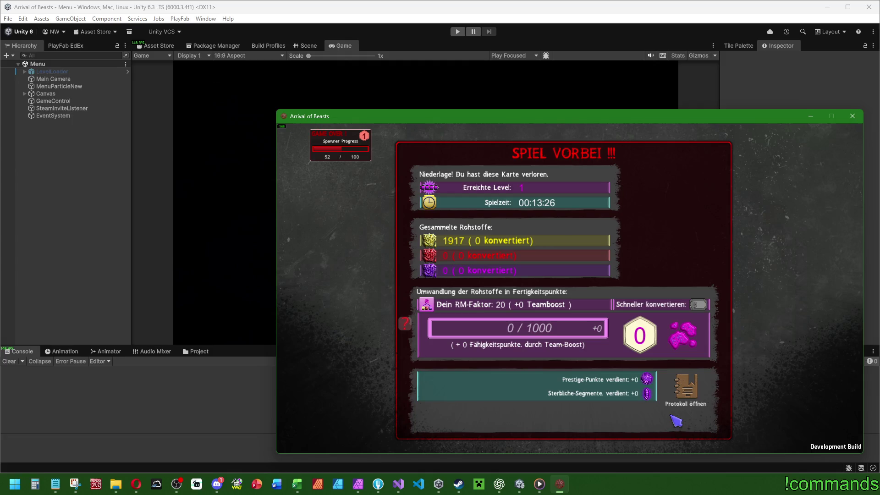
# Reposition the standalone Arrival of Beasts window, then close it
pyautogui.moveTo(411, 325)
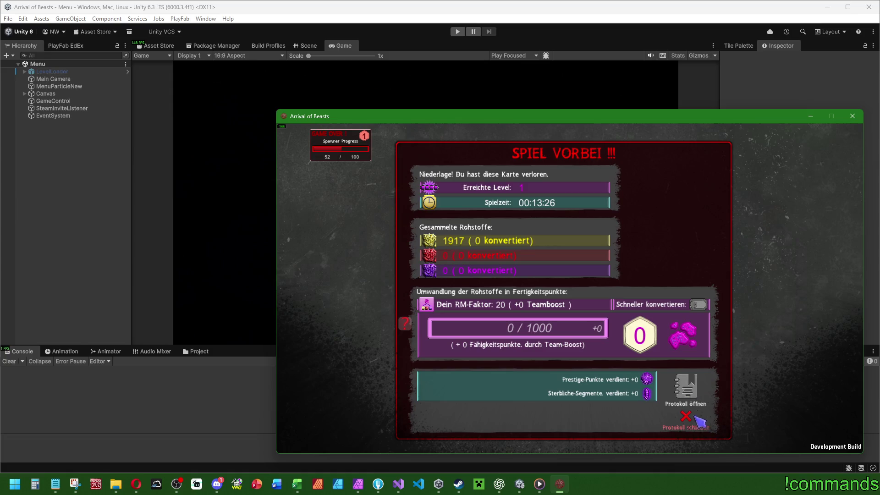
pyautogui.moveTo(658, 120); pyautogui.dragTo(650, 69)
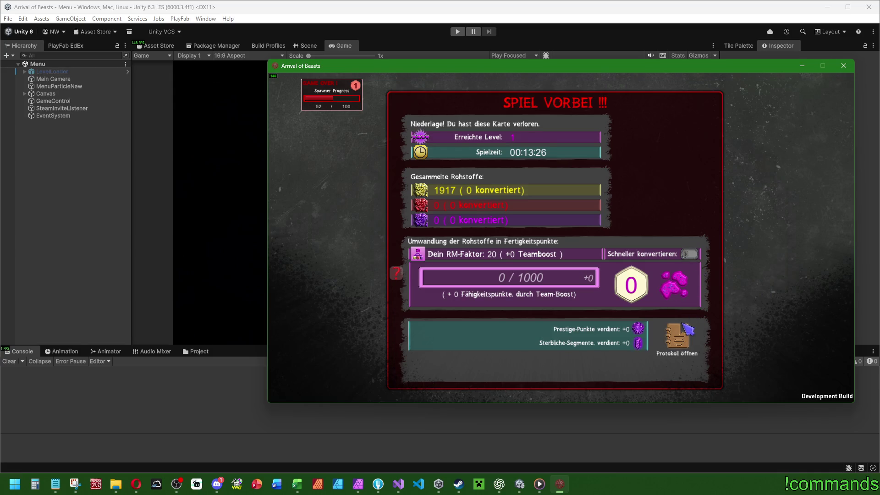
pyautogui.moveTo(634, 66)
pyautogui.mouseDown()
pyautogui.moveTo(871, 174)
pyautogui.moveTo(594, 83)
pyautogui.mouseUp()
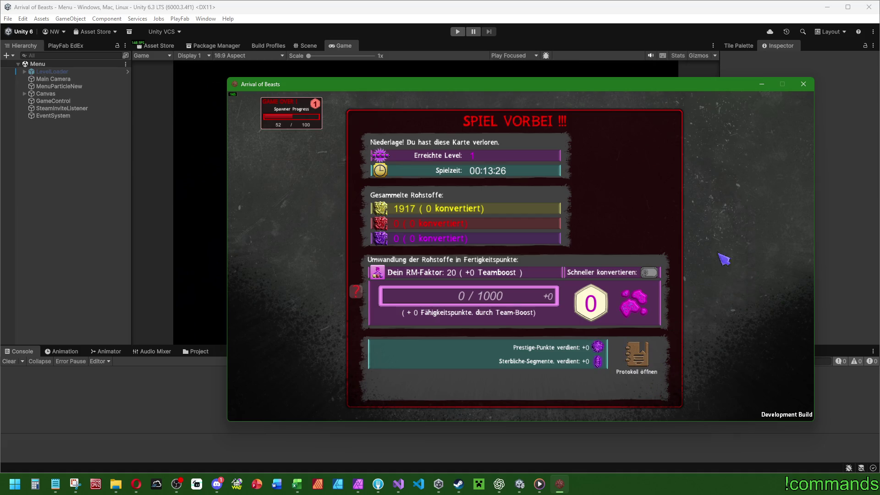
pyautogui.click(804, 85)
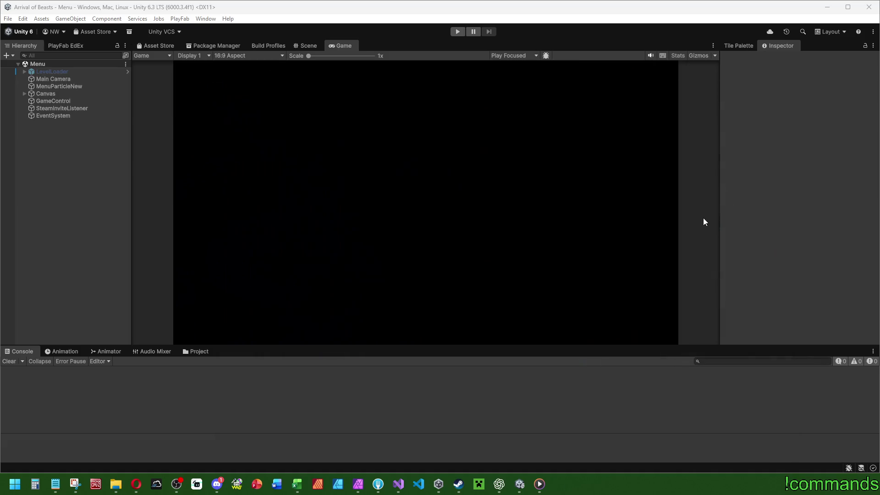
# Save the project via File > Save Project
pyautogui.click(14, 360)
pyautogui.click(8, 18)
pyautogui.click(33, 119)
pyautogui.click(11, 20)
pyautogui.click(36, 64)
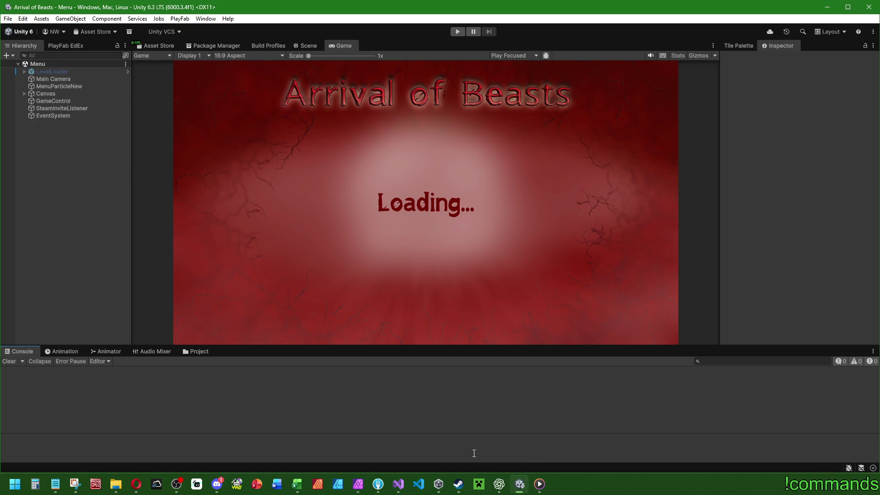
# Give the game preview slightly more height, then switch via Discord to Visual Studio
pyautogui.moveTo(447, 487)
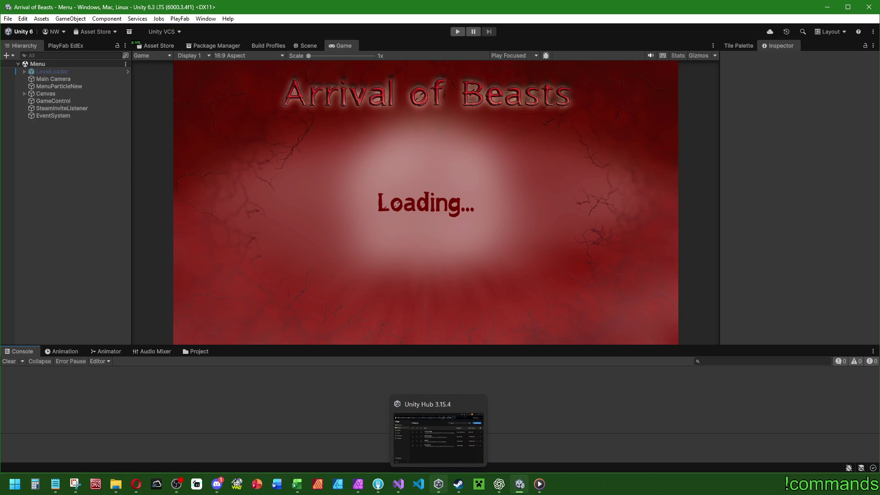
pyautogui.moveTo(234, 344); pyautogui.dragTo(235, 348)
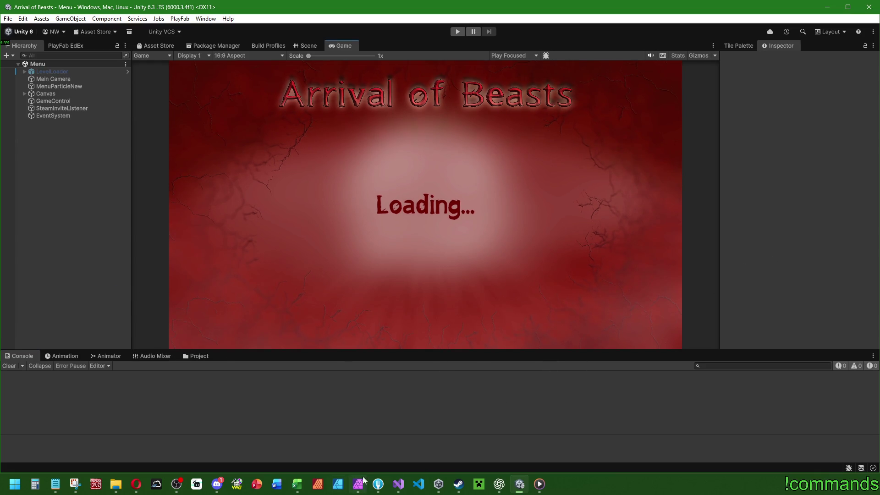
pyautogui.click(217, 484)
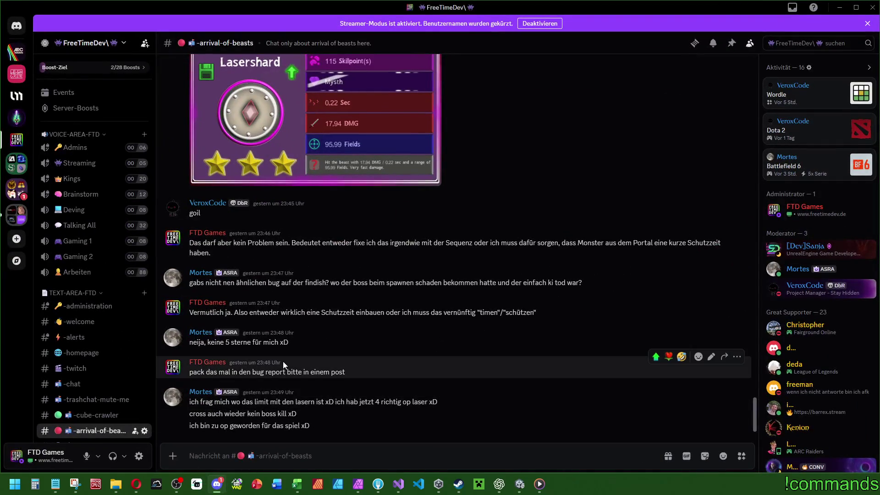
pyautogui.hotkey('alt', 'Tab')
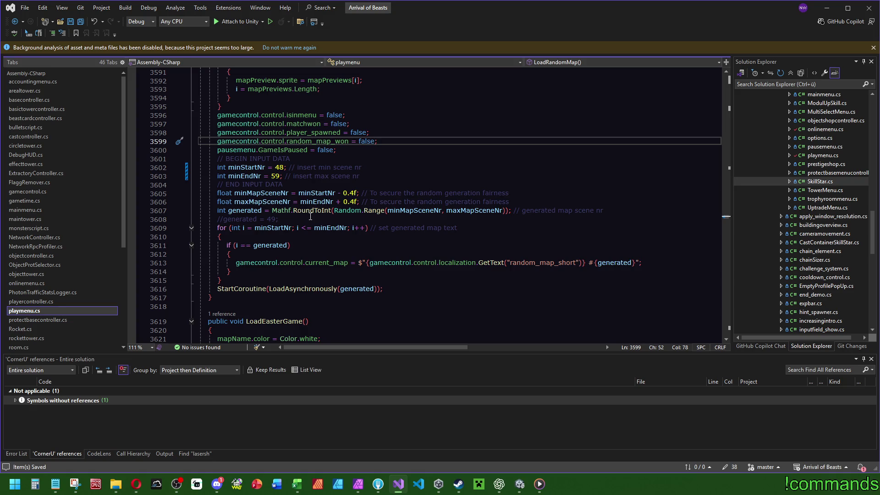
# Search Language_English.json for "desc" to find tower descriptions, then open Language_German.json
pyautogui.moveTo(124, 202); pyautogui.dragTo(124, 301)
pyautogui.click(64, 328)
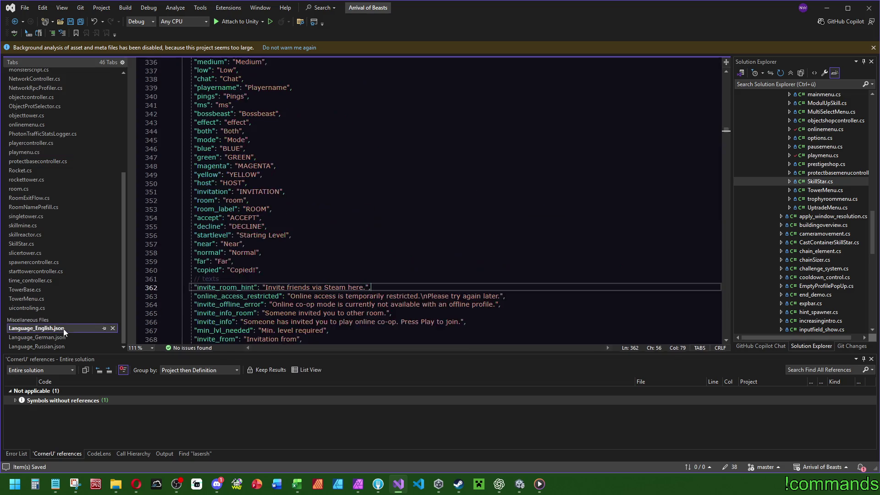
pyautogui.click(374, 237)
pyautogui.hotkey('ctrl', 'f')
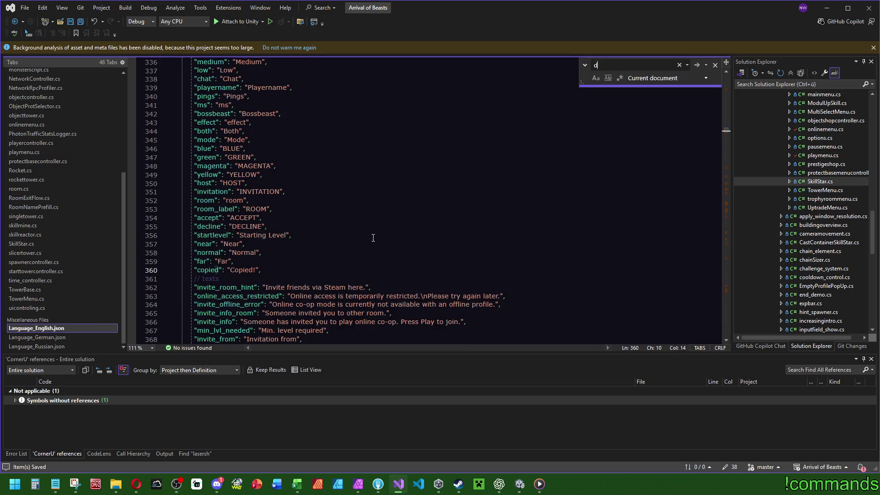
pyautogui.write('descriptio')
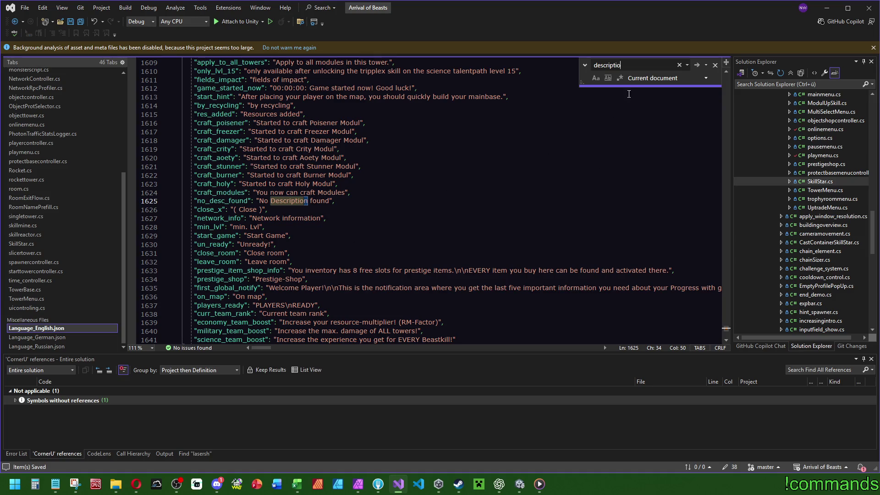
pyautogui.write('desc')
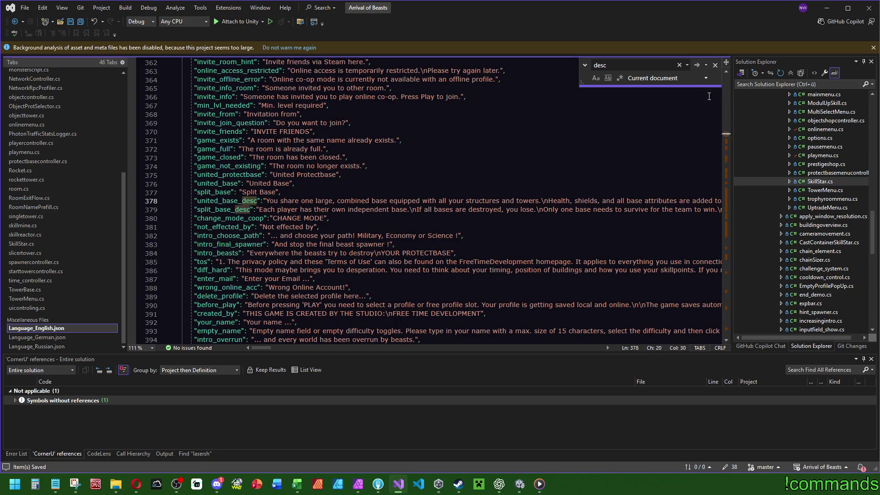
pyautogui.moveTo(728, 136); pyautogui.dragTo(733, 256)
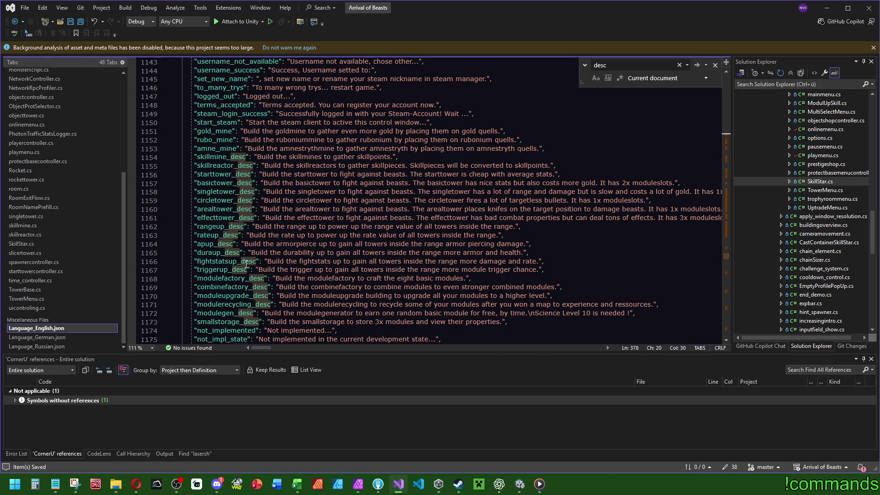
pyautogui.click(51, 338)
# Read through the long German language lines, then bring the Unity editor to the front
pyautogui.moveTo(726, 133)
pyautogui.mouseDown()
pyautogui.moveTo(726, 266)
pyautogui.moveTo(726, 258)
pyautogui.mouseUp()
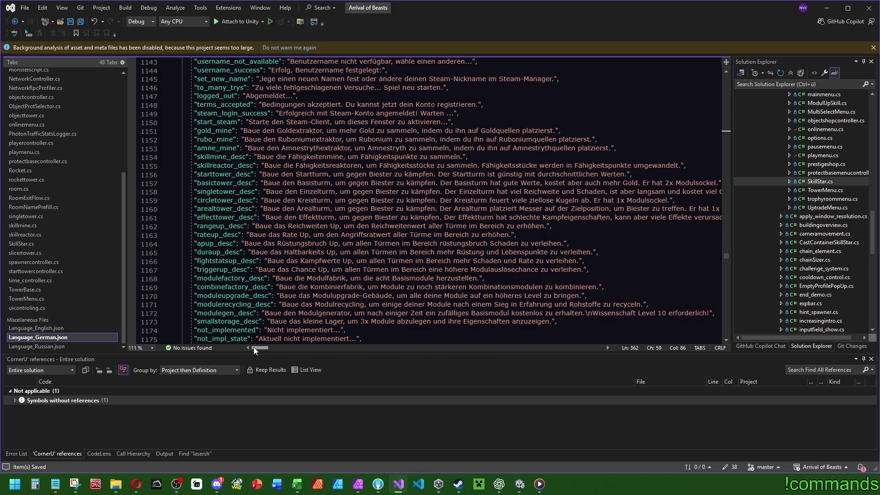
pyautogui.moveTo(255, 348); pyautogui.dragTo(257, 348)
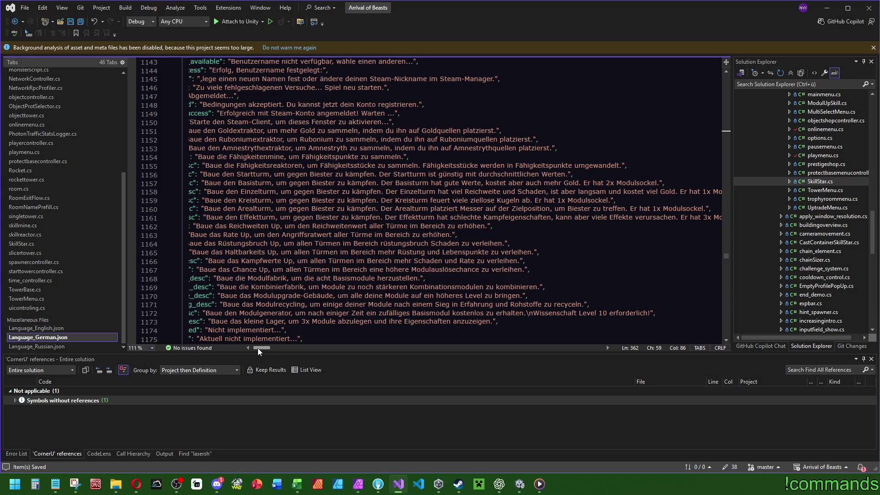
pyautogui.moveTo(258, 348); pyautogui.dragTo(258, 347)
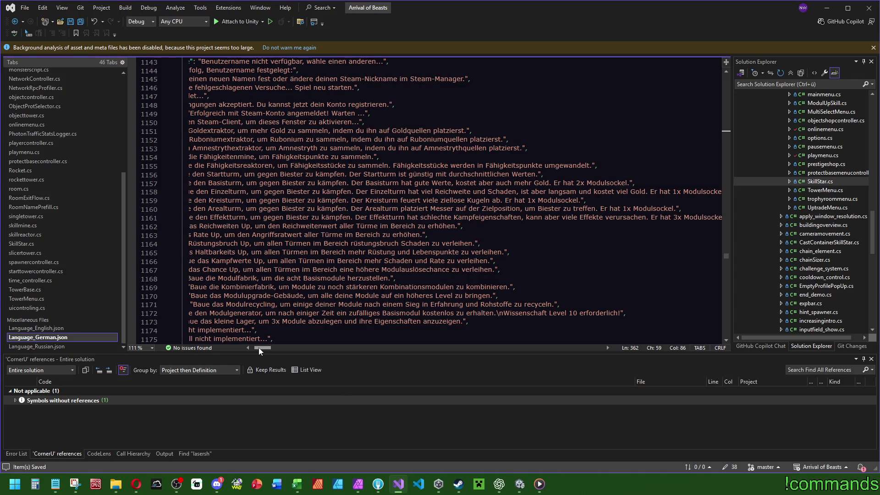
pyautogui.moveTo(258, 347); pyautogui.dragTo(260, 349)
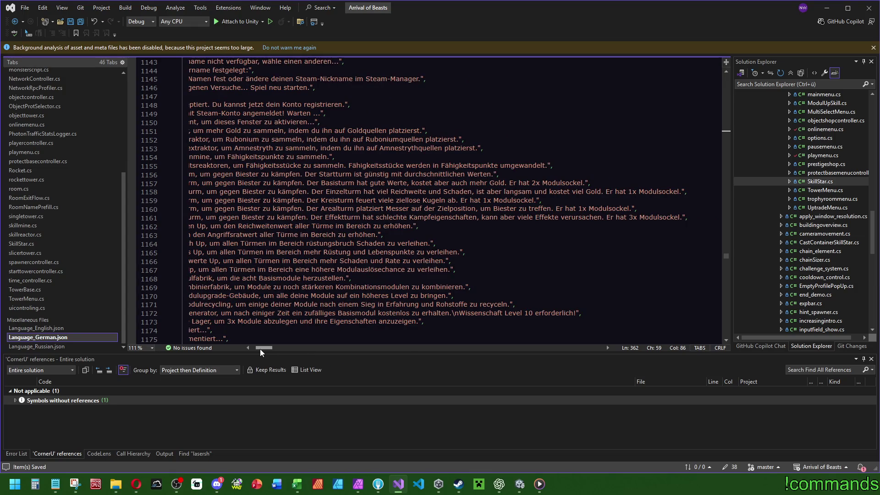
pyautogui.moveTo(260, 349); pyautogui.dragTo(255, 348)
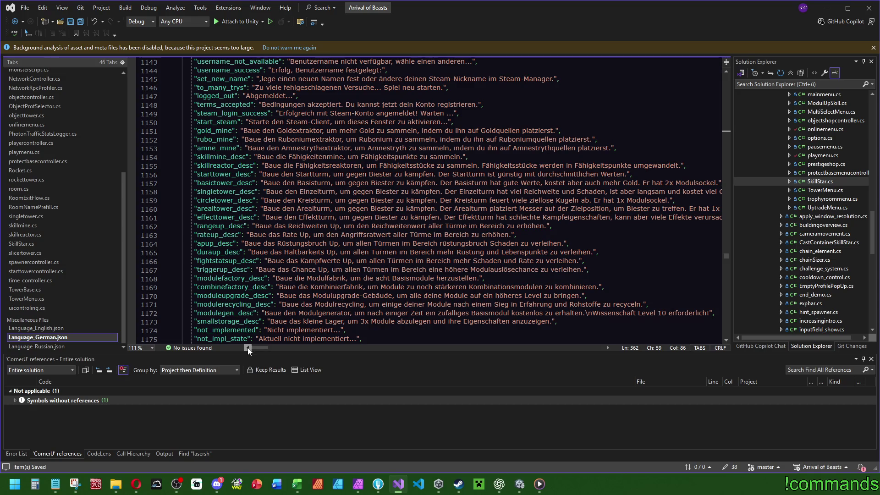
pyautogui.hotkey('alt', 'Tab')
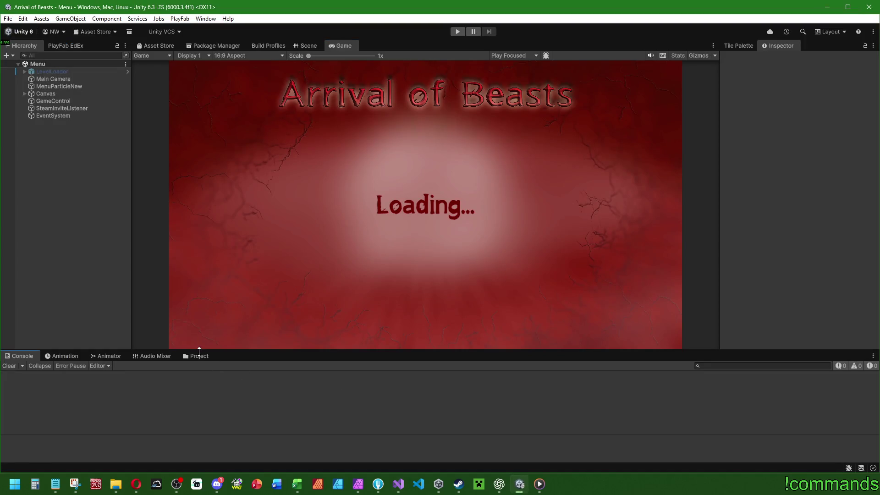
# Open and view the RocketTower prefab from Assets > Prefabs > Towers, then return to Visual Studio
pyautogui.click(105, 377)
pyautogui.doubleClick(430, 400)
pyautogui.doubleClick(623, 400)
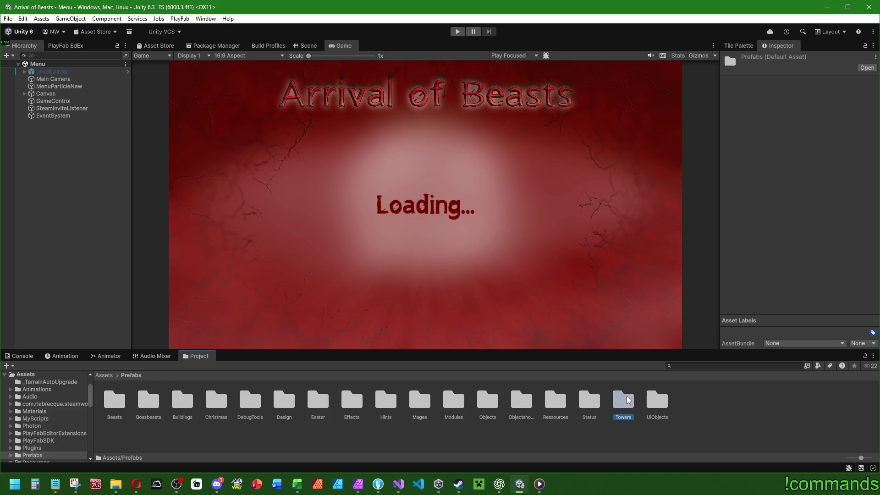
pyautogui.doubleClick(492, 398)
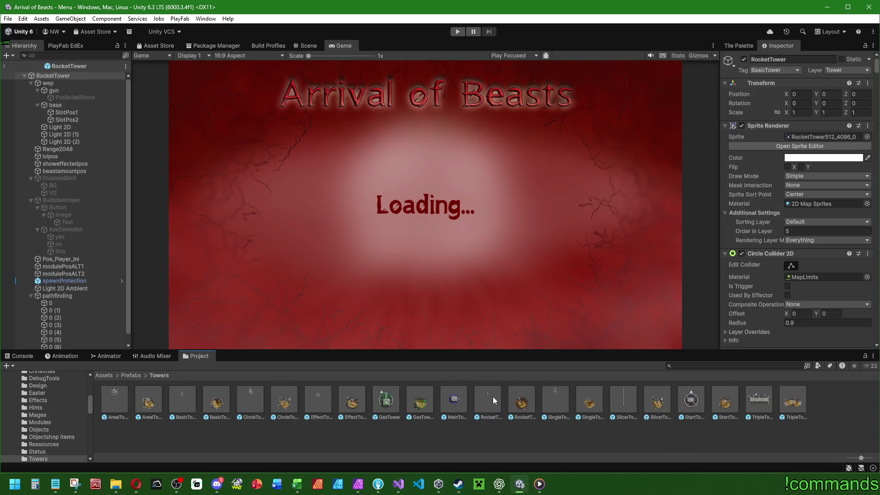
pyautogui.click(318, 47)
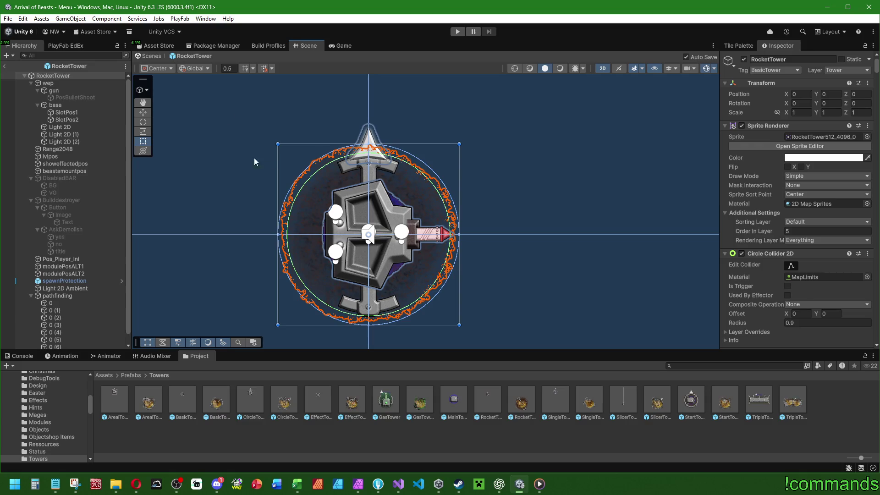
pyautogui.click(3, 66)
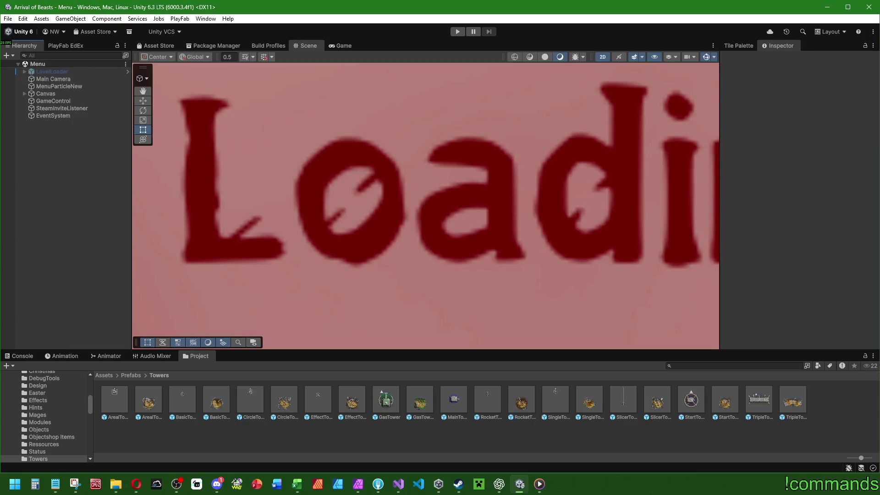
pyautogui.click(398, 484)
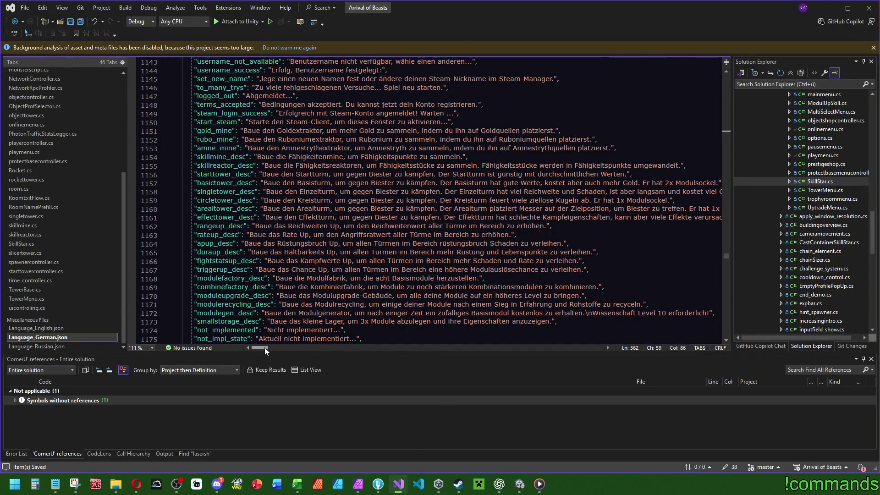
# Copy the German basictower_desc line at line 1157 and bring up ChatGPT
pyautogui.hscroll(2, 265, 347)
pyautogui.hscroll(-2, 257, 348)
pyautogui.keyDown('ctrl'); pyautogui.scroll(-3, 406, 184); pyautogui.keyUp('ctrl')
pyautogui.click(162, 154)
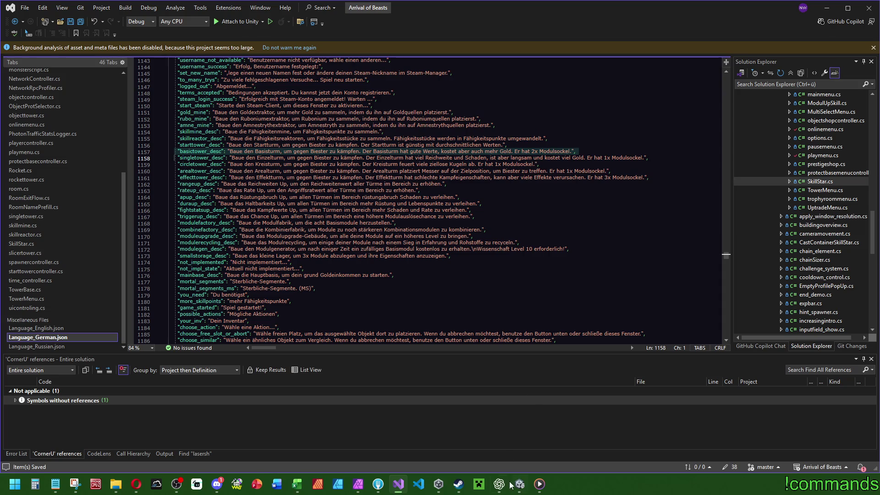
pyautogui.click(500, 484)
# Paste the basictower_desc line into ChatGPT under the intro 'Das hier noch:'
pyautogui.hotkey('ctrl', 'v')
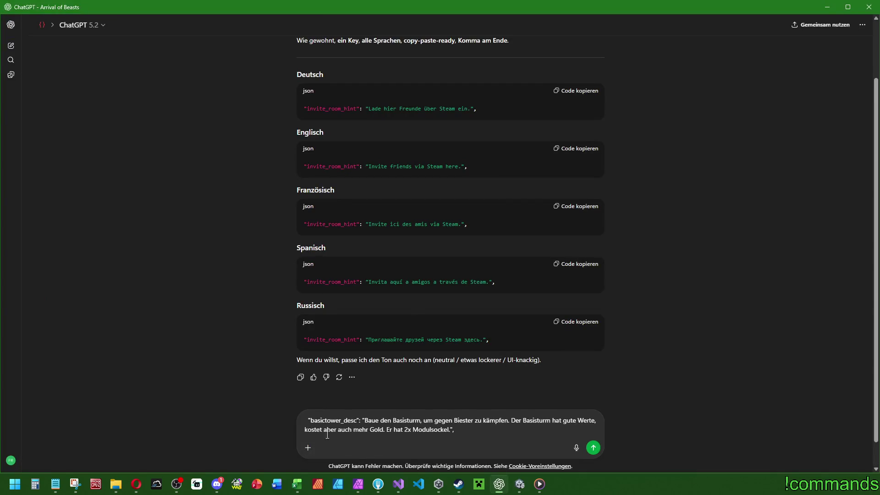
pyautogui.hotkey('ctrl', 'a')
pyautogui.press('Home')
pyautogui.press('Delete')
pyautogui.write('Das hier noch:')
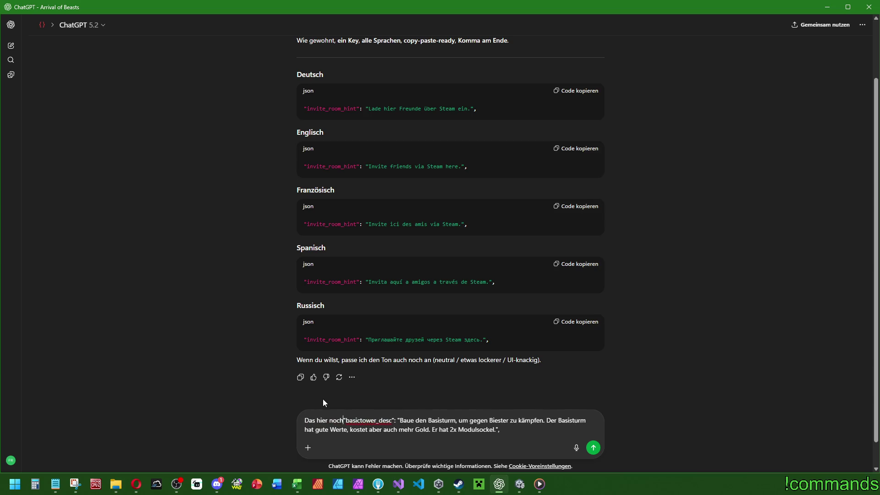
pyautogui.hotkey('shift', 'Return')
pyautogui.hotkey('shift', 'Return')
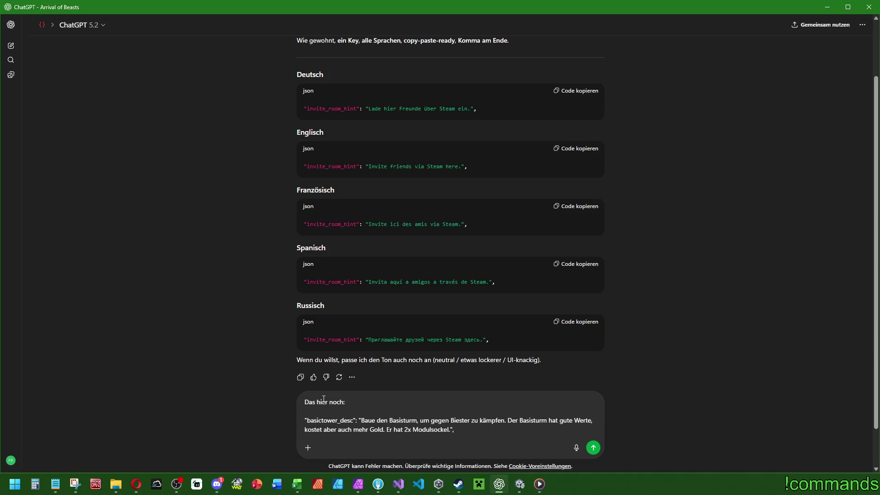
# Rename Basisturm to Raketenturm and the key to rockettower_desc
pyautogui.doubleClick(399, 420)
pyautogui.write('Raketenturm')
pyautogui.click(321, 420)
pyautogui.press('BackSpace')
pyautogui.press('BackSpace')
pyautogui.press('BackSpace')
pyautogui.write('rocket')
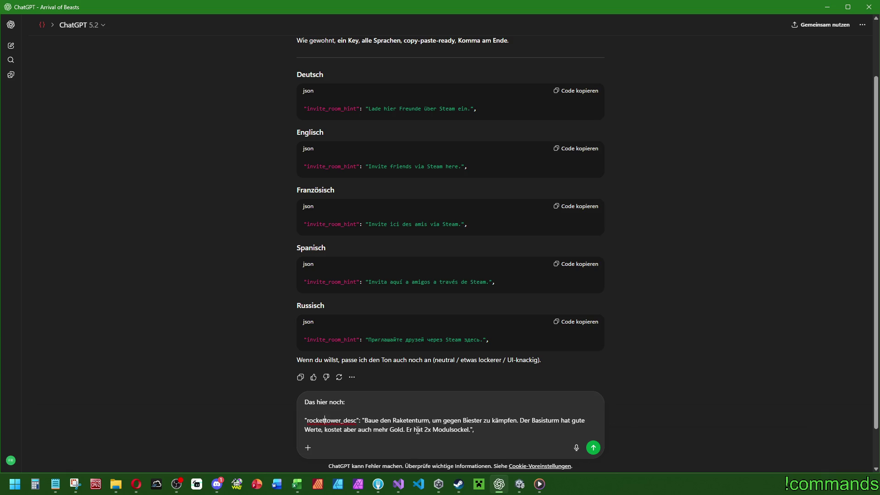
# Replace the stats sentence with 'Raketen verfolgen das Ziel und Explodieren beim erreichen des Ziels'
pyautogui.moveTo(404, 431)
pyautogui.mouseDown()
pyautogui.moveTo(381, 421)
pyautogui.moveTo(521, 422)
pyautogui.mouseUp()
pyautogui.press('BackSpace')
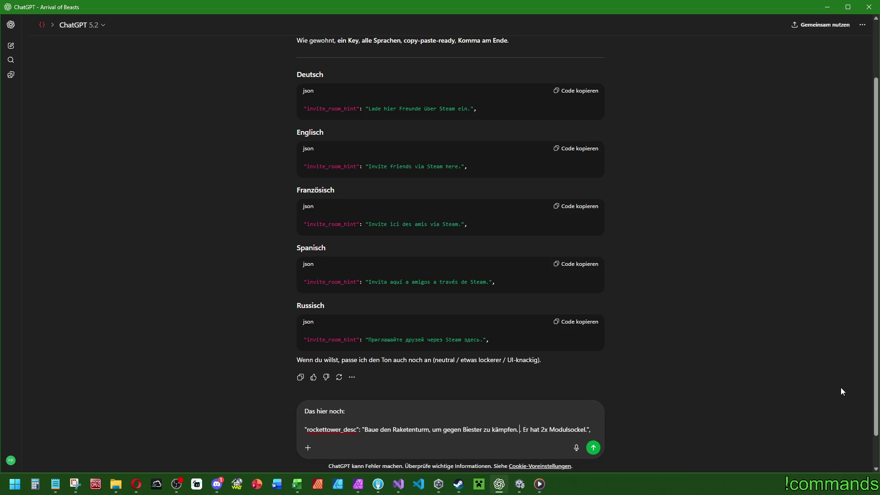
pyautogui.write('Raketen')
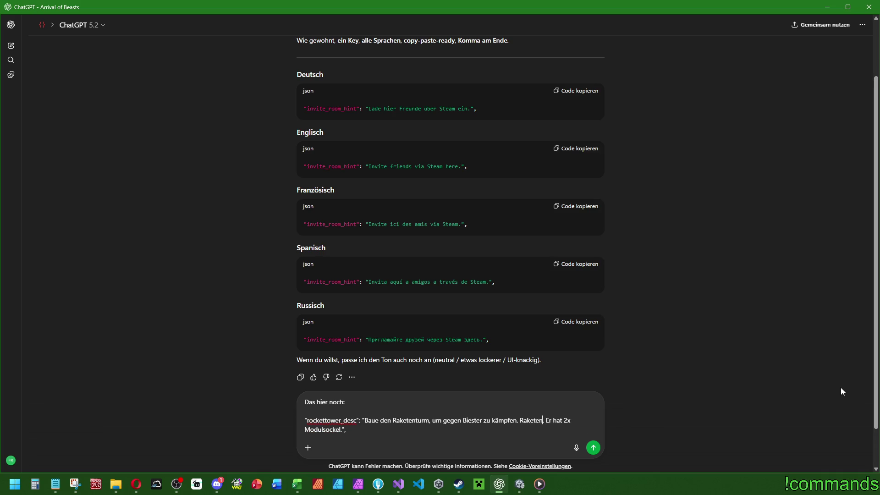
pyautogui.write(' ver')
pyautogui.write('folgen das Ziel')
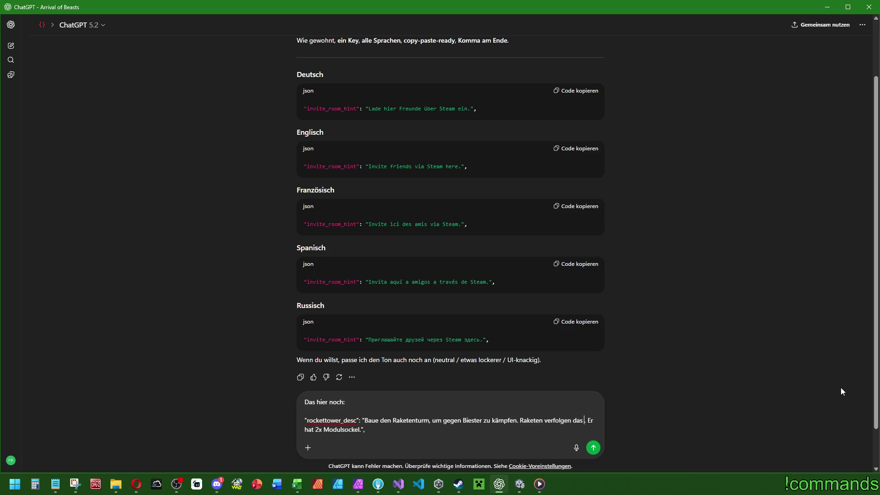
pyautogui.write(' und Explodier')
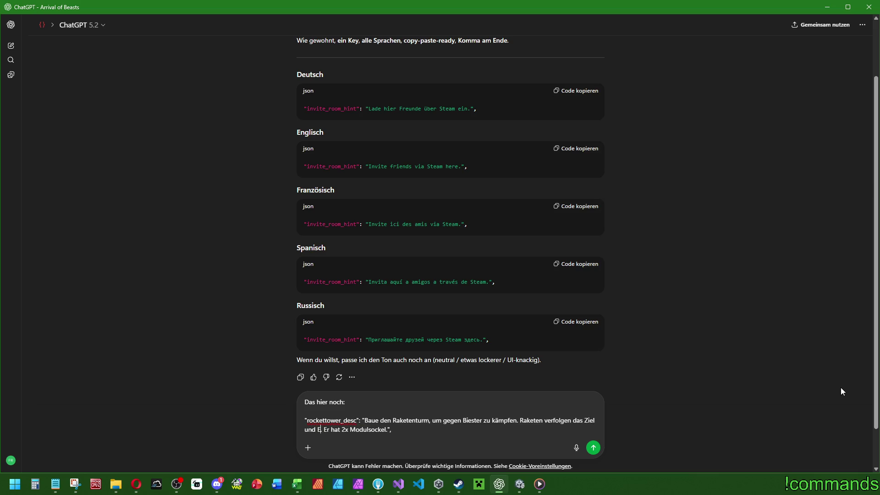
pyautogui.write('en bei einem Treffe')
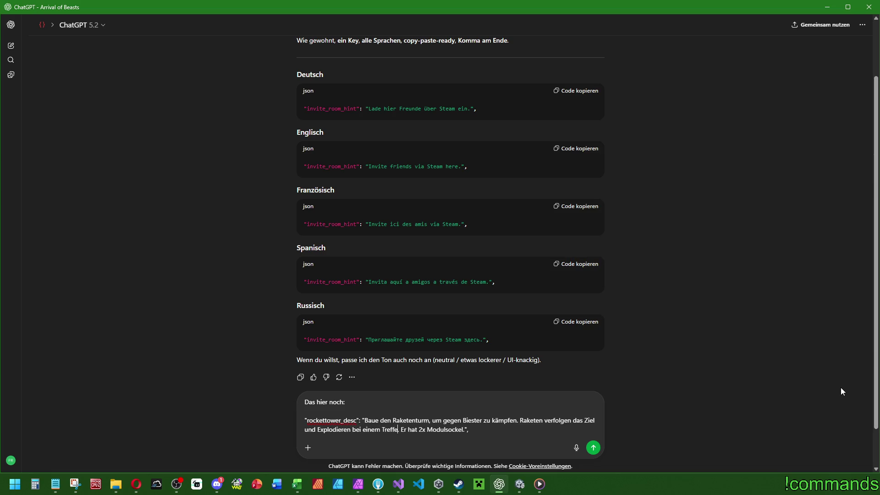
pyautogui.write('r')
pyautogui.press('BackSpace')
pyautogui.press('BackSpace')
pyautogui.press('BackSpace')
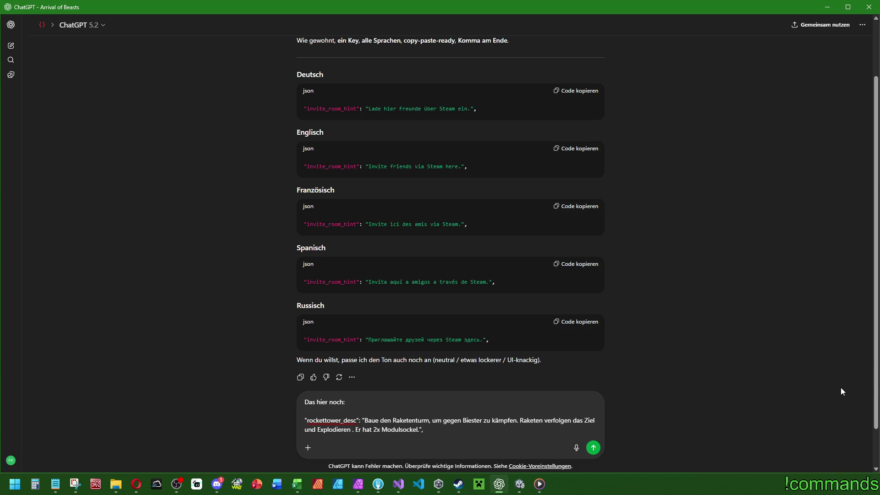
pyautogui.press('BackSpace')
pyautogui.write('beim erreichen des Ziels')
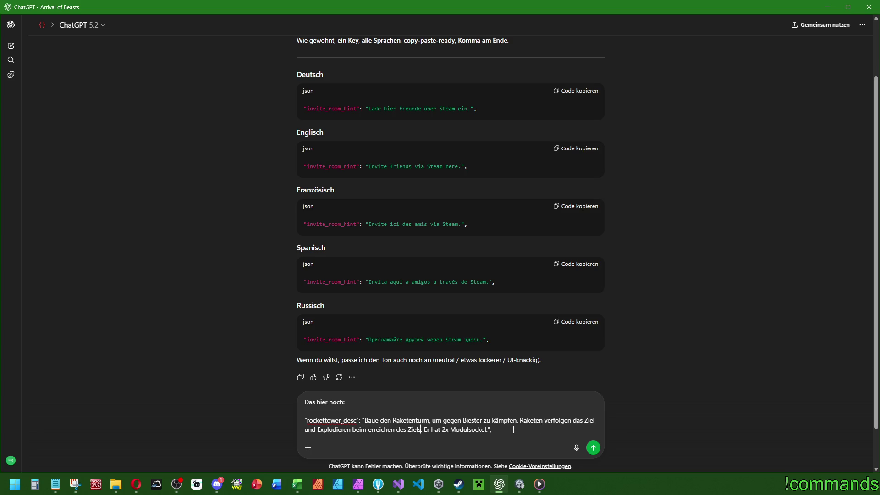
# Send the request, copy the returned German rockettower_desc line, and return to Visual Studio
pyautogui.click(557, 431)
pyautogui.press('Return')
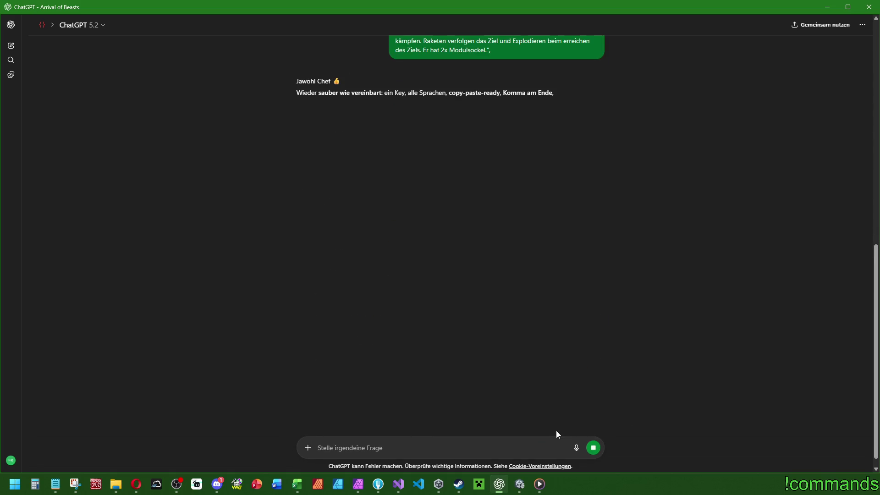
pyautogui.click(577, 155)
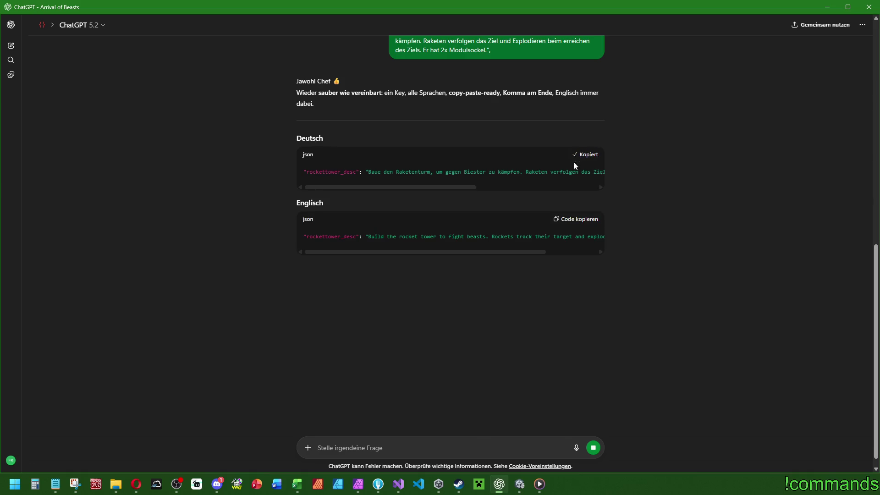
pyautogui.hotkey('alt', 'Tab')
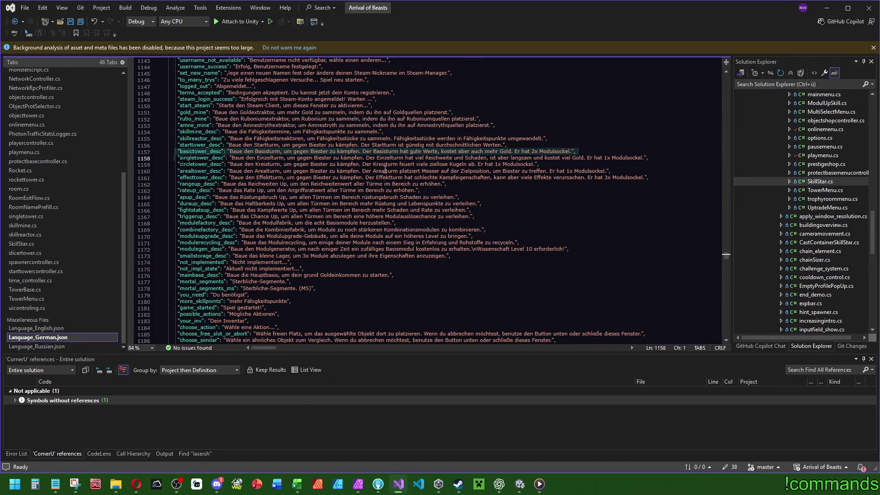
# Insert the German rockettower_desc line below effecttower_desc in Language_German.json
pyautogui.click(657, 182)
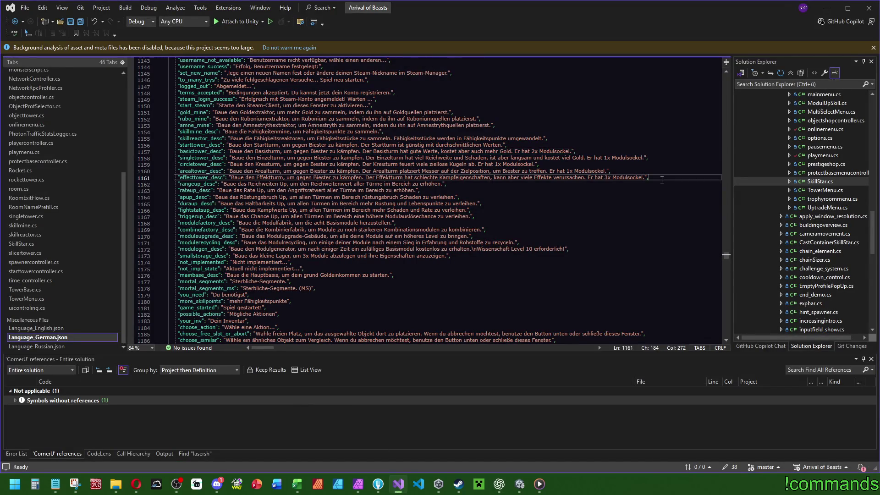
pyautogui.press('Return')
pyautogui.write('"rockettower_desc": "Baue den Raketenturm, um gegen Biester zu kämpfen. Raketen verfolgen das Ziel und explodieren beim Erreichen des Ziels. Er hat 2x Modulsockel.",')
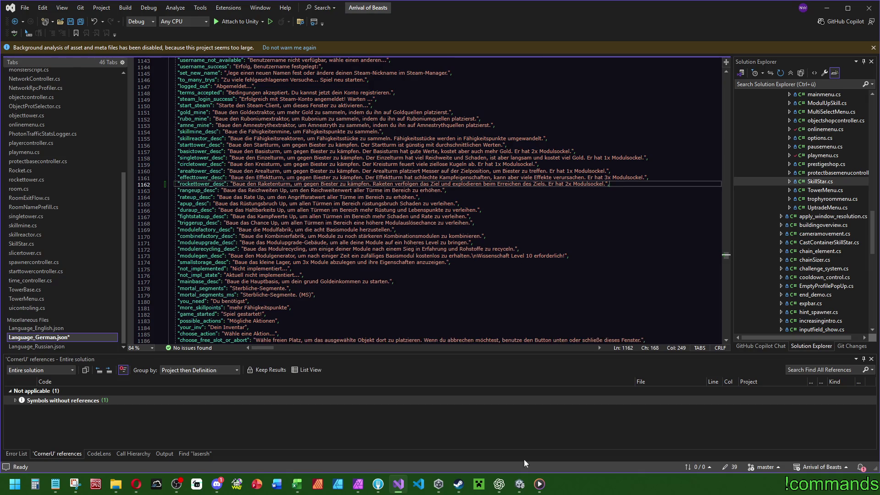
# Add ChatGPT's English rockettower_desc line below effecttower_desc in Language_English.json, then open Language_Russian.json
pyautogui.click(499, 484)
pyautogui.click(566, 221)
pyautogui.click(520, 484)
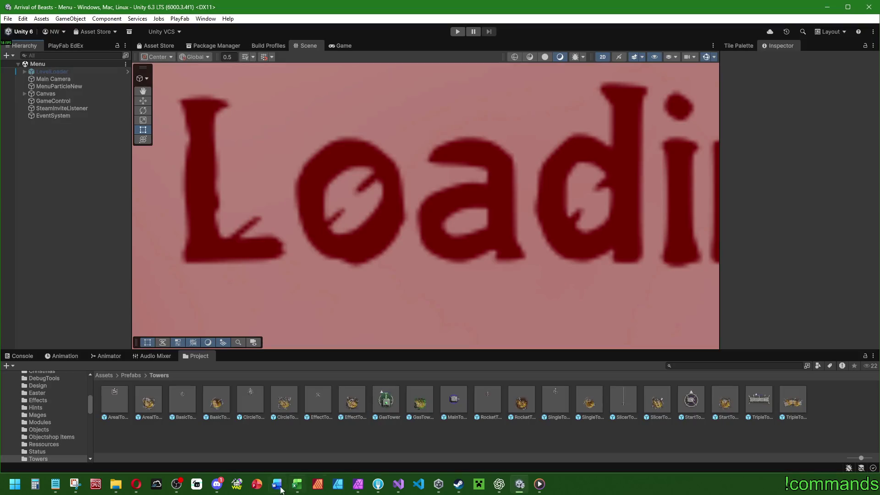
pyautogui.click(398, 484)
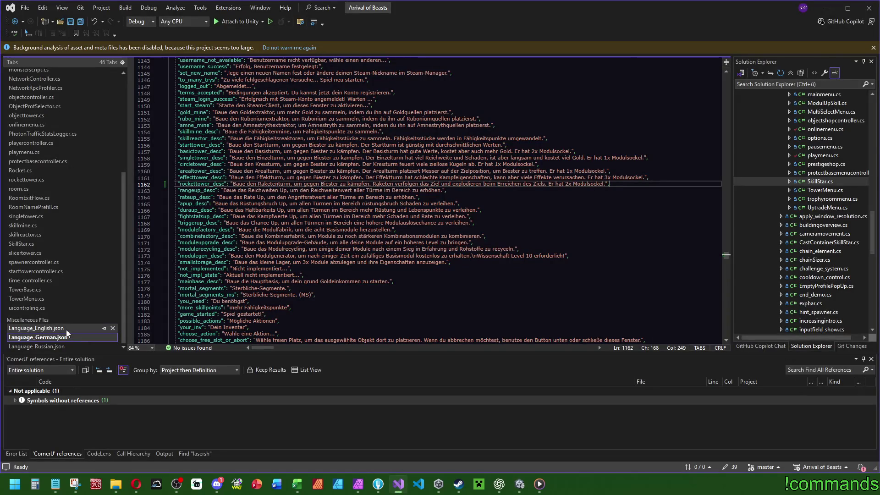
pyautogui.click(66, 329)
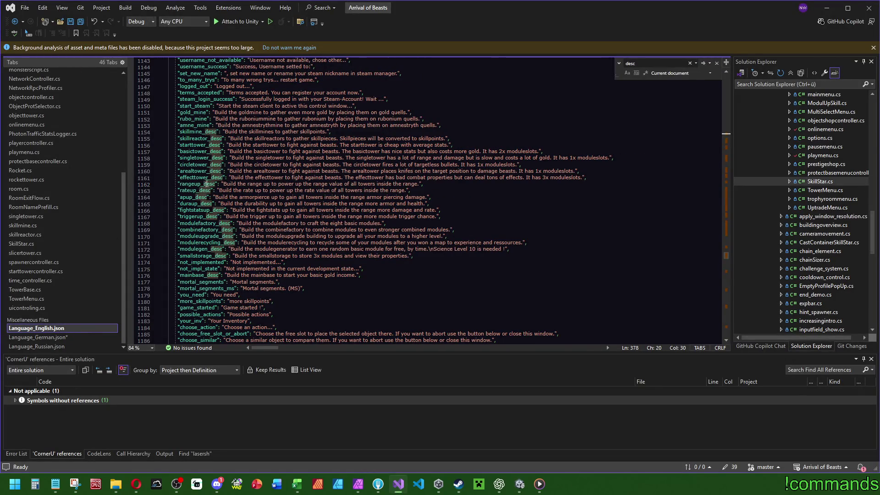
pyautogui.click(600, 180)
pyautogui.press('Return')
pyautogui.write('"rockettower_desc": "Build the rocket tower to fight beasts. Rockets track their target and explode upon reaching it. It has 2 module slots.",')
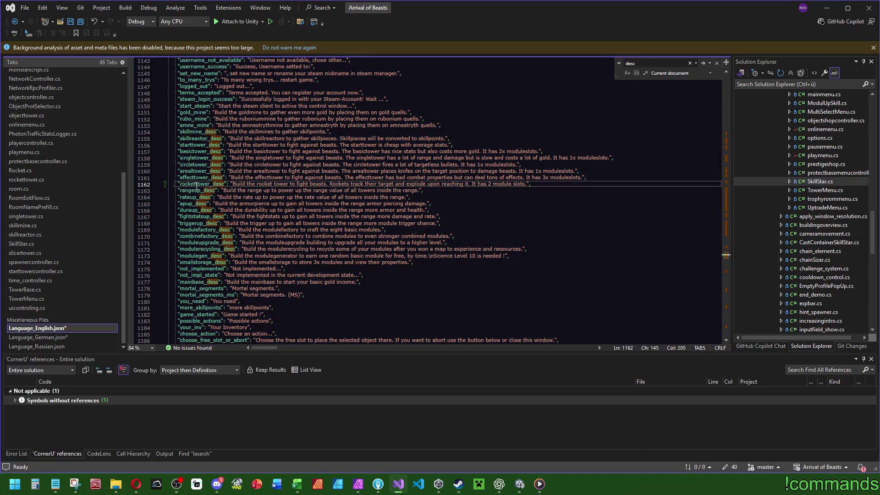
pyautogui.click(52, 348)
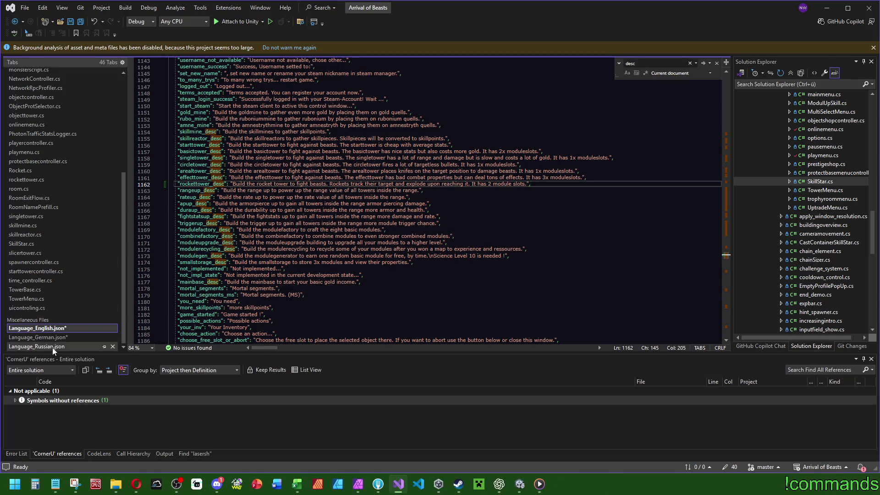
pyautogui.moveTo(726, 132); pyautogui.dragTo(722, 255)
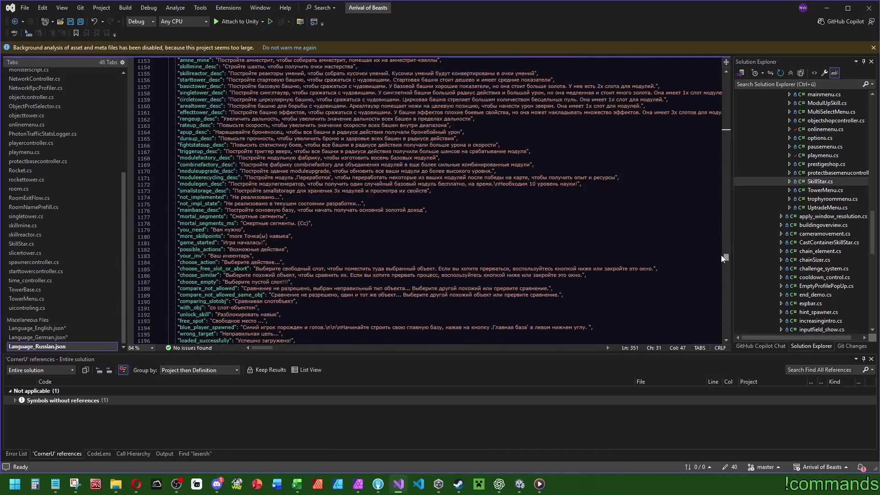
# Paste ChatGPT's Russian rockettower_desc line below effecttower_desc in Language_Russian.json
pyautogui.click(153, 113)
pyautogui.scroll(5, 359, 298)
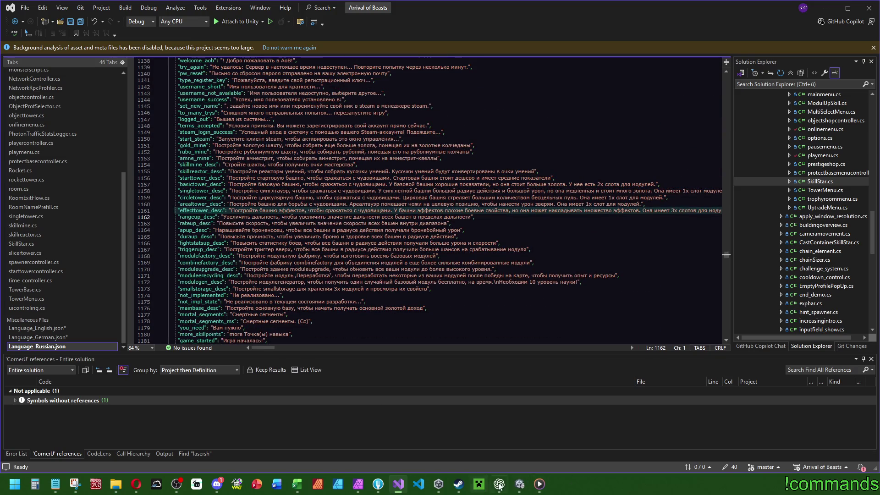
pyautogui.click(499, 484)
pyautogui.scroll(-3, 376, 331)
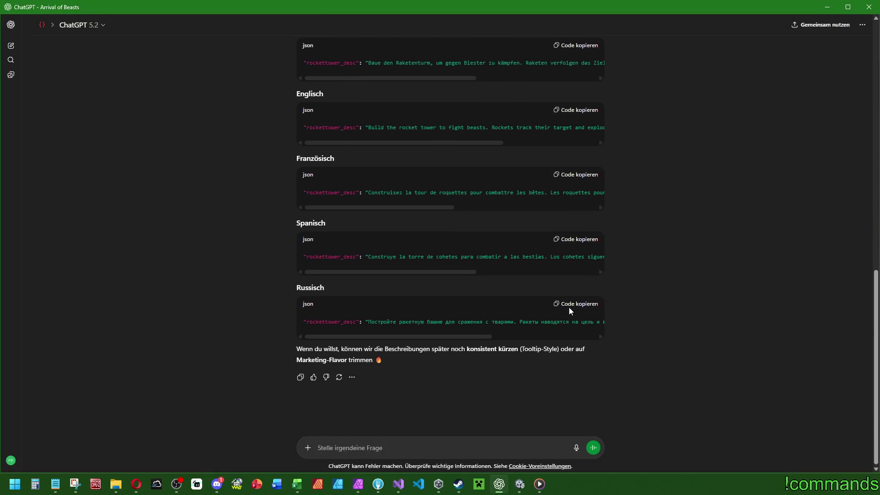
pyautogui.click(398, 484)
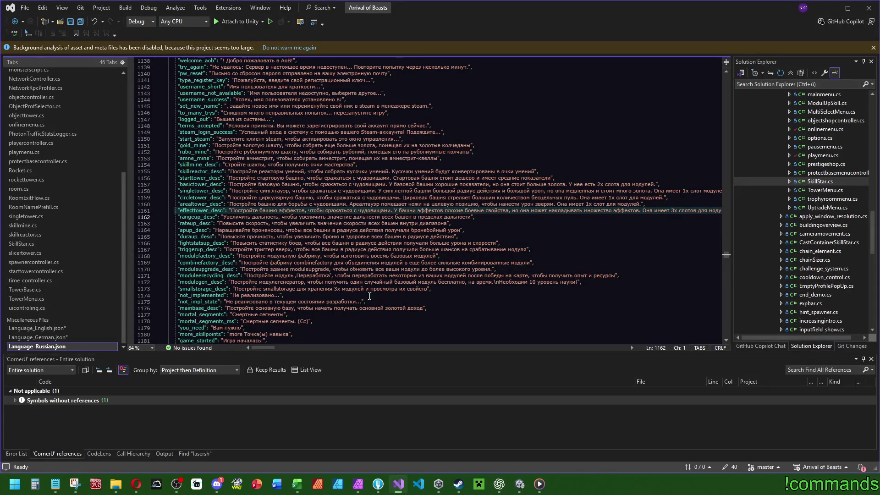
pyautogui.moveTo(258, 350); pyautogui.dragTo(266, 348)
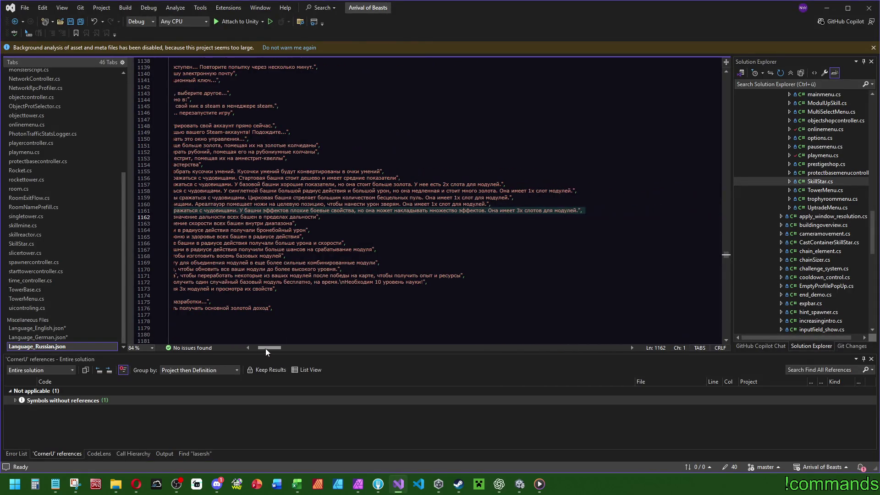
pyautogui.click(600, 210)
pyautogui.press('Return')
pyautogui.hotkey('ctrl', 'v')
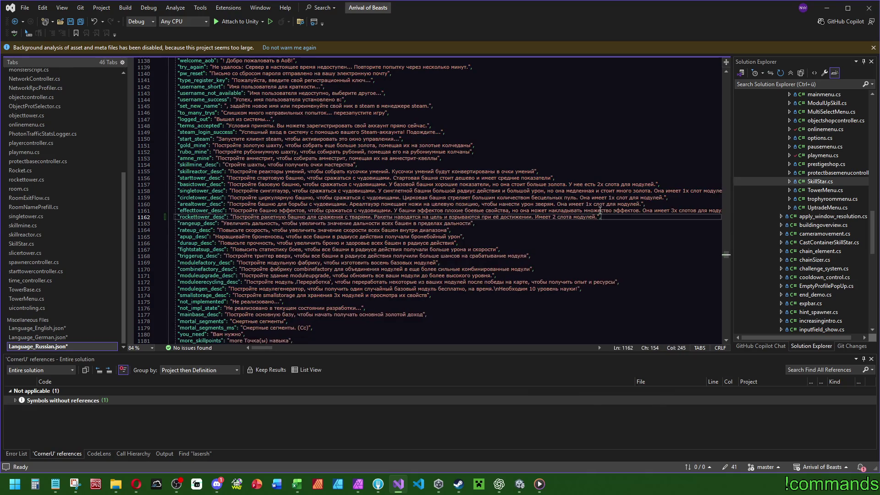
# Save all language files, check the Unity console, and open protectbasecontroller.cs
pyautogui.click(81, 21)
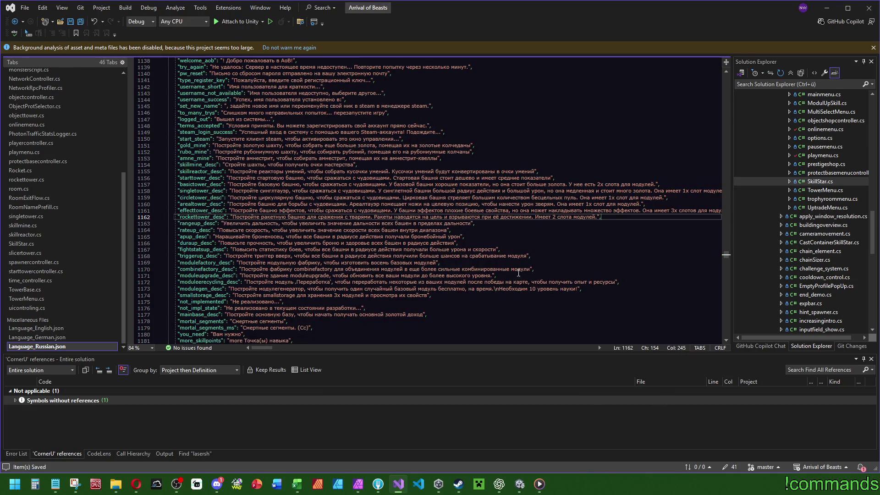
pyautogui.click(522, 485)
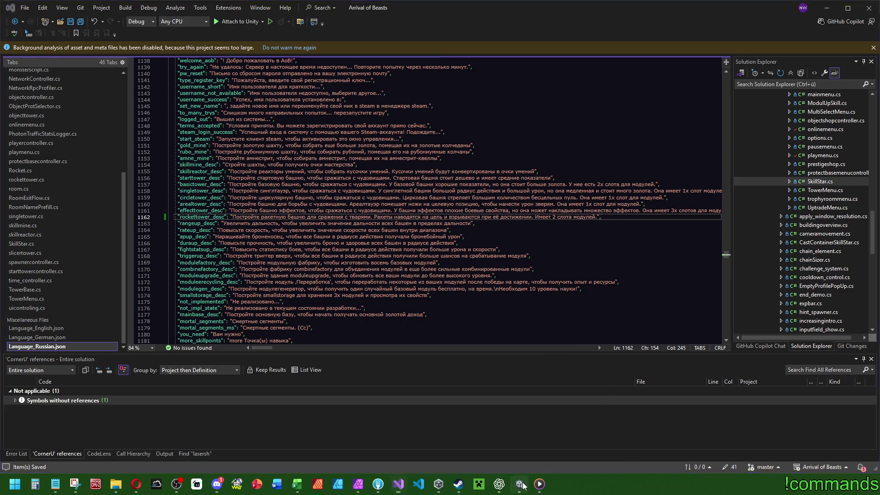
pyautogui.click(21, 355)
pyautogui.click(7, 18)
pyautogui.click(46, 124)
pyautogui.click(398, 485)
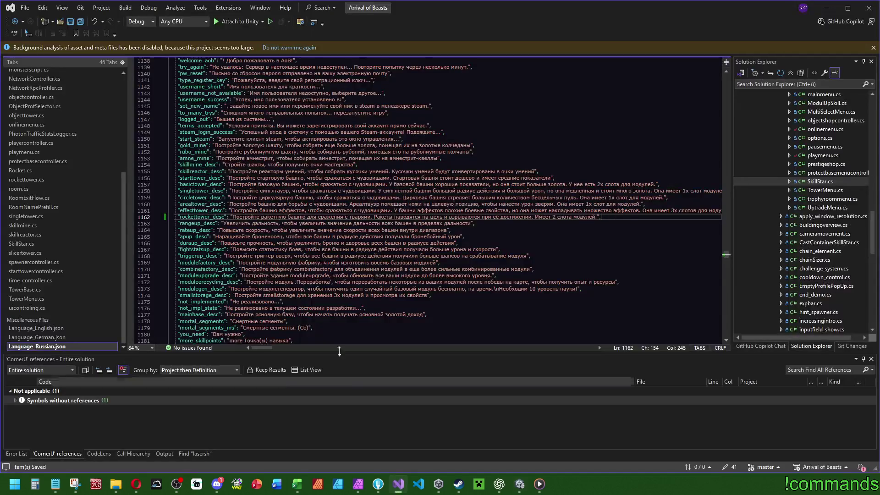
pyautogui.scroll(4, 63, 273)
pyautogui.click(53, 275)
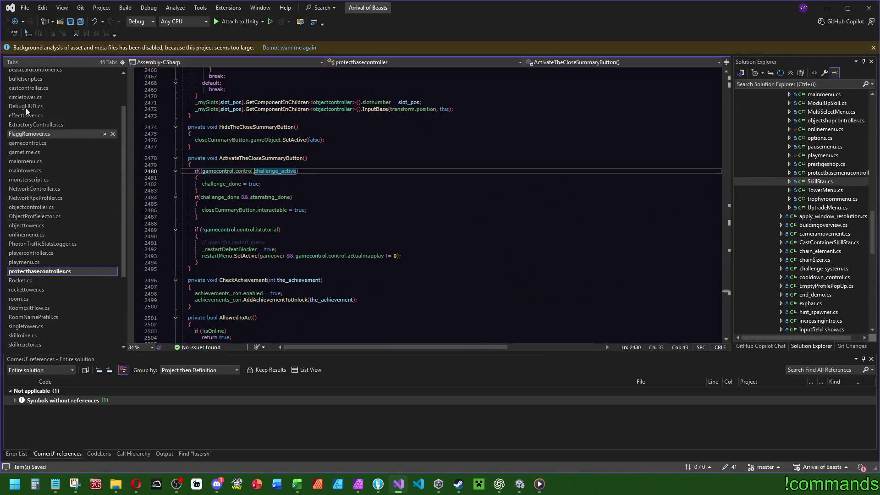
# Show all commits in Fork and browse the recent ones, from invite hint to network tracking
pyautogui.click(378, 484)
pyautogui.click(55, 69)
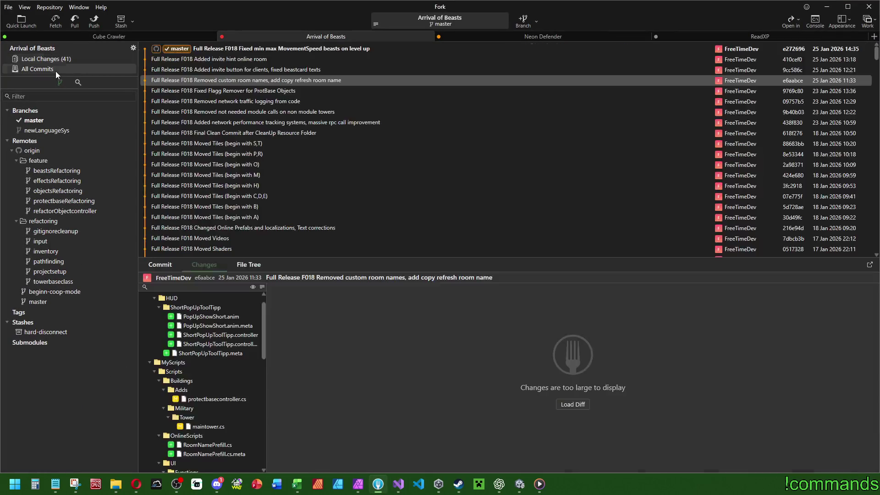
pyautogui.click(243, 60)
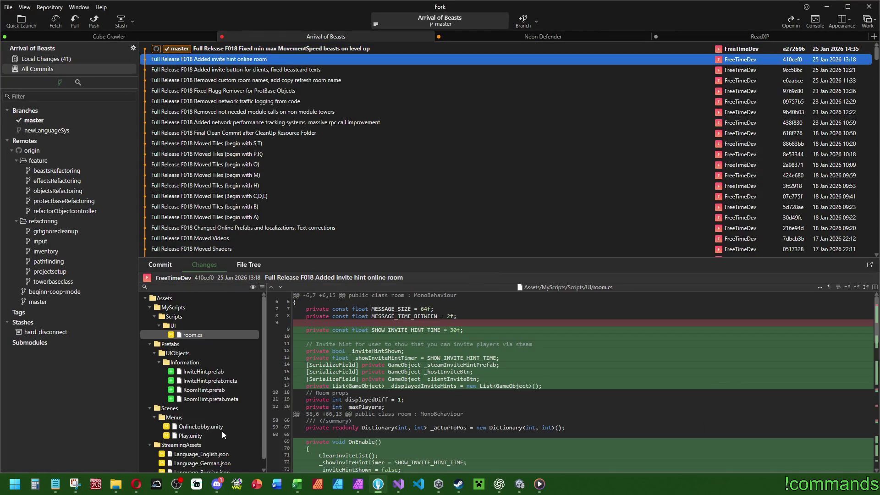
pyautogui.click(250, 69)
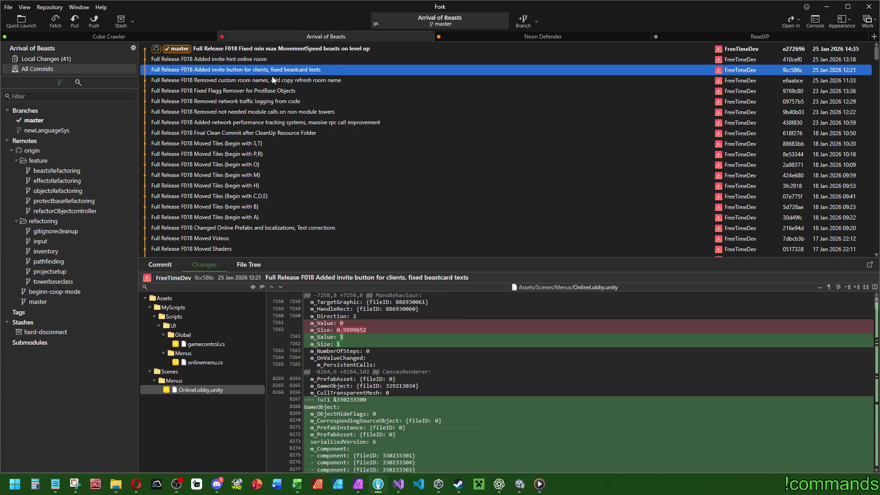
pyautogui.click(274, 81)
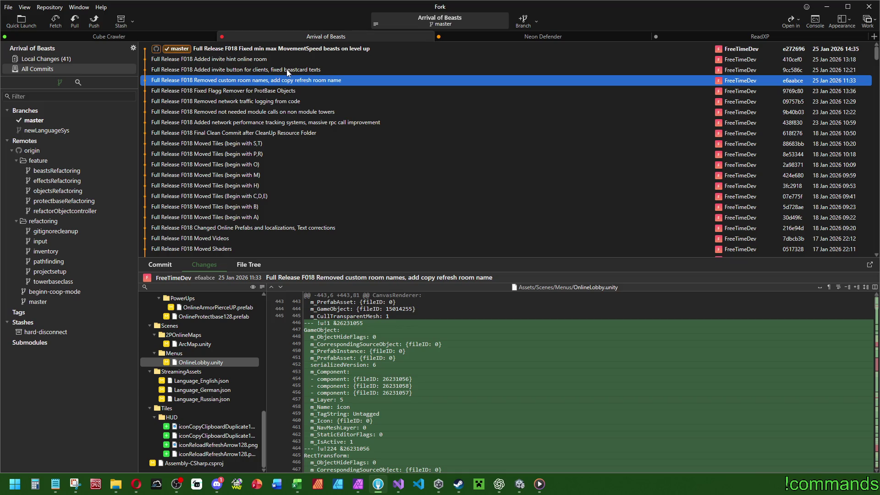
pyautogui.click(275, 92)
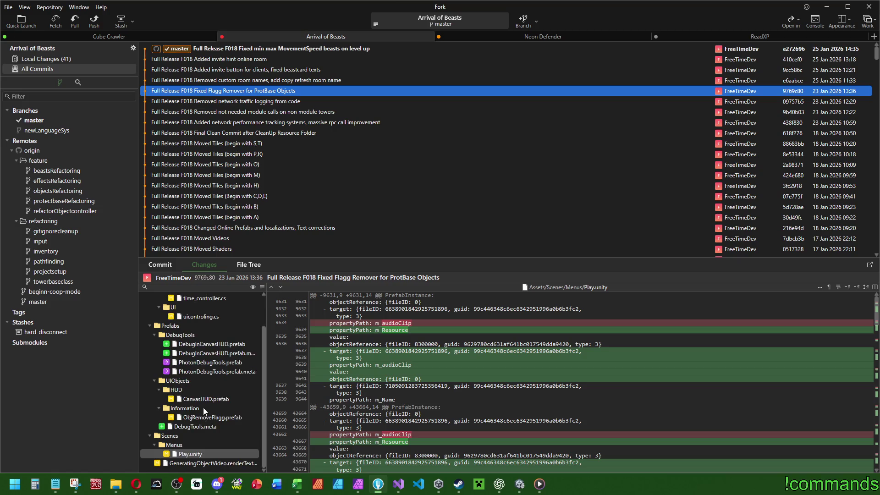
pyautogui.click(246, 112)
pyautogui.click(251, 104)
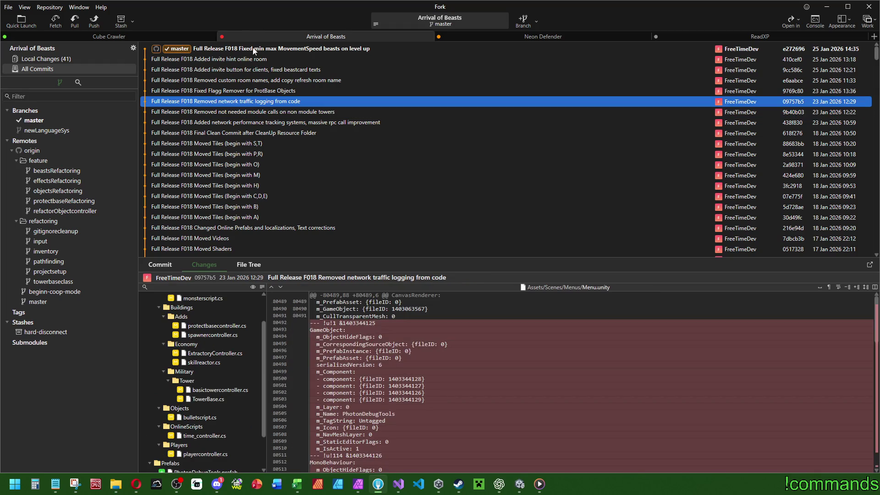
pyautogui.click(238, 60)
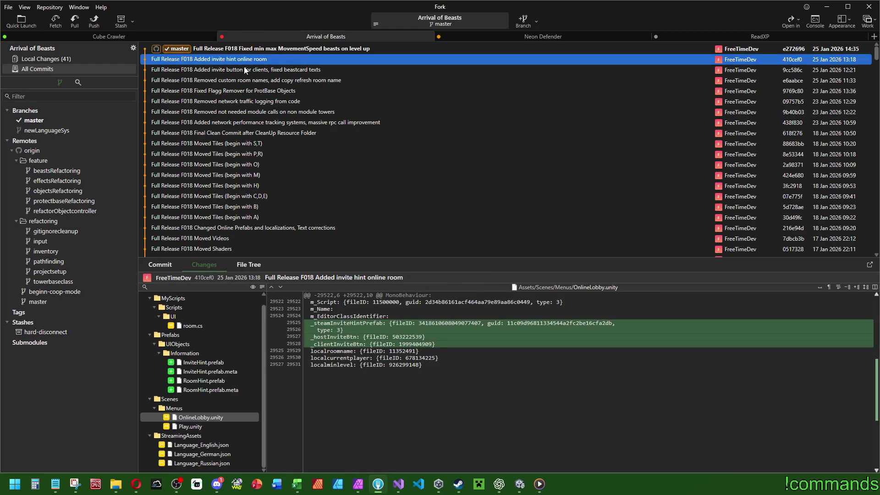
pyautogui.click(254, 123)
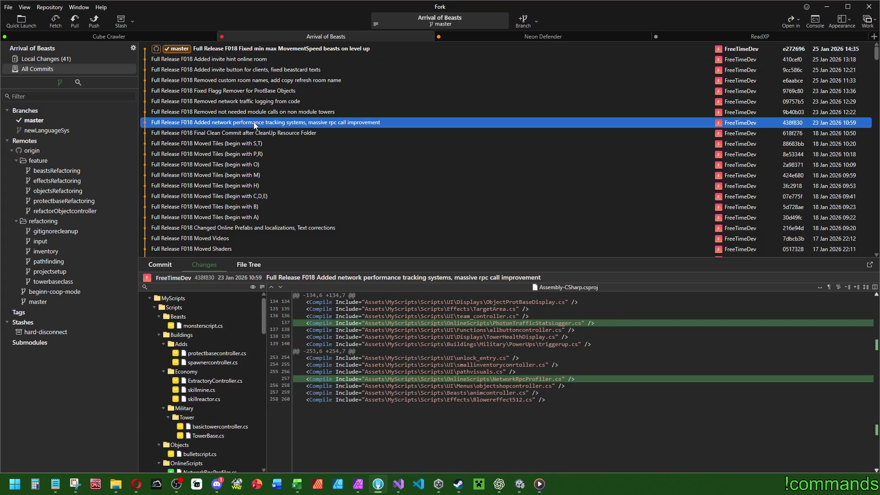
pyautogui.click(250, 112)
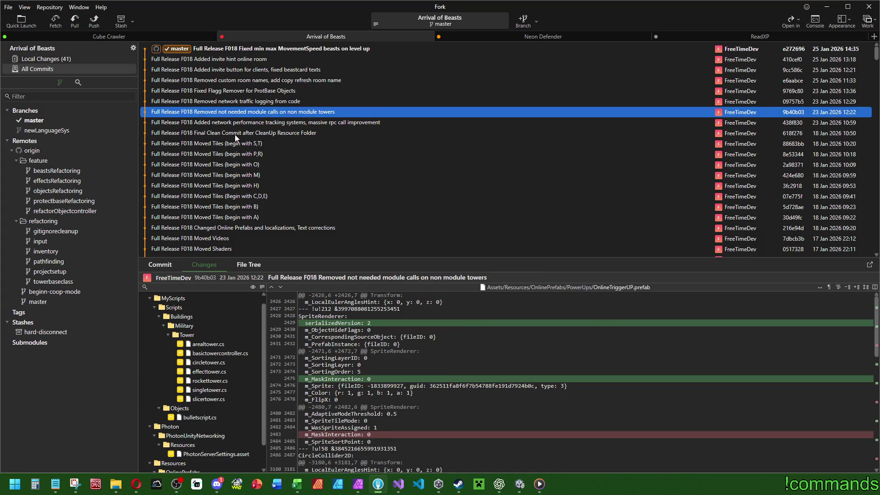
# Review the network traffic logging removal commit's basictowercontroller.cs and protectbasecontroller.cs diffs
pyautogui.scroll(-1, 199, 412)
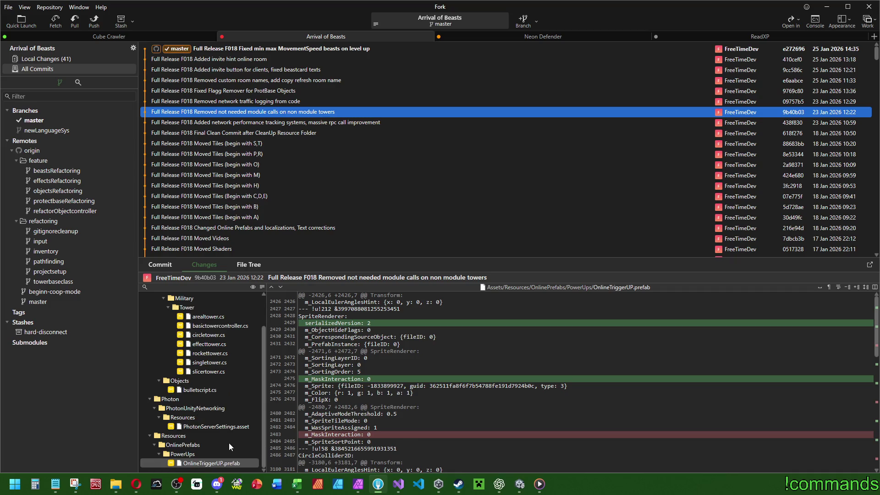
pyautogui.scroll(2, 227, 442)
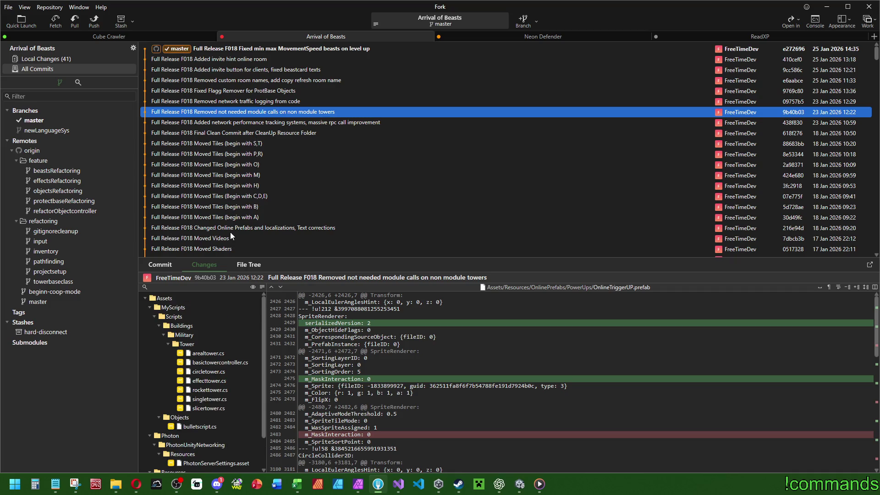
pyautogui.click(227, 101)
pyautogui.scroll(-2, 224, 352)
pyautogui.click(227, 343)
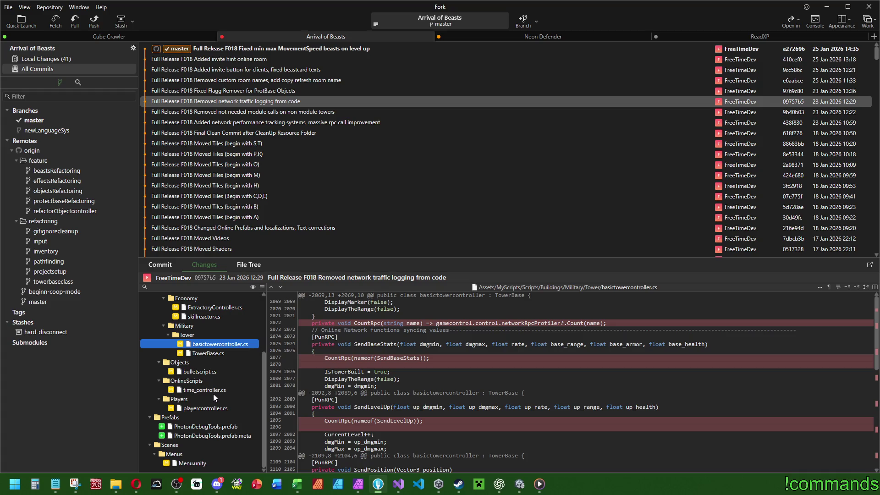
pyautogui.scroll(3, 213, 397)
pyautogui.click(212, 362)
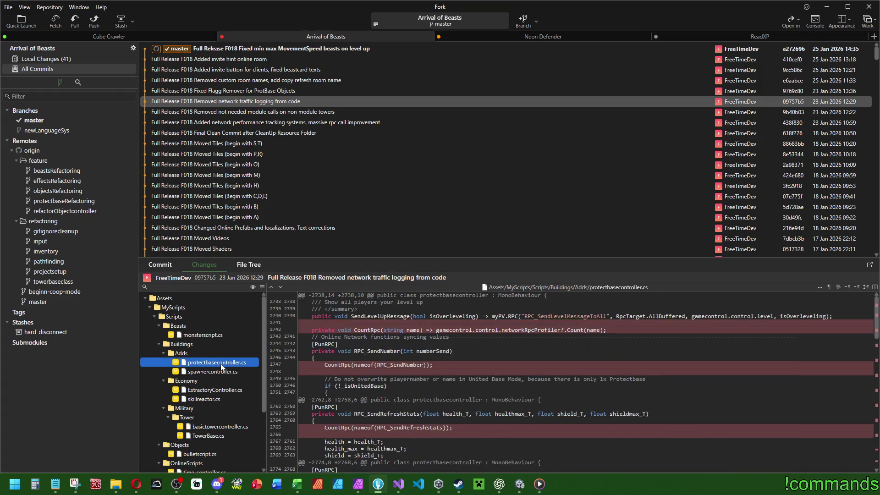
pyautogui.click(280, 287)
pyautogui.click(280, 287)
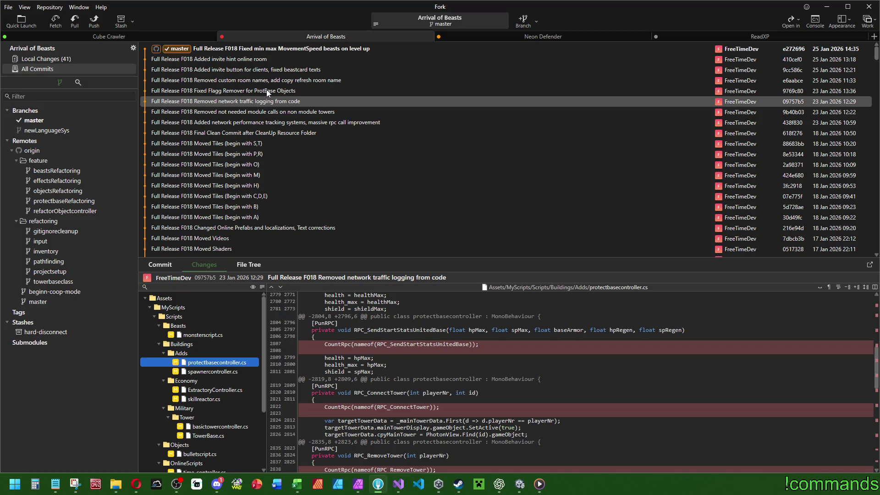
# Revisit the Flagg Remover commit, then view the Removed custom room names commit's protectbasecontroller.cs changes
pyautogui.click(268, 92)
pyautogui.scroll(-2, 218, 353)
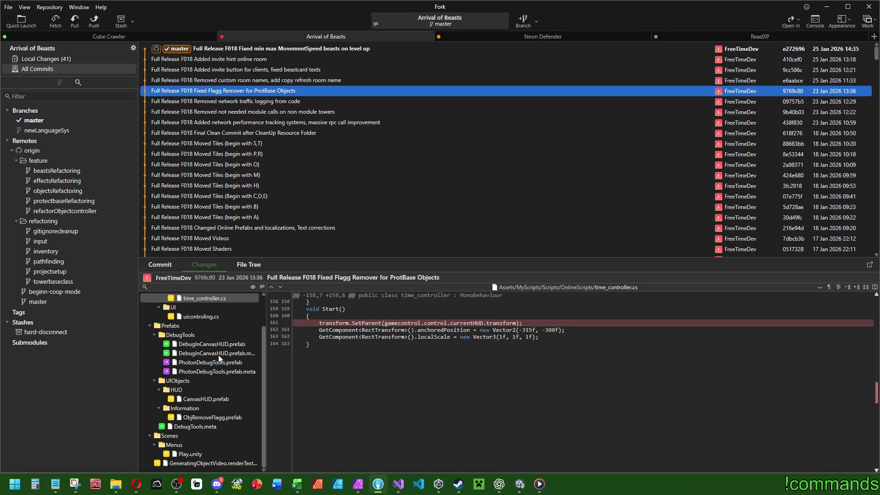
pyautogui.click(276, 81)
pyautogui.scroll(-2, 227, 329)
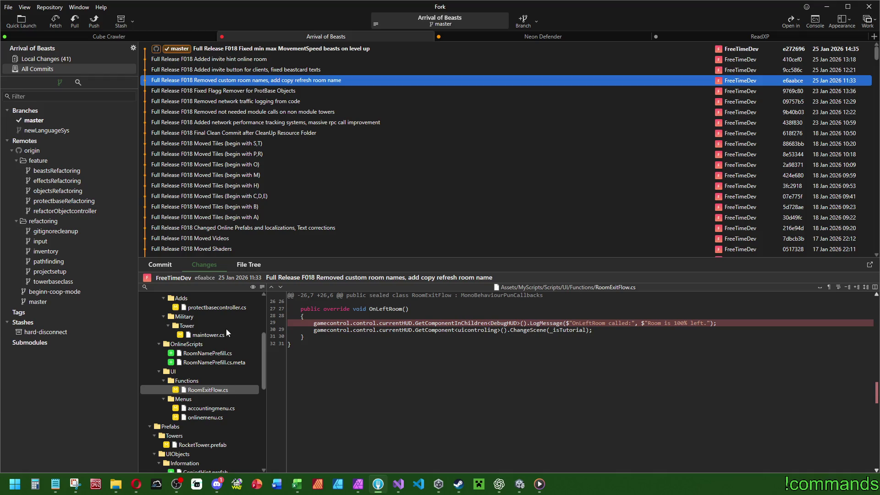
pyautogui.click(225, 308)
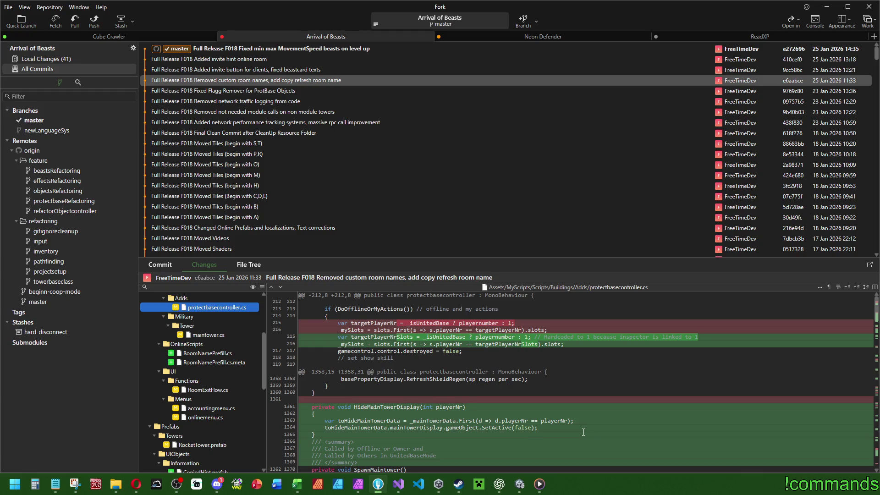
# Scroll through the protectbasecontroller.cs diff in Fork, then return to Visual Studio near line 2494
pyautogui.click(519, 484)
pyautogui.click(398, 484)
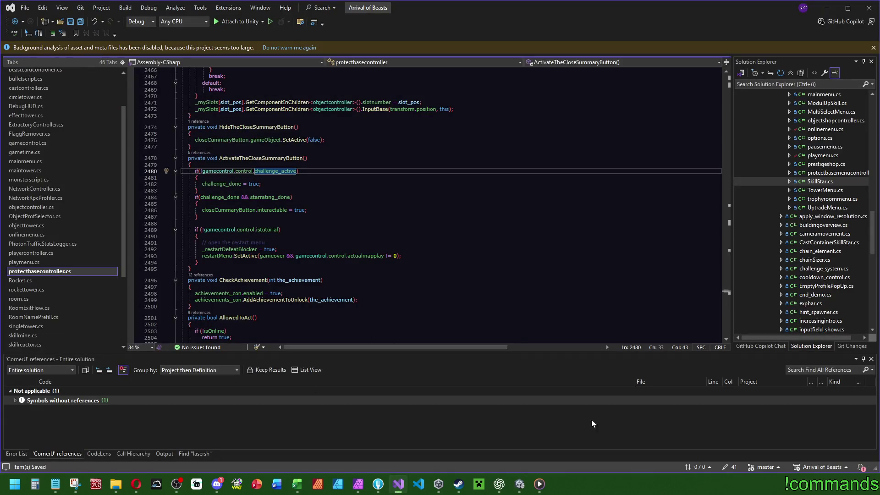
pyautogui.click(384, 484)
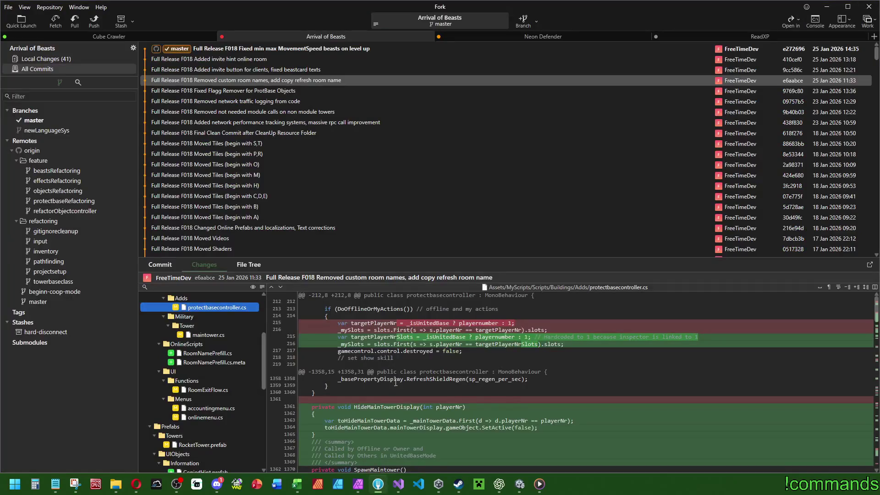
pyautogui.scroll(-10, 433, 375)
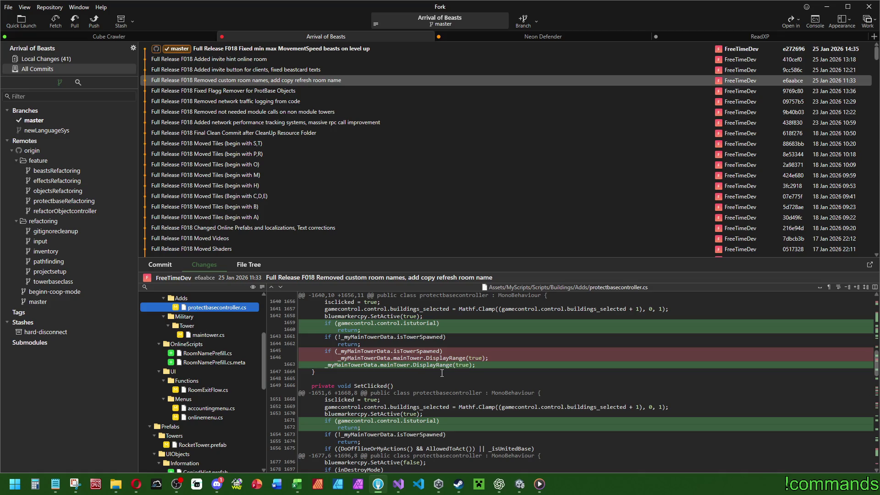
pyautogui.scroll(-4, 406, 415)
pyautogui.scroll(-4, 426, 399)
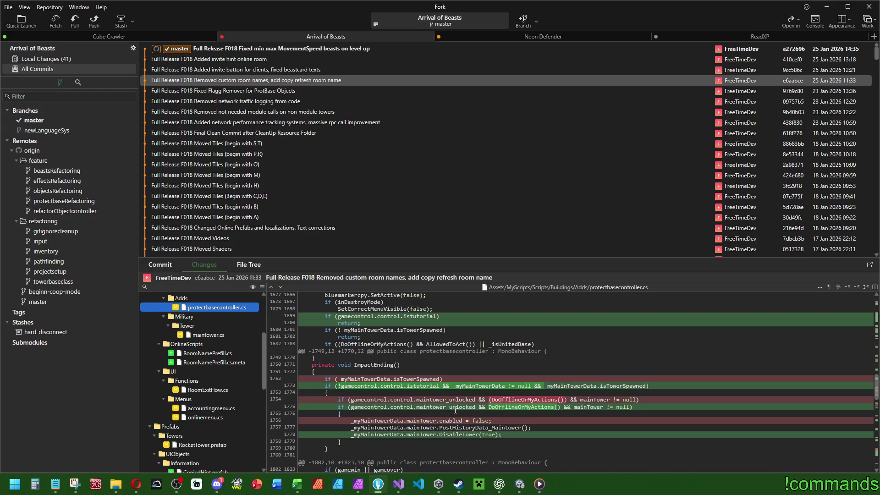
pyautogui.click(406, 484)
pyautogui.click(391, 264)
pyautogui.hotkey('ctrl', 'f')
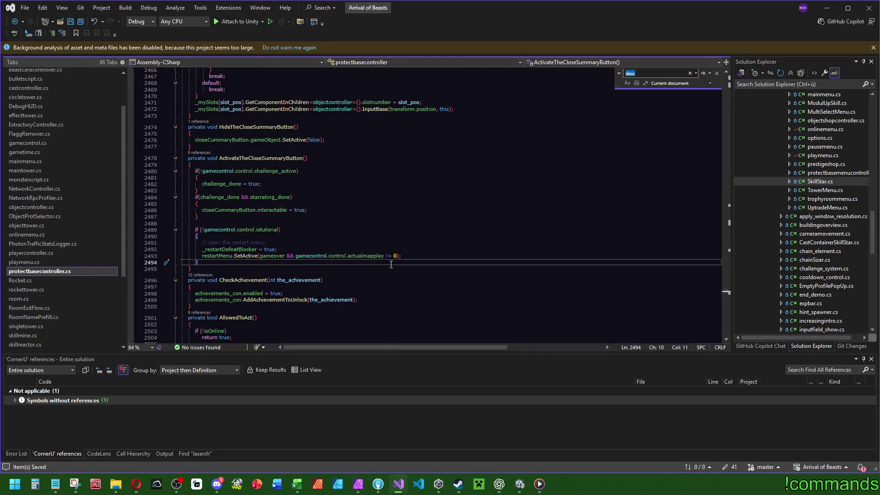
# Follow the 'clicked' matches to SetUnclicked's definition and inspect SetClicked's _mainTowerData foreach loop
pyautogui.press('Return')
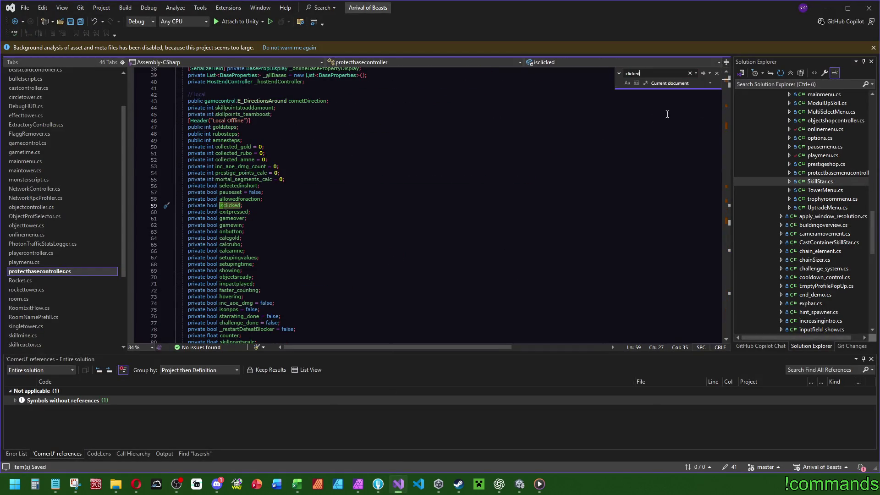
pyautogui.moveTo(727, 80); pyautogui.dragTo(721, 201)
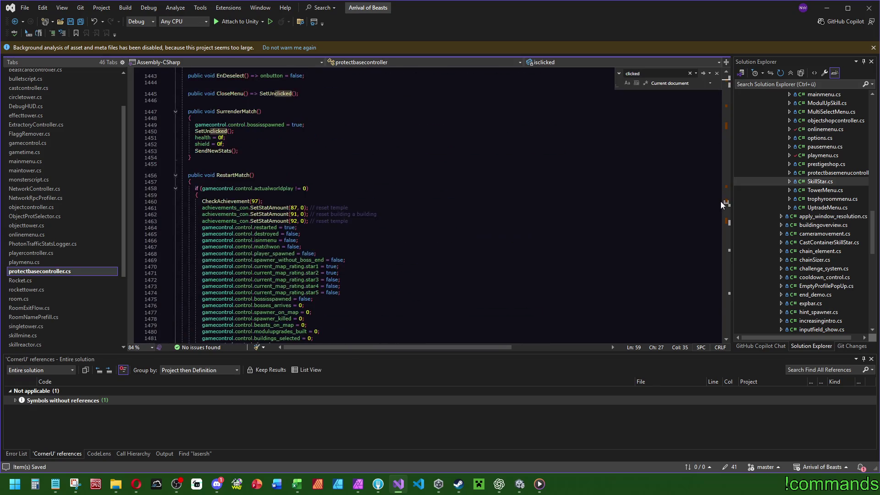
pyautogui.scroll(5, 309, 231)
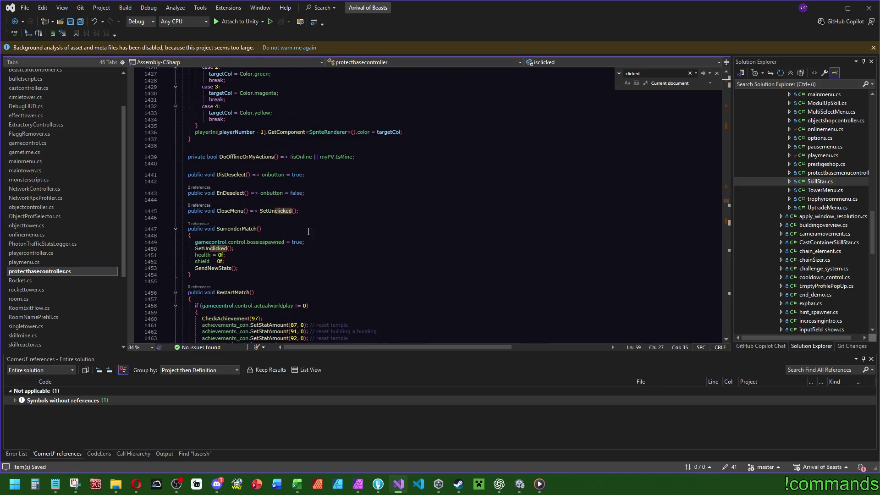
pyautogui.click(271, 210)
pyautogui.press('F12')
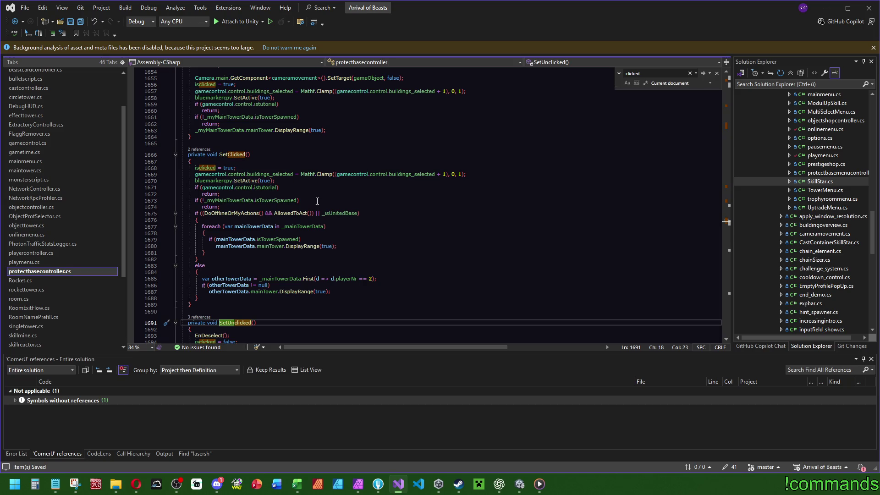
pyautogui.click(240, 201)
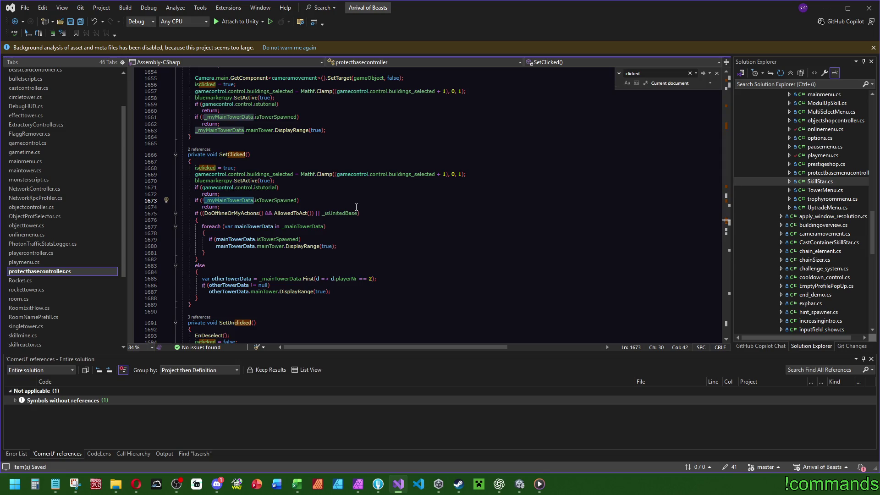
pyautogui.click(299, 226)
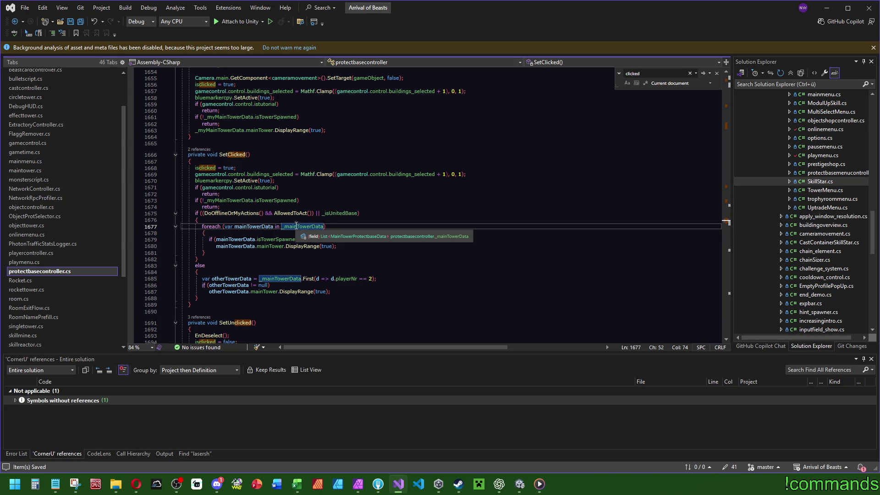
pyautogui.doubleClick(299, 227)
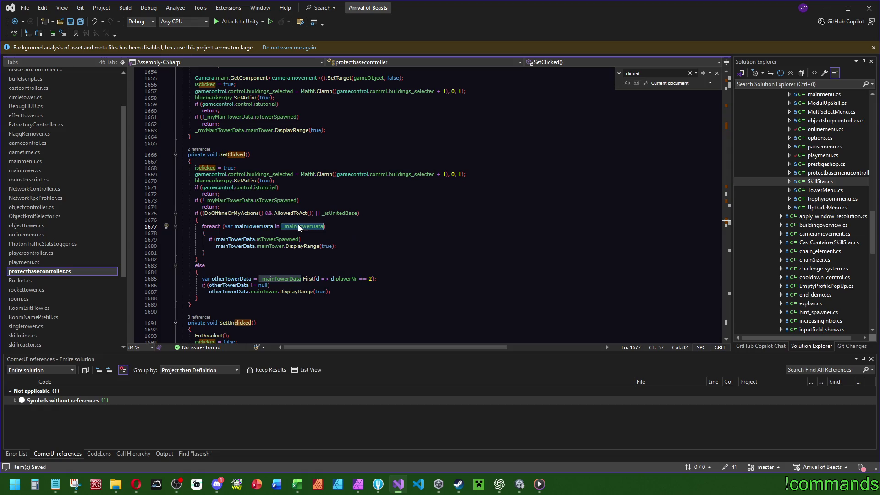
# Search protectbasecontroller.cs for _mainTowerData and review its highlighted matches around SetClicked
pyautogui.hotkey('ctrl', 'f')
pyautogui.moveTo(727, 223)
pyautogui.mouseDown()
pyautogui.moveTo(726, 331)
pyautogui.moveTo(725, 87)
pyautogui.moveTo(736, 90)
pyautogui.moveTo(739, 220)
pyautogui.moveTo(647, 242)
pyautogui.mouseUp()
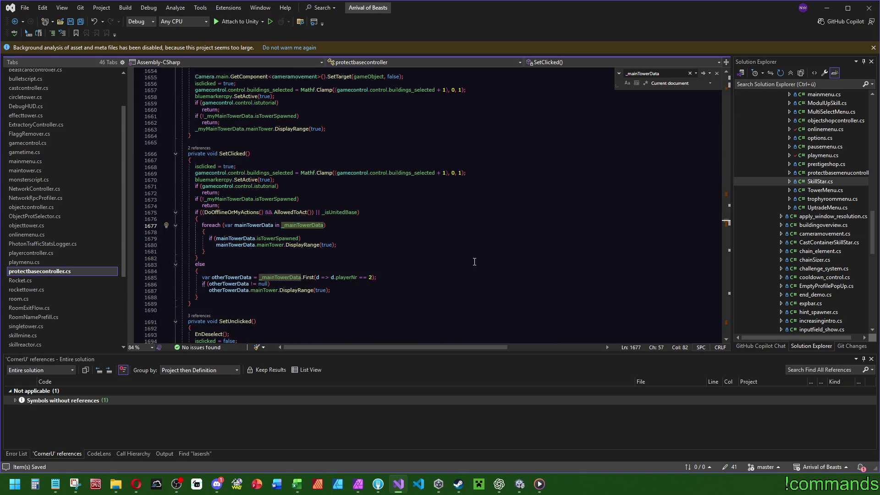
pyautogui.scroll(1, 335, 216)
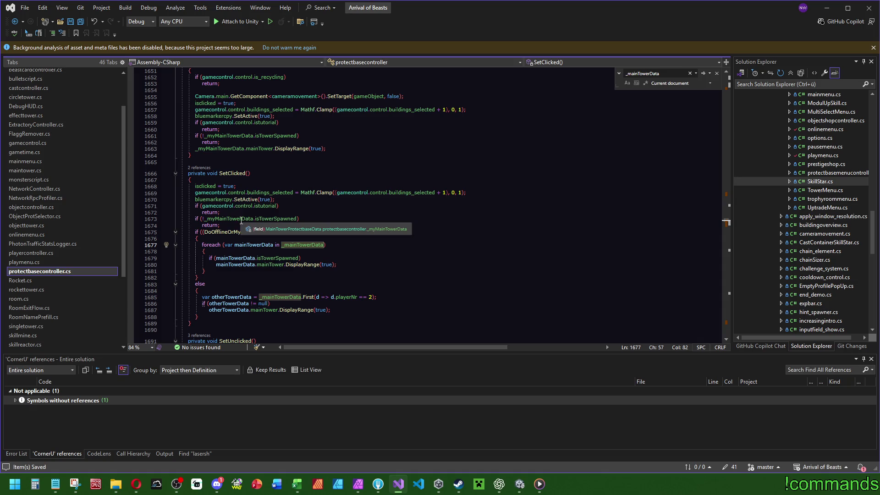
pyautogui.scroll(2, 241, 221)
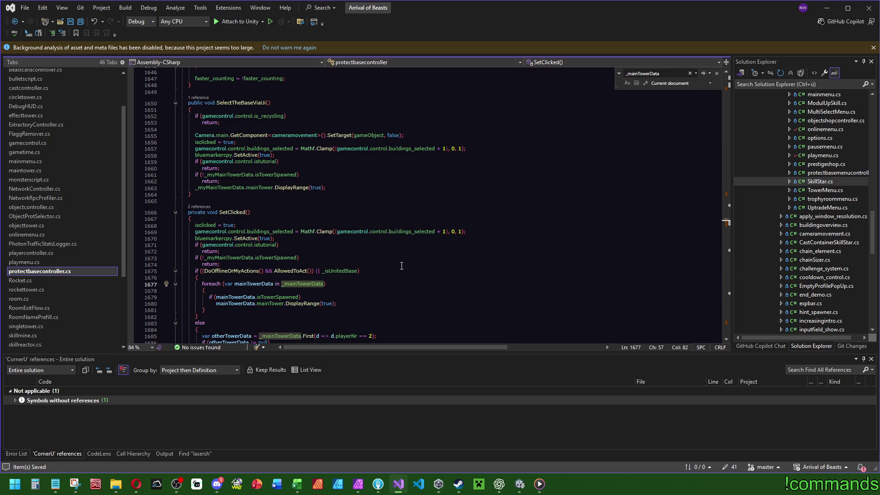
pyautogui.scroll(-1, 399, 273)
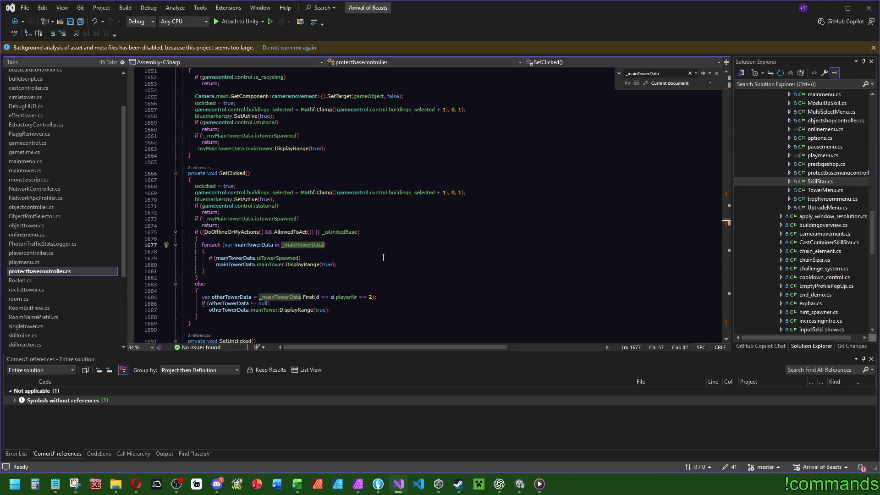
pyautogui.moveTo(227, 227); pyautogui.dragTo(235, 210)
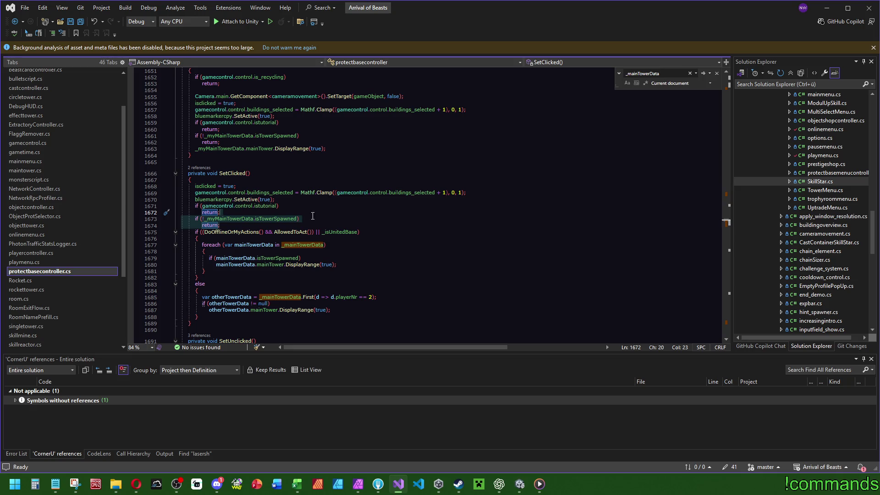
# In SetClicked, append '&& otherTowerData.isTowerSpawned' to the null check and delete the _myMainTowerData early return
pyautogui.click(267, 304)
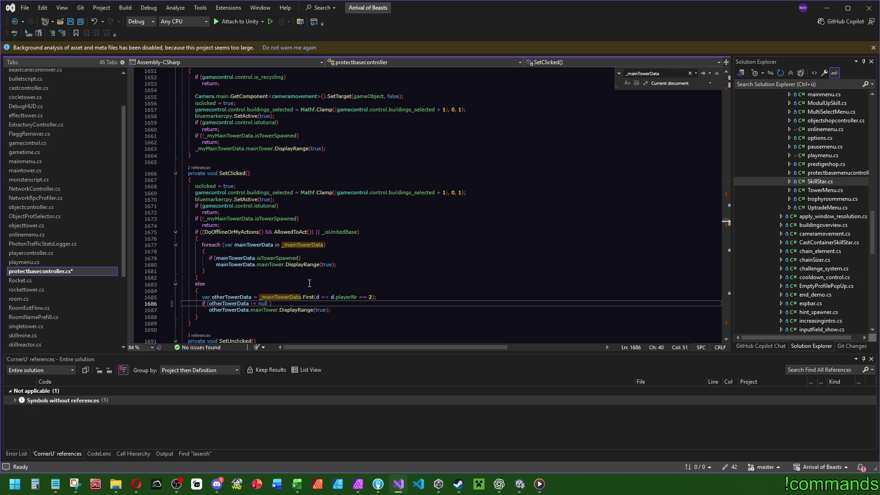
pyautogui.write('&& otherTowerData.isTowerSpawned')
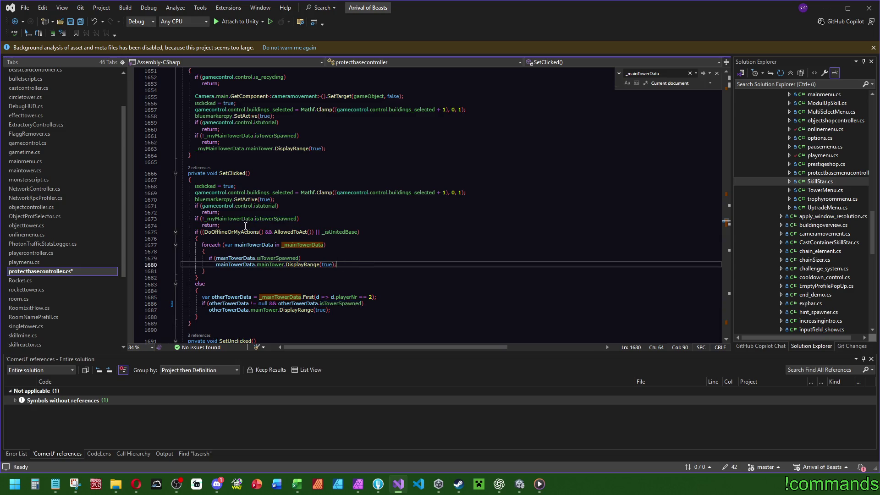
pyautogui.moveTo(293, 225); pyautogui.dragTo(305, 212)
pyautogui.press('BackSpace')
# Make the same isTowerSpawned and early-return fix in SetUnclicked, then save protectbasecontroller.cs
pyautogui.scroll(4, 304, 209)
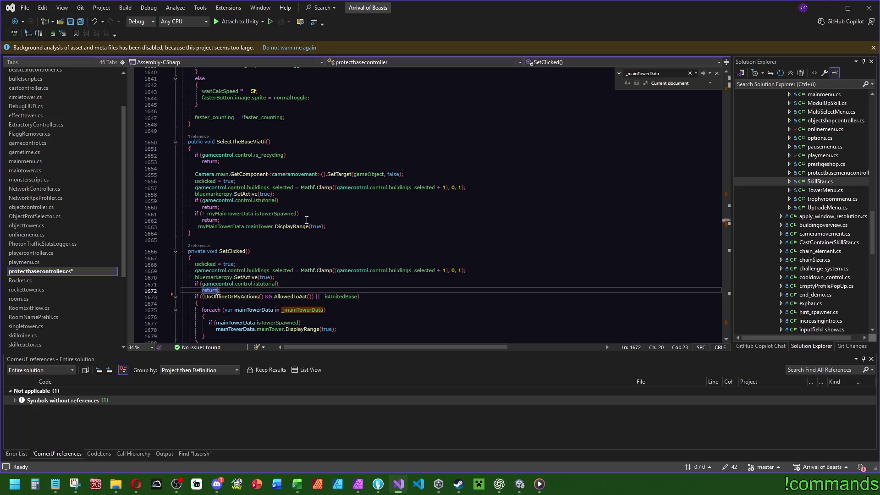
pyautogui.scroll(-3, 364, 216)
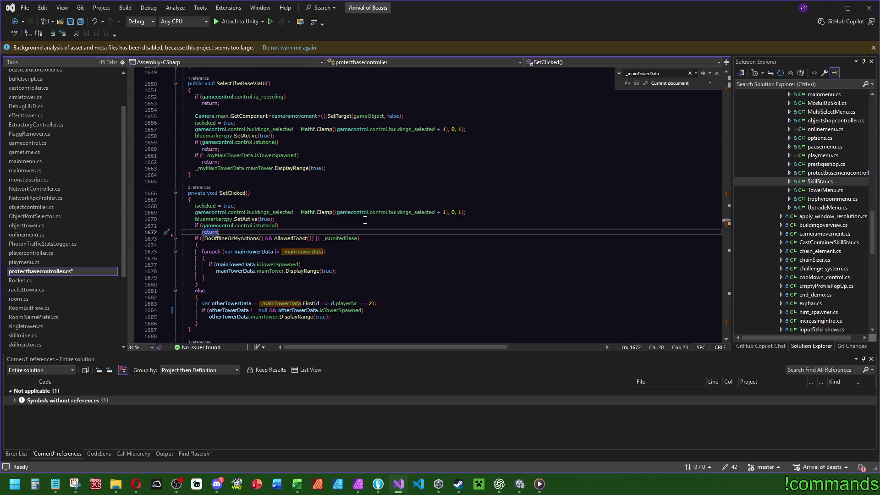
pyautogui.scroll(-7, 363, 219)
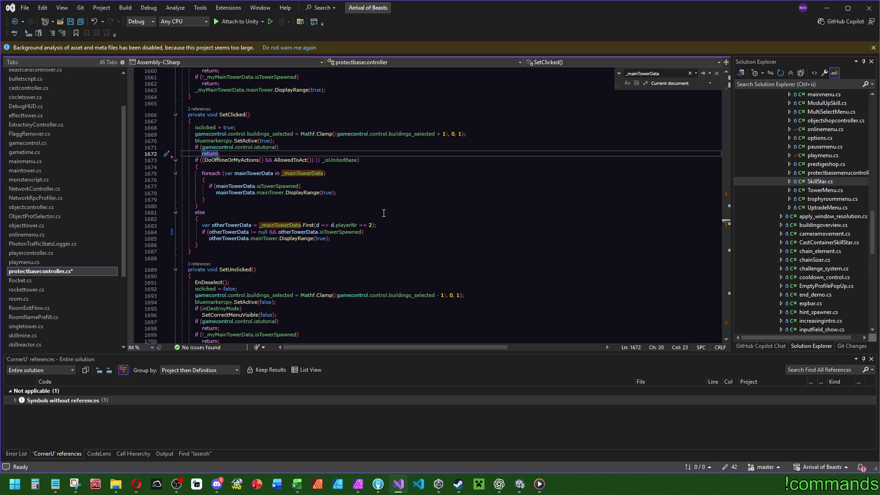
pyautogui.scroll(-2, 389, 209)
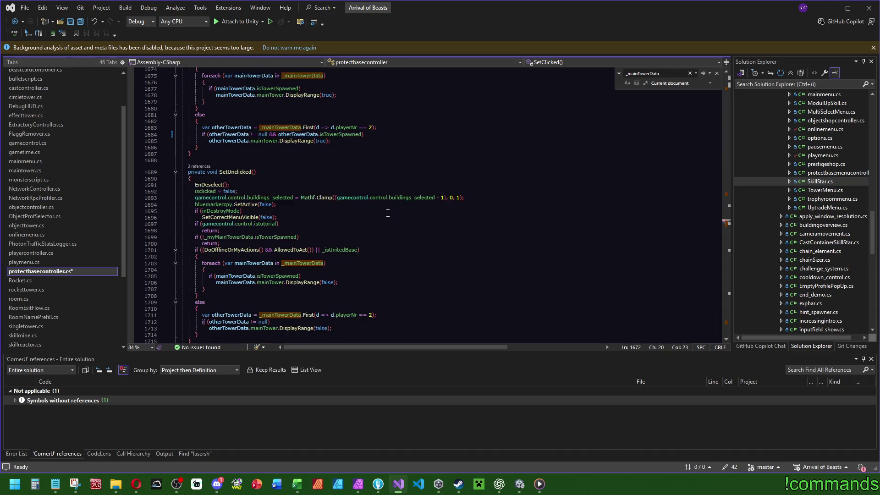
pyautogui.moveTo(376, 115); pyautogui.dragTo(268, 115)
pyautogui.hotkey('ctrl', 'c')
pyautogui.click(268, 303)
pyautogui.hotkey('ctrl', 'v')
pyautogui.moveTo(221, 211); pyautogui.dragTo(223, 224)
pyautogui.press('Delete')
pyautogui.click(341, 158)
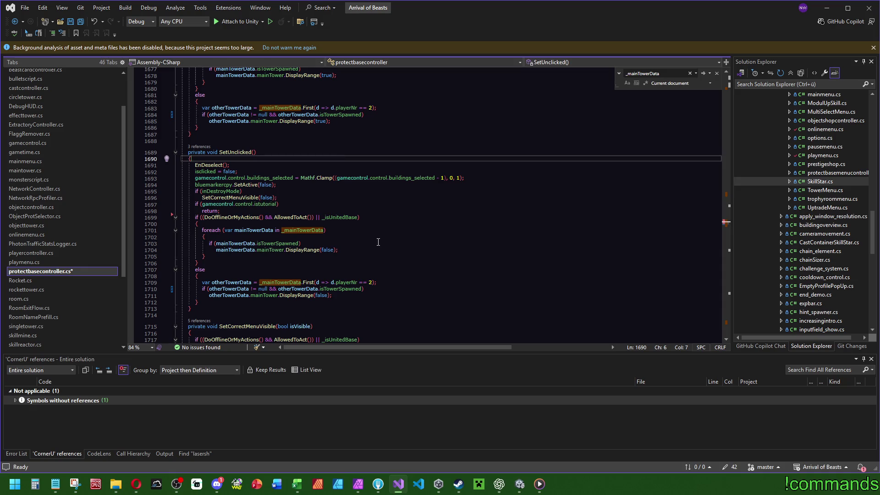
pyautogui.click(82, 21)
pyautogui.click(520, 484)
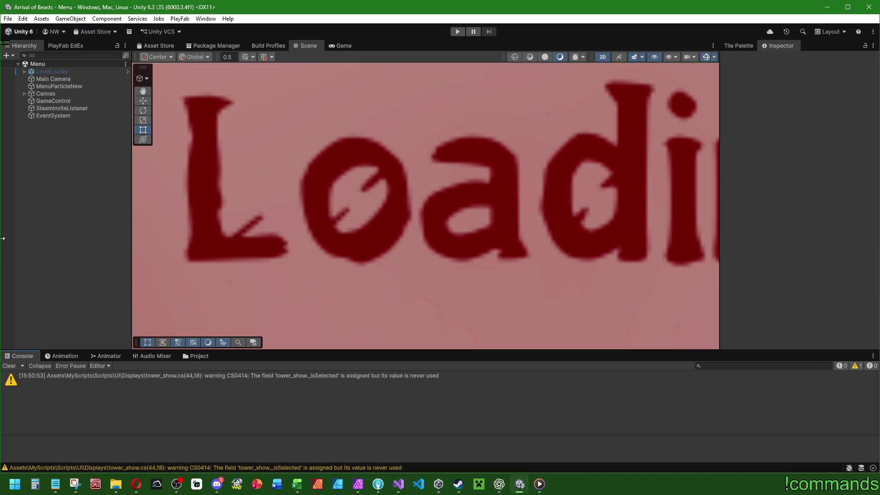
# Save the Unity project from the File menu
pyautogui.click(9, 366)
pyautogui.click(8, 18)
pyautogui.click(46, 121)
# Start a Windows player build from Build Profiles into the CoopTest folder
pyautogui.click(8, 19)
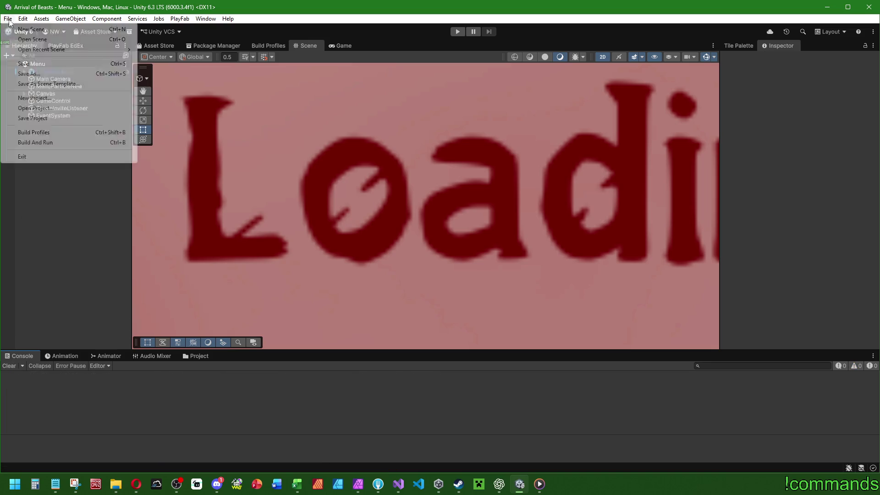
pyautogui.click(33, 132)
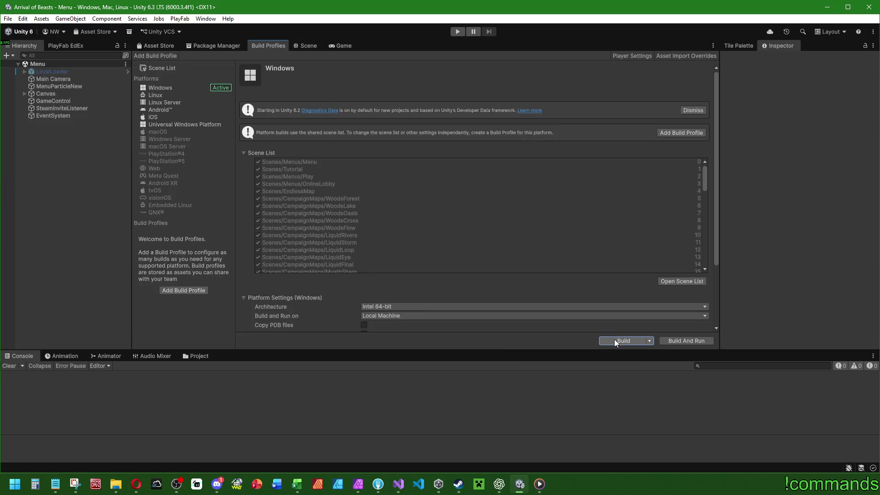
pyautogui.click(616, 343)
pyautogui.doubleClick(193, 185)
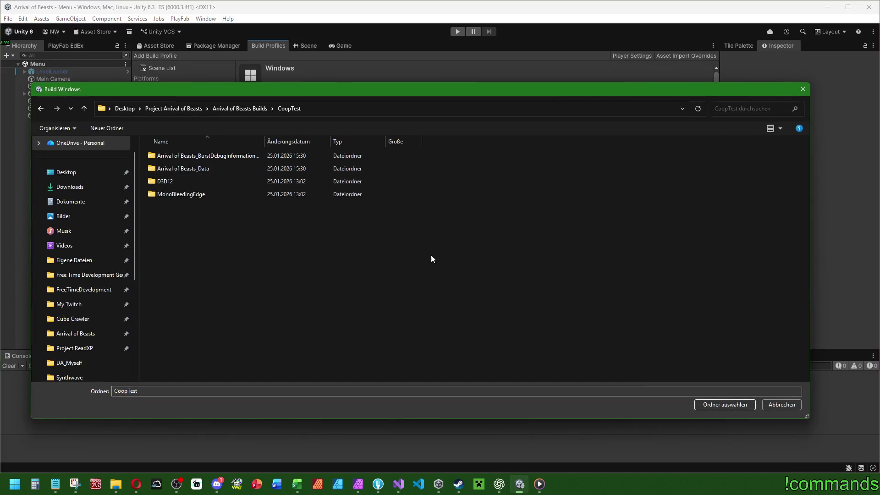
pyautogui.click(720, 406)
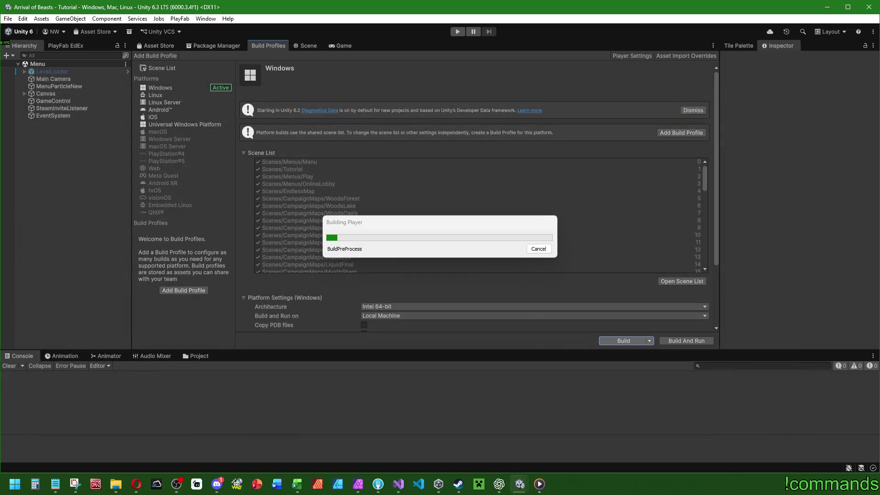